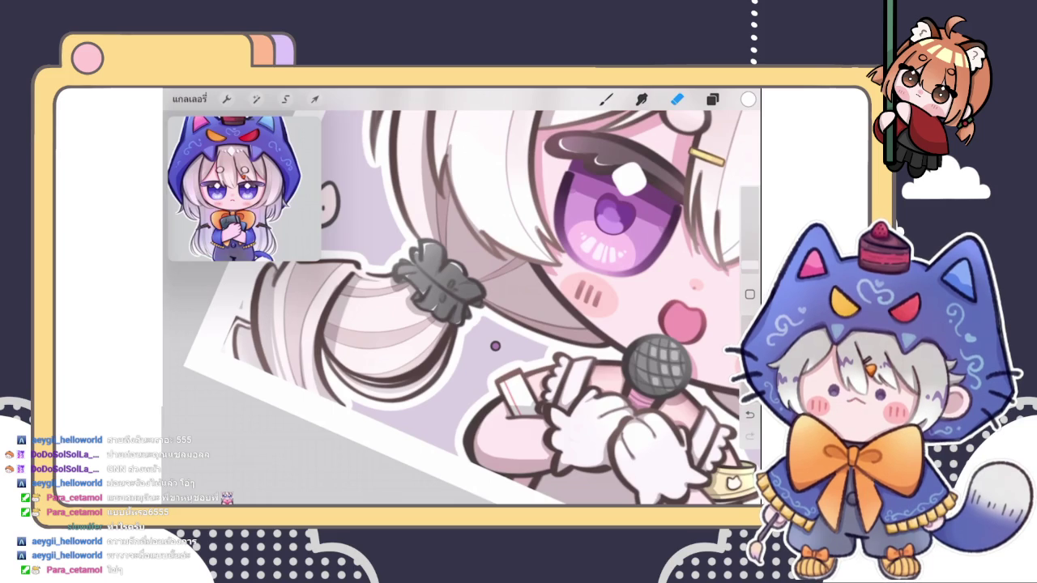
# - Switch back to the brush, paint a light test stroke on the pigtail outline, then undo it
pyautogui.press('b')
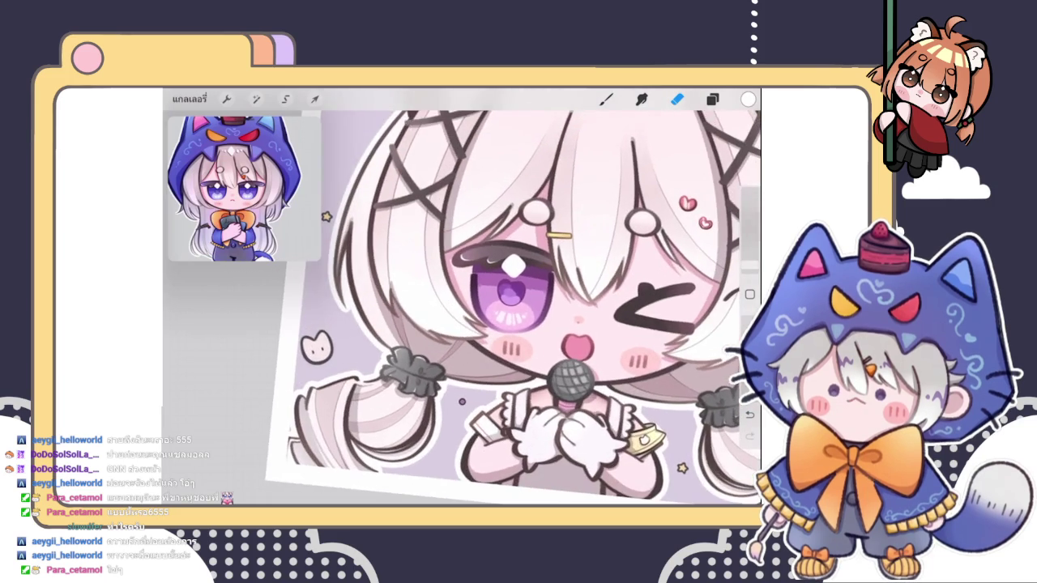
pyautogui.scroll(-5, 542, 300)
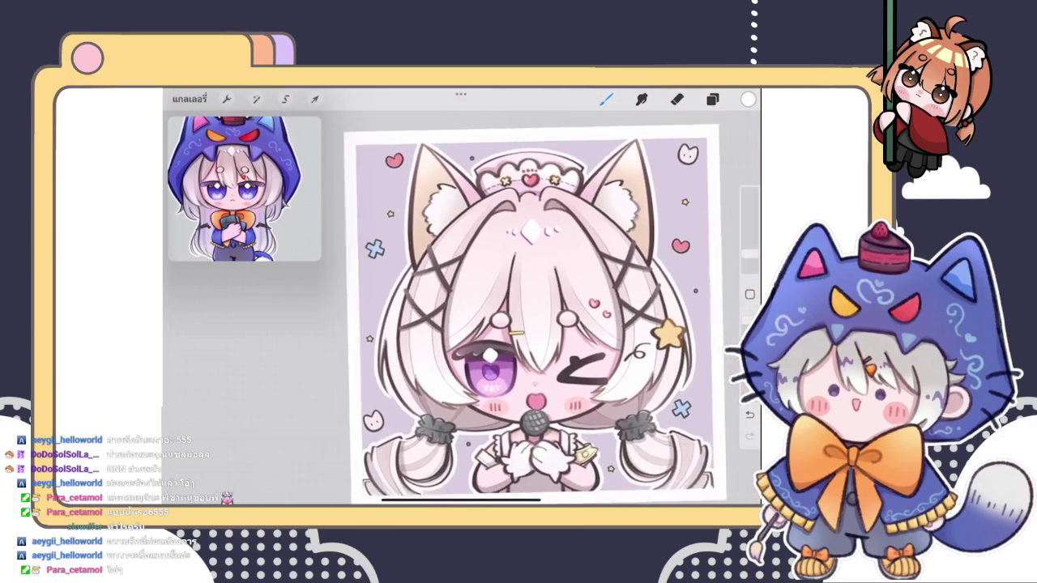
pyautogui.scroll(3, 591, 308)
pyautogui.scroll(3, 486, 324)
pyautogui.scroll(3, 486, 324)
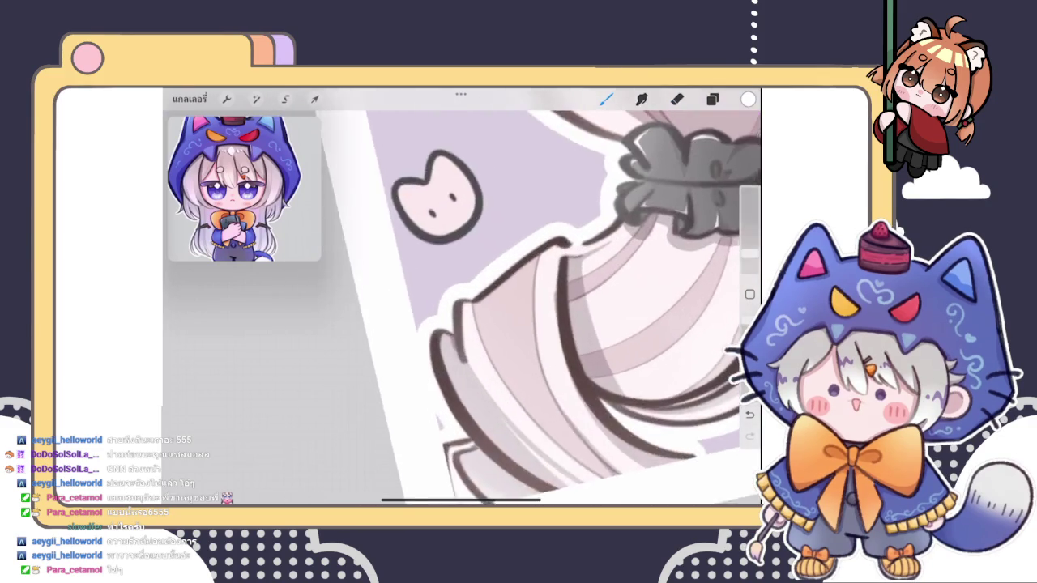
pyautogui.scroll(2, 486, 324)
pyautogui.moveTo(423, 340); pyautogui.dragTo(451, 334)
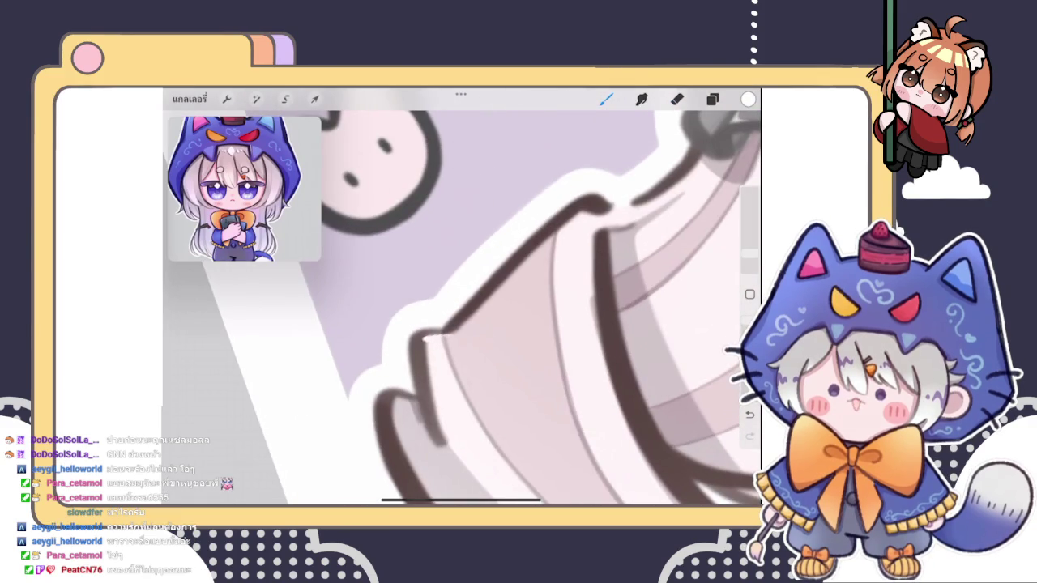
pyautogui.hotkey('ctrl', 'z')
pyautogui.scroll(3, 518, 373)
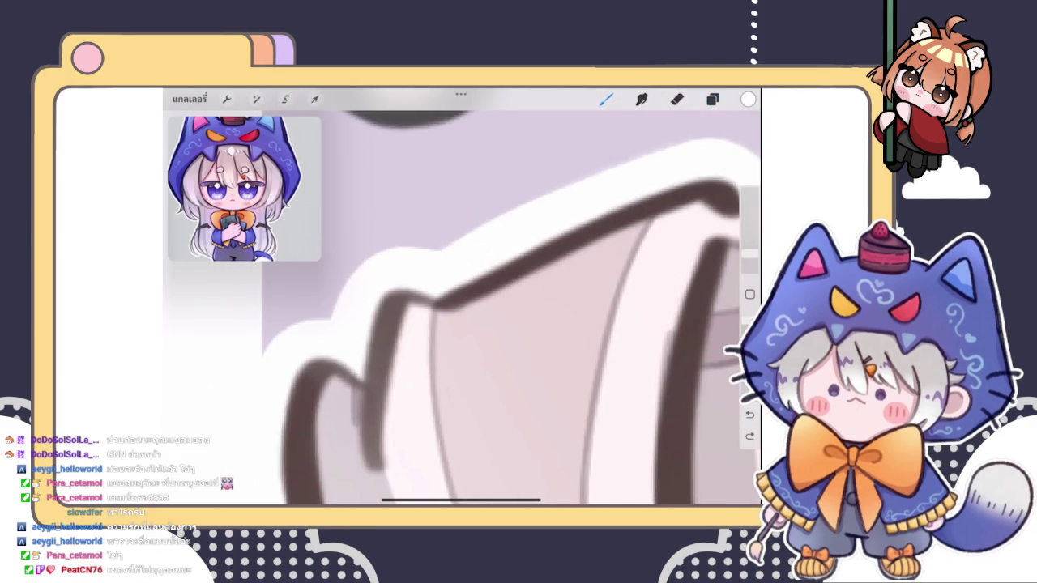
# - Show the Layers panel with its list of groups
pyautogui.click(712, 99)
pyautogui.scroll(-5, 637, 324)
pyautogui.scroll(-5, 637, 324)
pyautogui.scroll(-3, 637, 324)
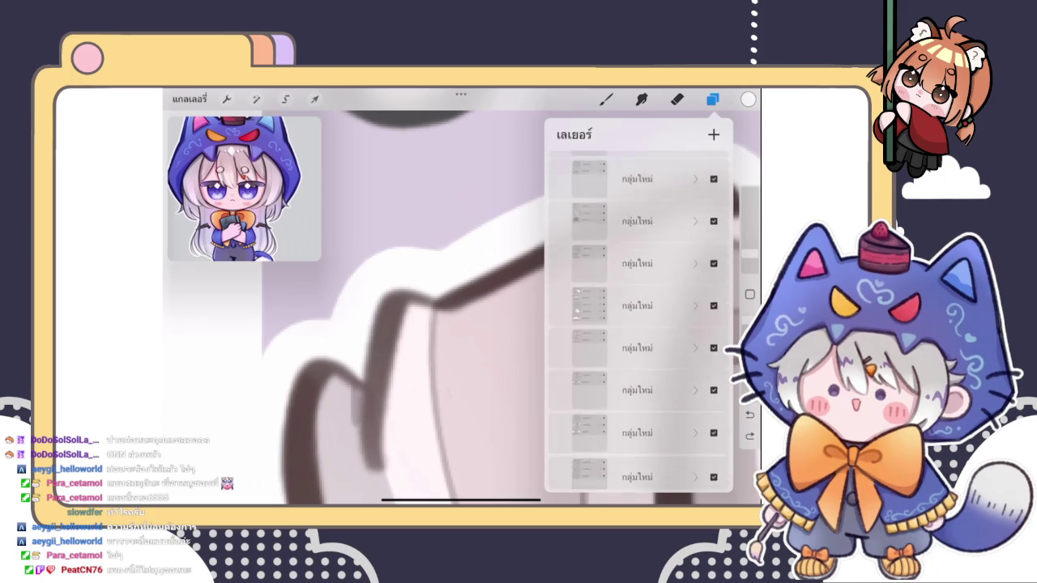
# - Make layer เลเยอร์ 128 in the expanded group active and close the Layers panel
pyautogui.scroll(2, 638, 324)
pyautogui.click(640, 255)
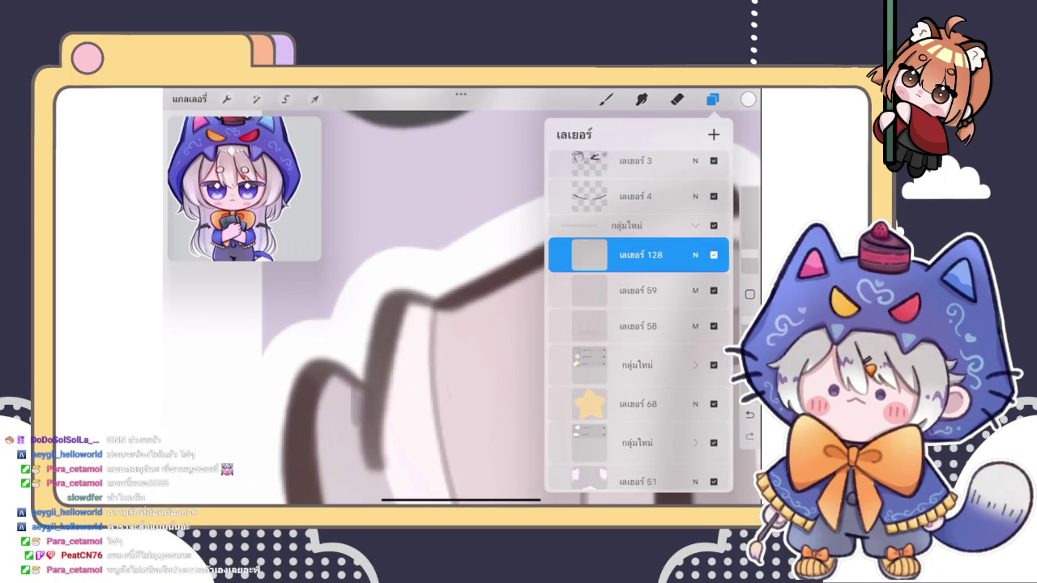
pyautogui.click(606, 98)
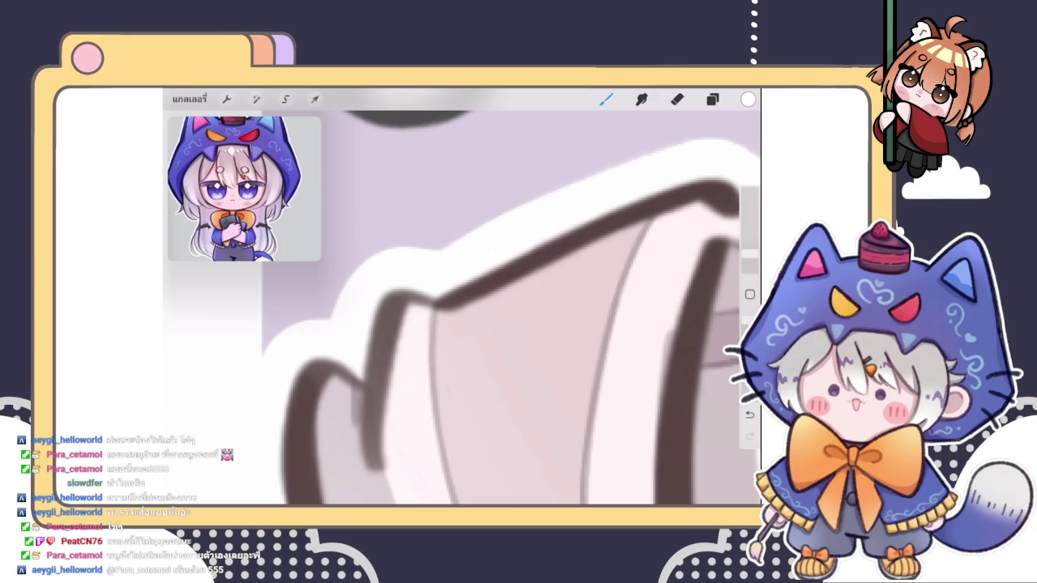
# - Undo two stray strokes and paint a light line down the pigtail outline's inner edge
pyautogui.scroll(3, 462, 307)
pyautogui.hotkey('ctrl', 'z')
pyautogui.hscroll(-3, 462, 308)
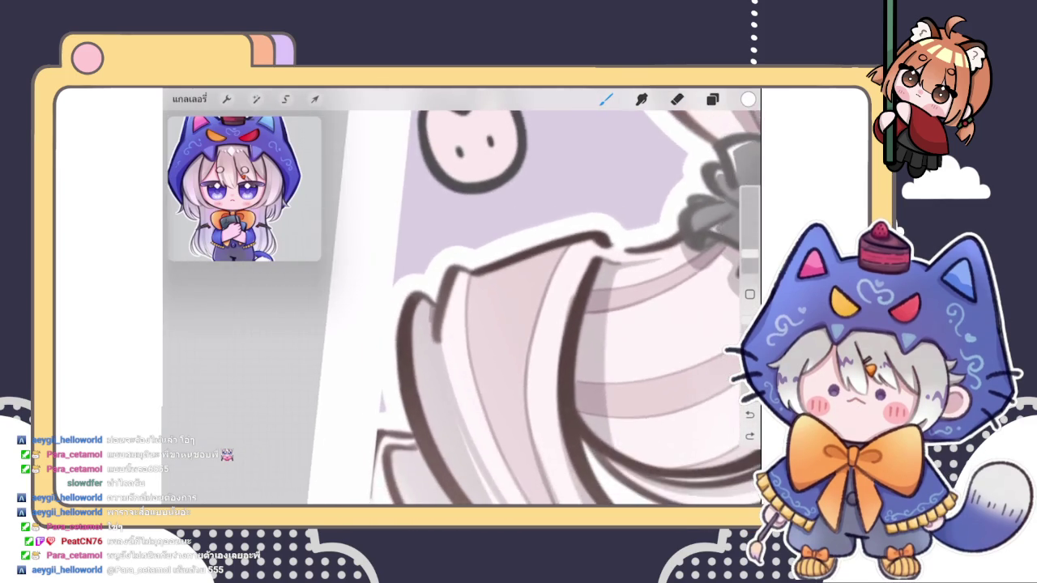
pyautogui.scroll(3, 559, 308)
pyautogui.scroll(2, 462, 308)
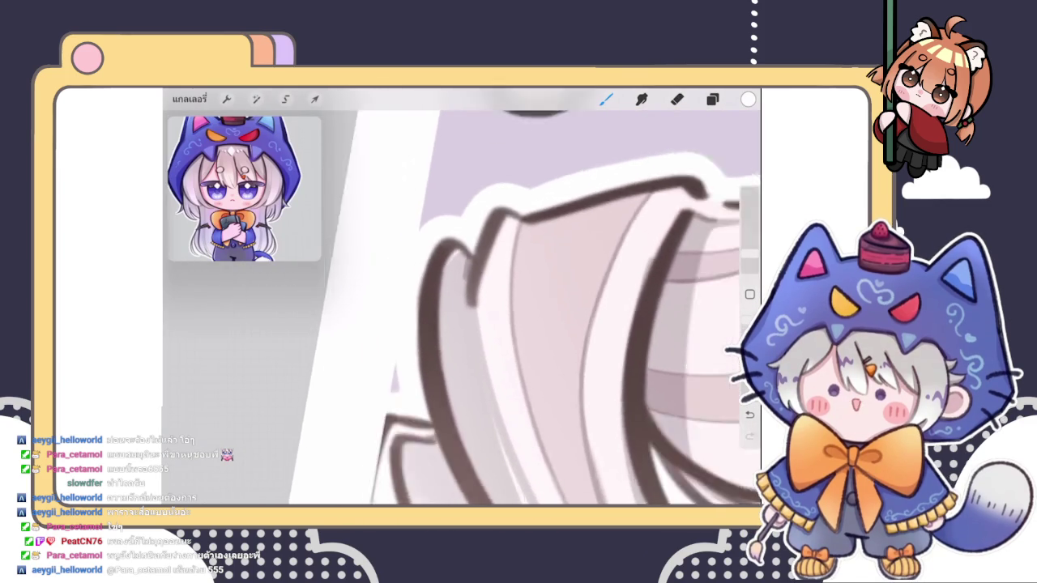
pyautogui.hotkey('ctrl', 'z')
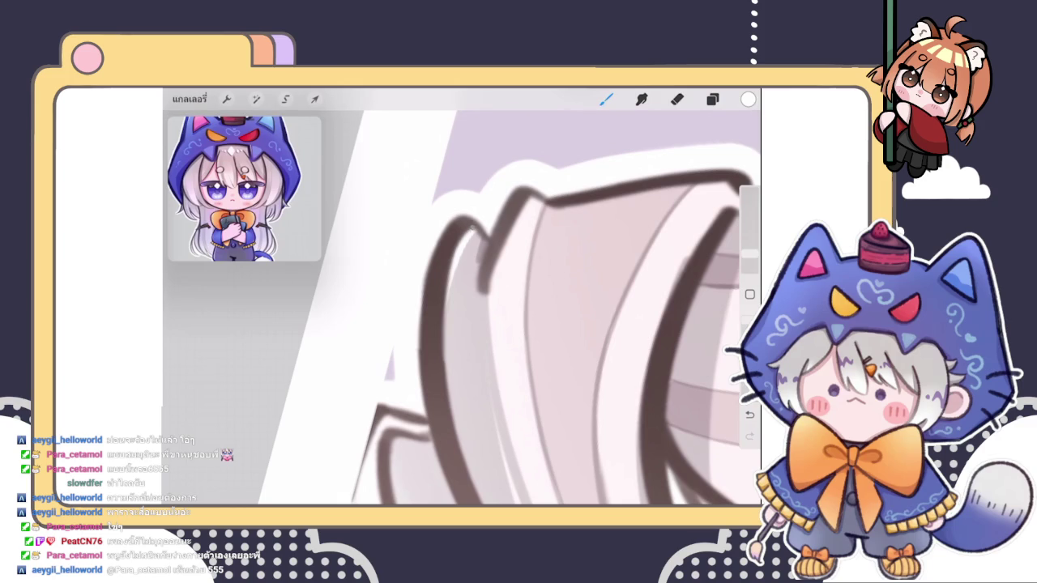
pyautogui.moveTo(462, 236); pyautogui.dragTo(442, 376)
pyautogui.scroll(-2, 462, 307)
pyautogui.scroll(-2, 462, 308)
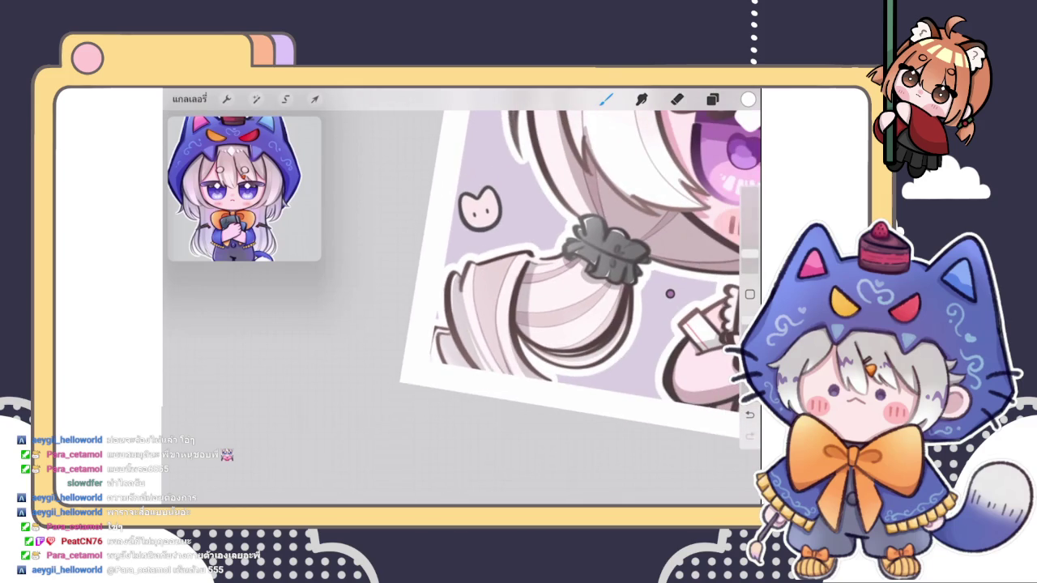
pyautogui.scroll(3, 526, 308)
pyautogui.scroll(-2, 532, 296)
pyautogui.scroll(2, 532, 296)
pyautogui.scroll(-3, 551, 283)
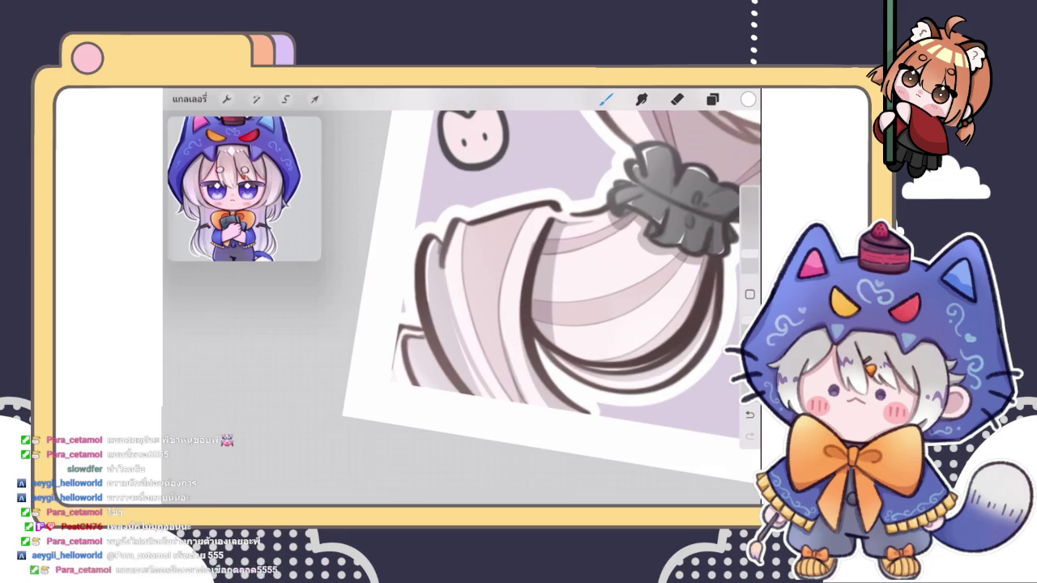
pyautogui.scroll(2, 527, 308)
pyautogui.scroll(2, 527, 308)
# - Redraw the pigtail's top and right-hand dark outlines as smoother, thinner lines
pyautogui.moveTo(437, 344); pyautogui.dragTo(565, 261)
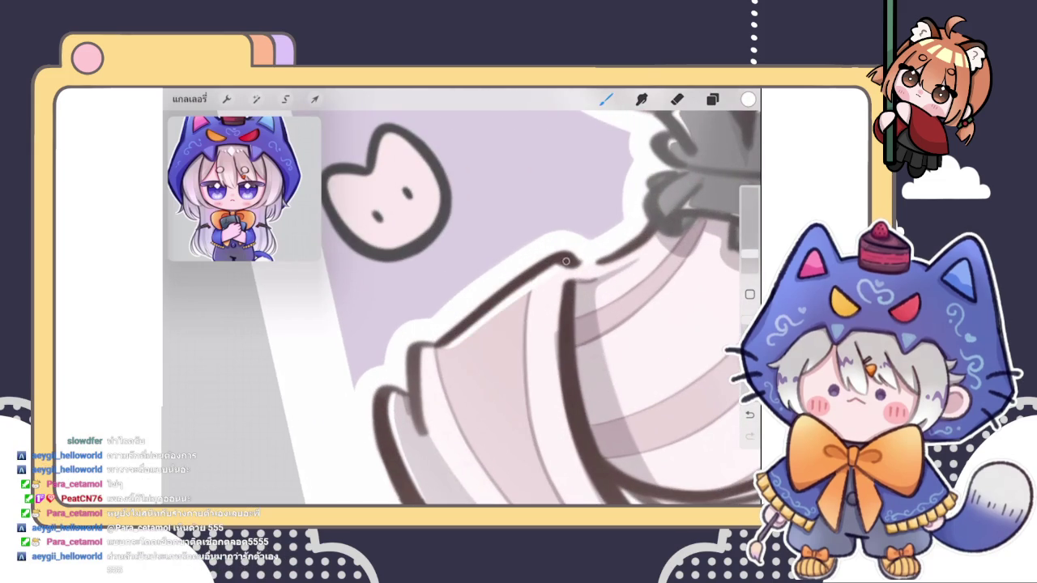
pyautogui.scroll(-3, 551, 300)
pyautogui.scroll(-2, 550, 300)
pyautogui.scroll(-2, 550, 300)
pyautogui.scroll(1, 462, 300)
pyautogui.scroll(2, 461, 299)
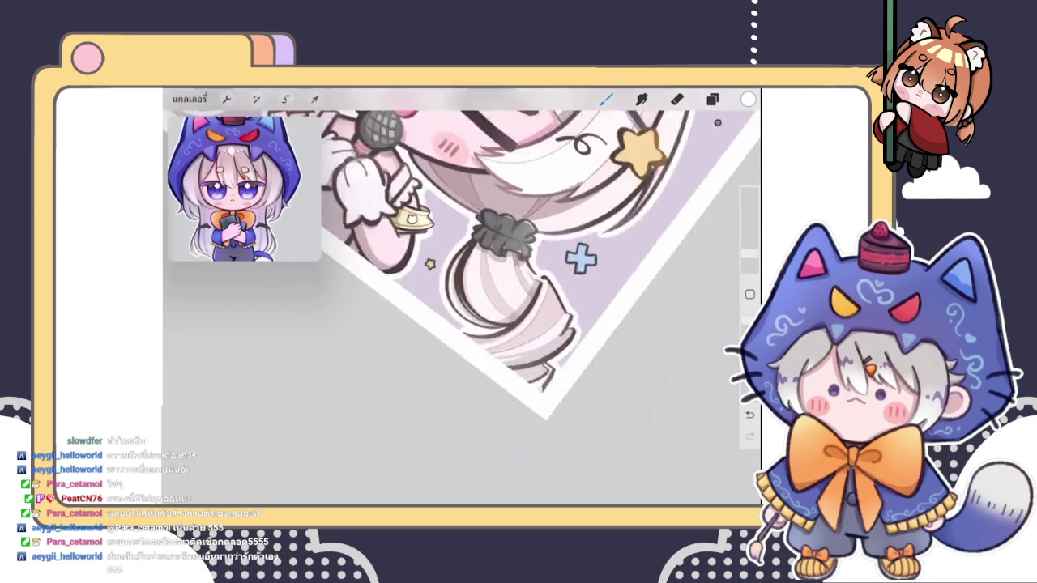
pyautogui.scroll(2, 462, 300)
pyautogui.scroll(2, 462, 300)
pyautogui.moveTo(535, 220); pyautogui.dragTo(545, 321)
pyautogui.moveTo(534, 242); pyautogui.dragTo(541, 309)
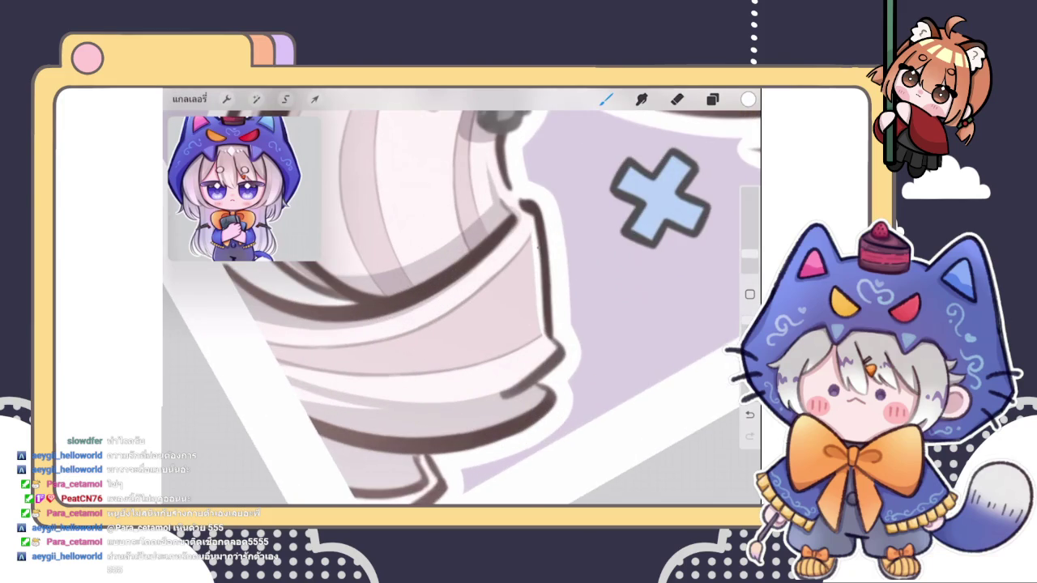
# - Inspect the redrawn pigtail ends, briefly switching to the eraser and back to the brush
pyautogui.scroll(-2, 462, 300)
pyautogui.scroll(-2, 462, 300)
pyautogui.scroll(-1, 462, 299)
pyautogui.scroll(-1, 461, 300)
pyautogui.scroll(2, 462, 300)
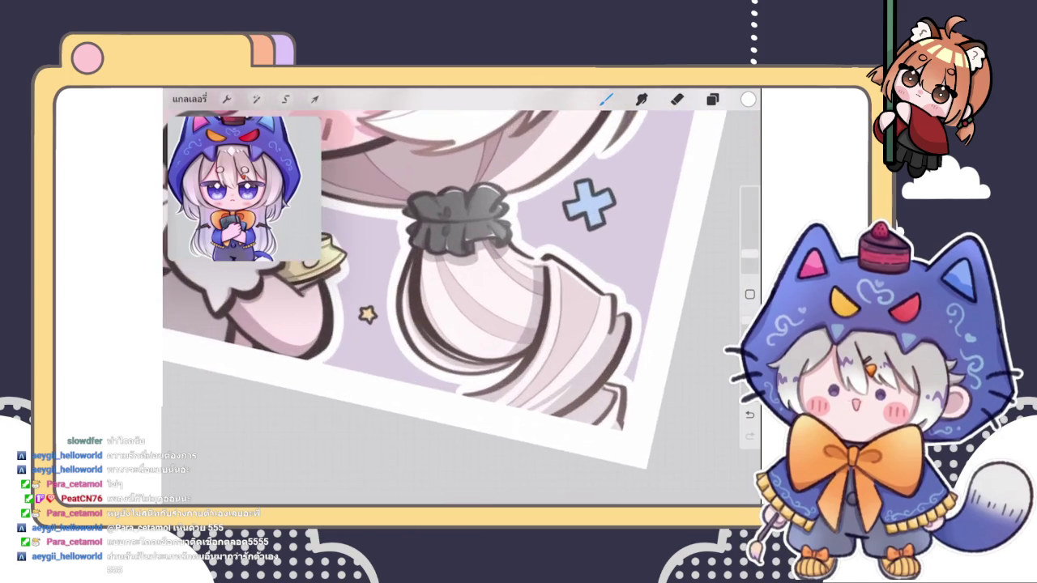
pyautogui.scroll(2, 462, 299)
pyautogui.scroll(2, 461, 300)
pyautogui.scroll(-2, 462, 300)
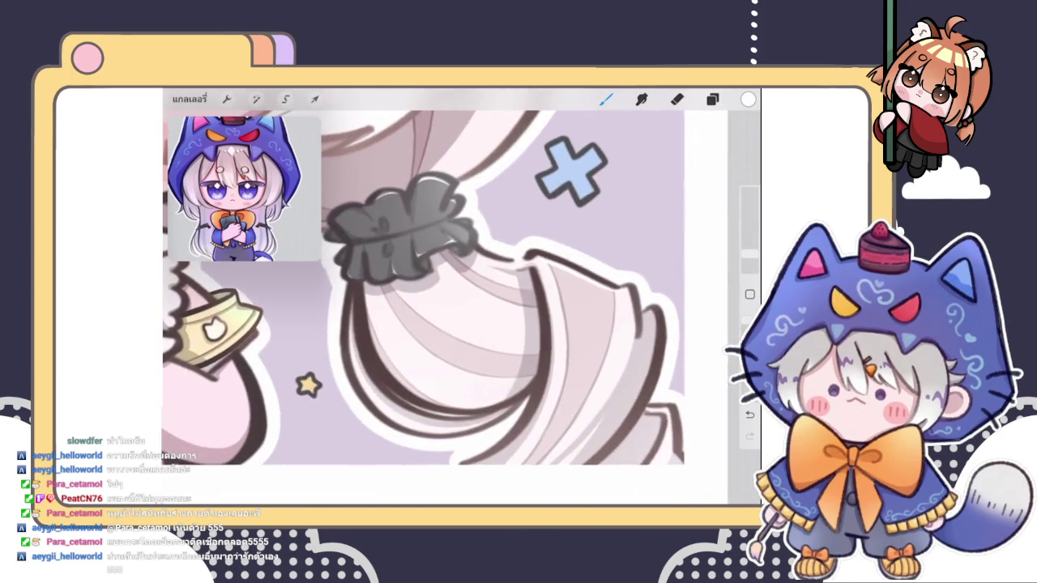
pyautogui.scroll(-1, 462, 299)
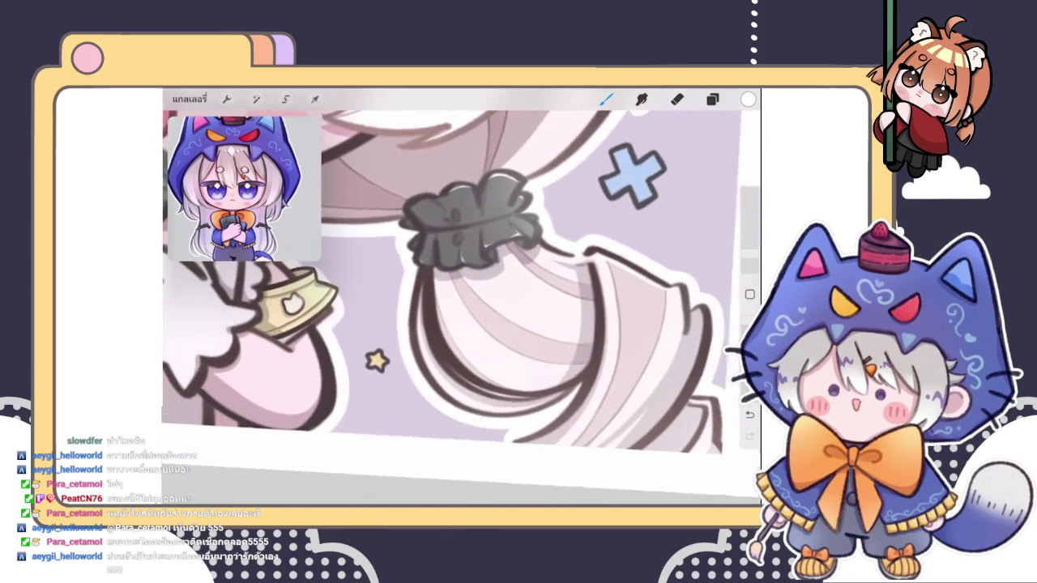
pyautogui.scroll(3, 462, 300)
pyautogui.scroll(-1, 461, 299)
pyautogui.scroll(2, 462, 300)
pyautogui.scroll(-2, 462, 300)
pyautogui.scroll(-1, 462, 300)
pyautogui.scroll(2, 462, 299)
pyautogui.scroll(1, 462, 299)
pyautogui.scroll(2, 461, 300)
pyautogui.scroll(-2, 462, 300)
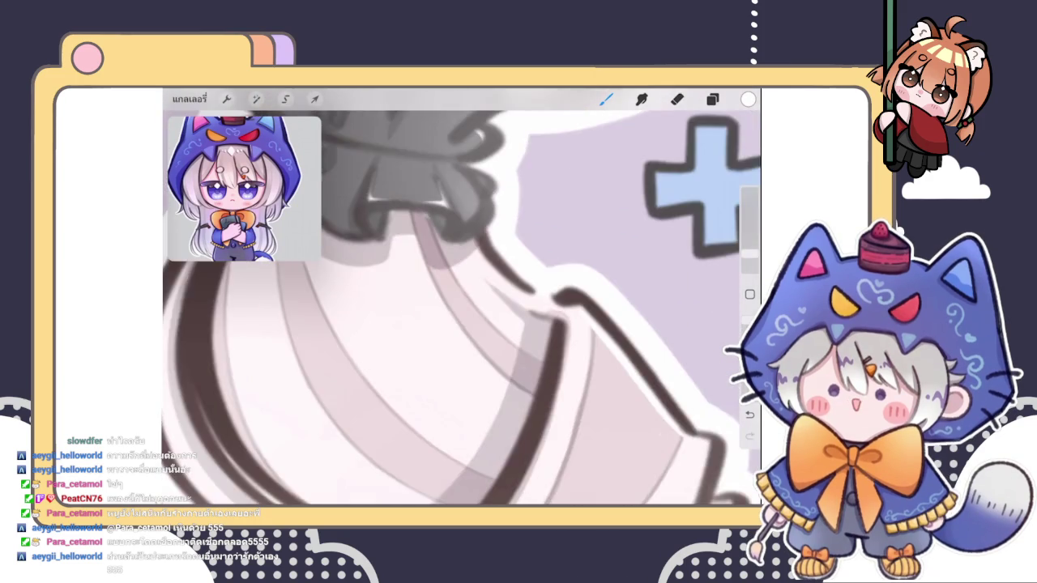
pyautogui.scroll(-1, 462, 300)
pyautogui.scroll(1, 462, 299)
pyautogui.scroll(-2, 462, 300)
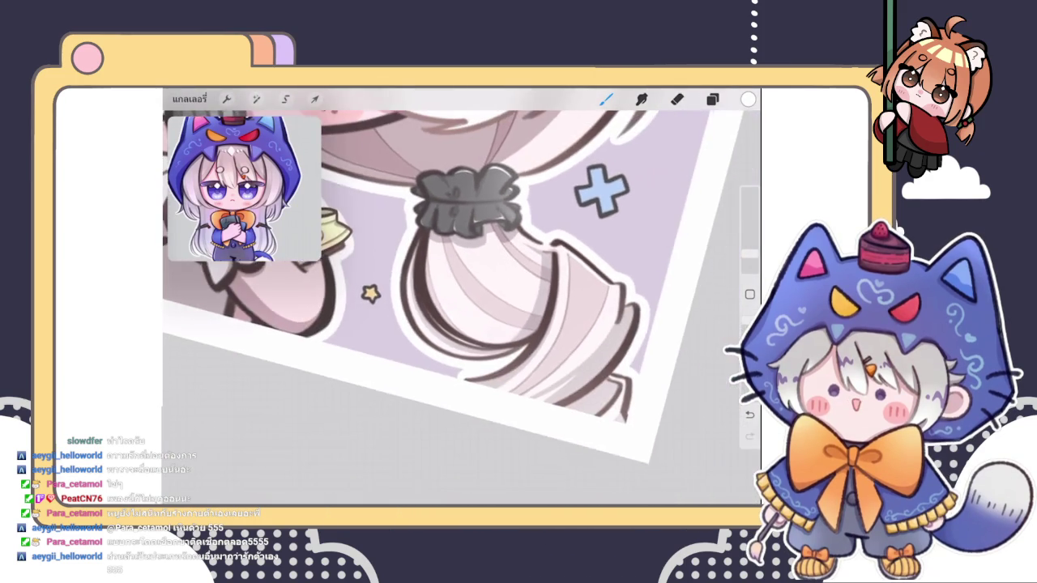
pyautogui.scroll(2, 462, 299)
pyautogui.scroll(1, 461, 299)
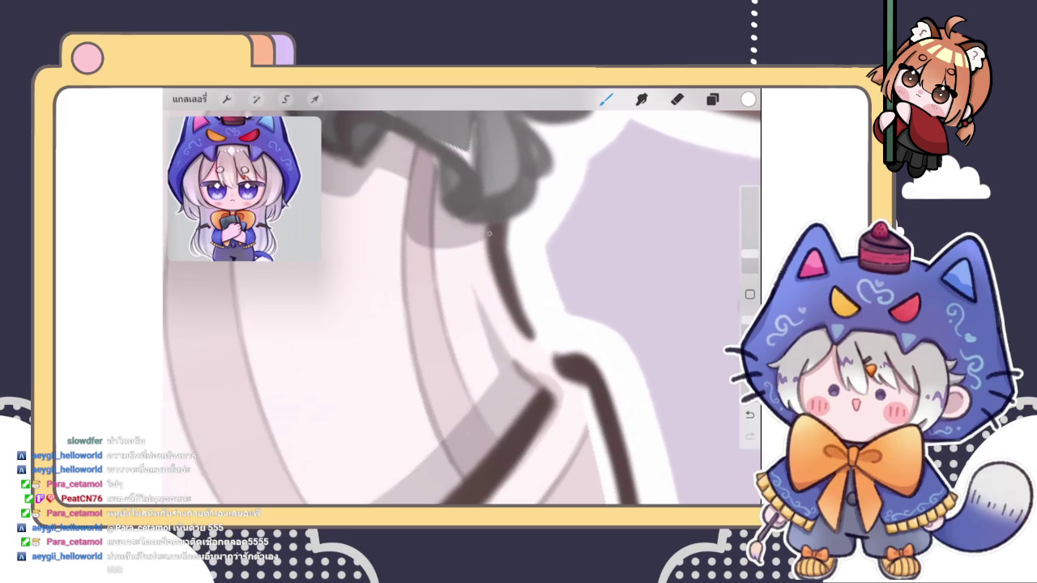
pyautogui.scroll(-2, 462, 299)
pyautogui.scroll(-1, 462, 300)
pyautogui.scroll(-1, 462, 299)
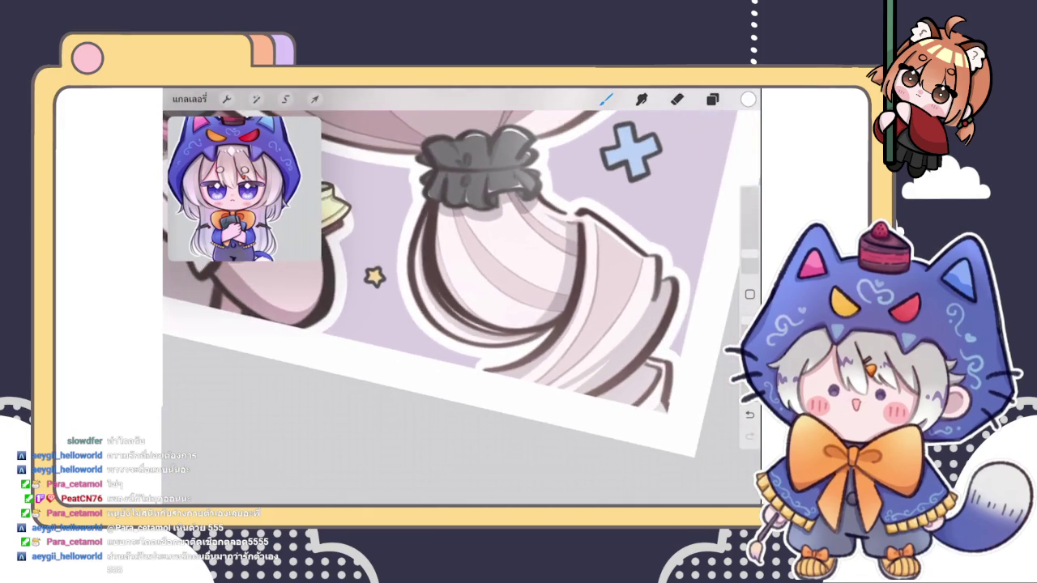
pyautogui.scroll(-1, 461, 300)
pyautogui.scroll(1, 462, 300)
pyautogui.scroll(2, 462, 300)
pyautogui.scroll(1, 462, 300)
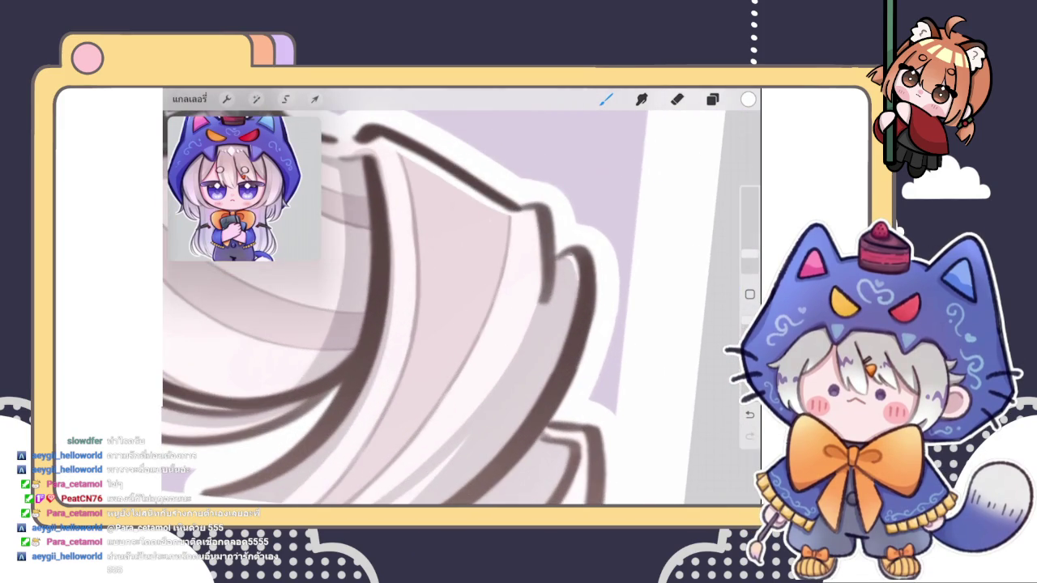
pyautogui.press('e')
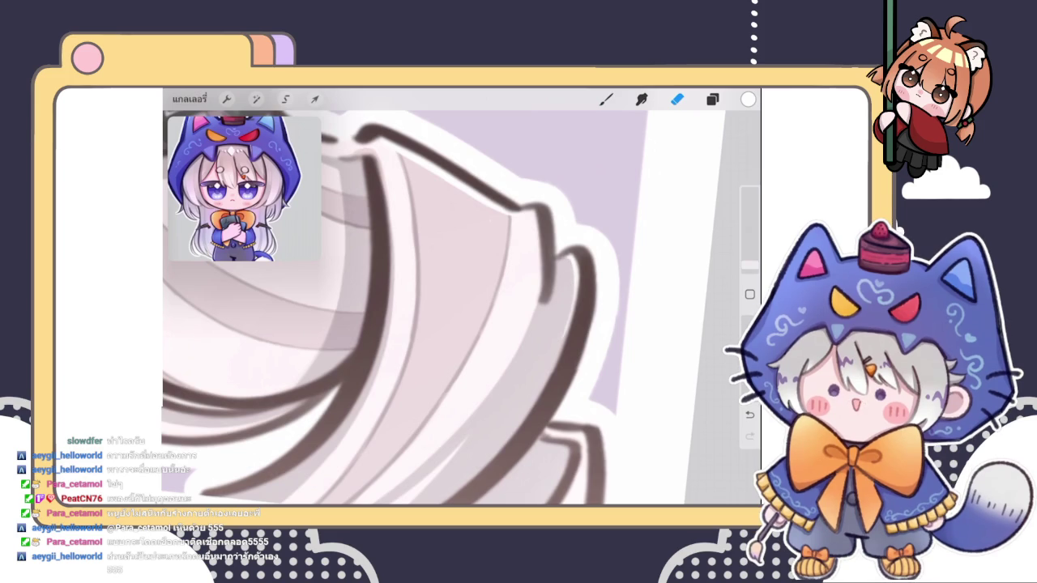
pyautogui.scroll(-2, 438, 308)
pyautogui.press('b')
pyautogui.scroll(-5, 405, 267)
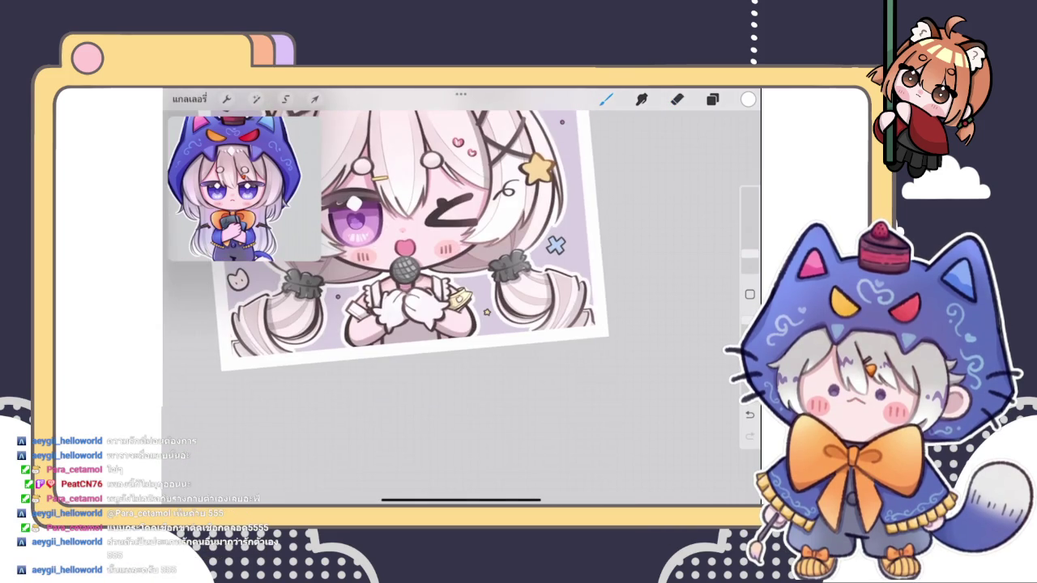
pyautogui.scroll(2, 474, 251)
pyautogui.scroll(2, 474, 251)
pyautogui.scroll(1, 474, 251)
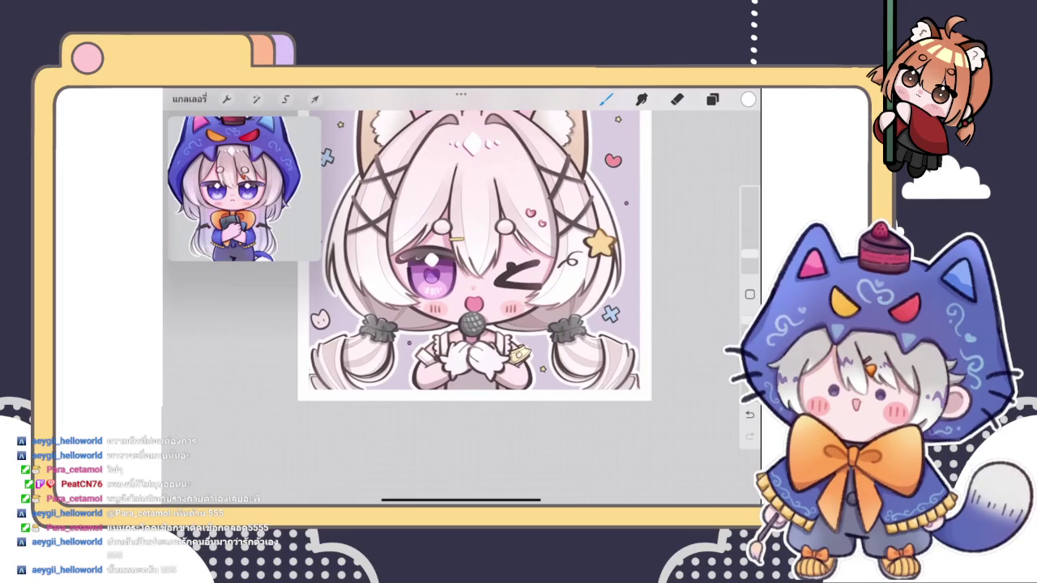
pyautogui.scroll(1, 461, 308)
pyautogui.scroll(3, 462, 308)
pyautogui.scroll(2, 462, 308)
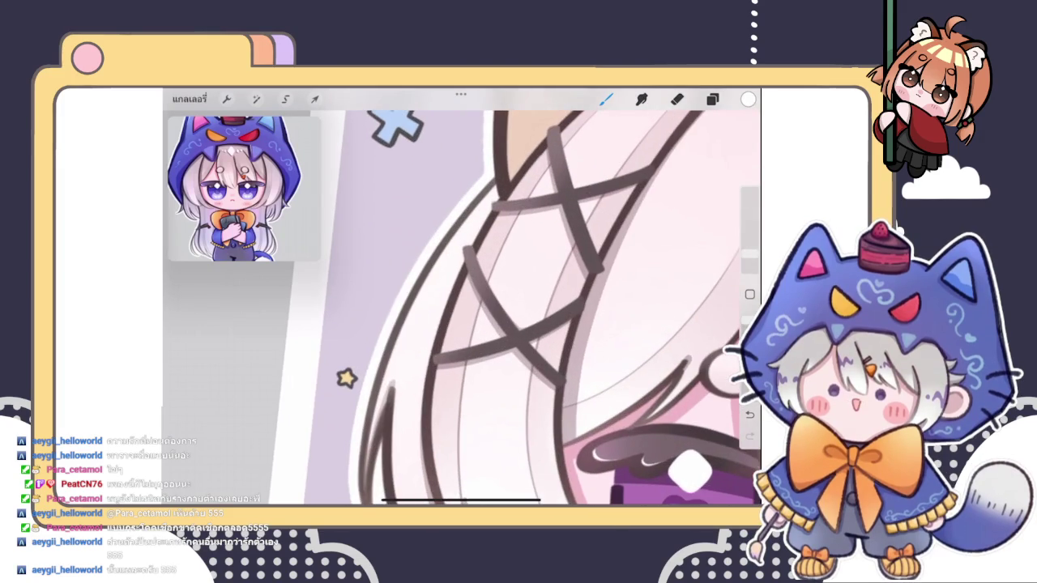
pyautogui.hotkey('ctrl', 'z')
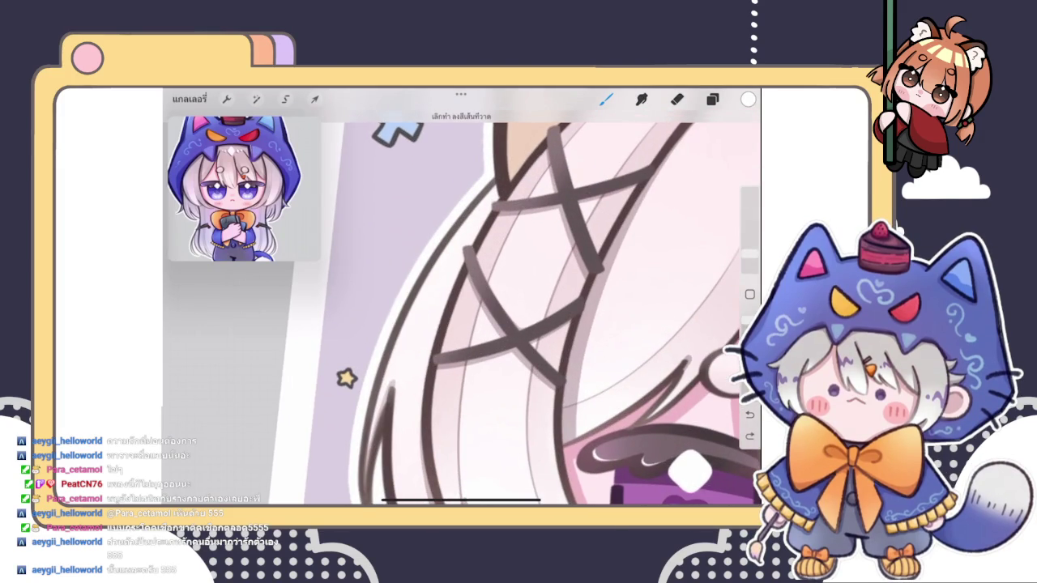
pyautogui.scroll(-3, 461, 300)
pyautogui.scroll(-3, 461, 300)
pyautogui.scroll(-1, 462, 299)
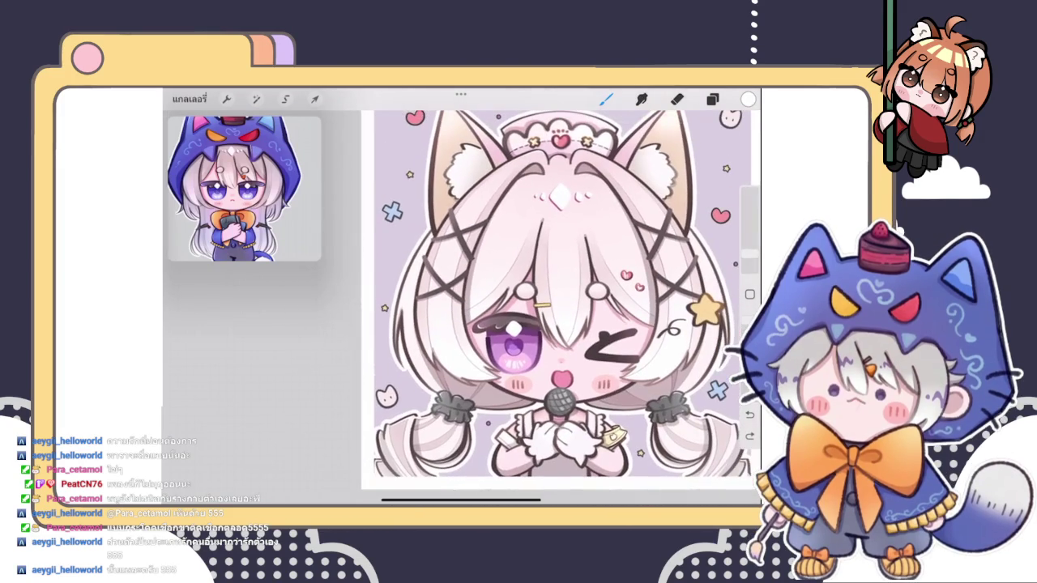
pyautogui.scroll(1, 542, 308)
pyautogui.scroll(1, 543, 308)
pyautogui.scroll(3, 542, 308)
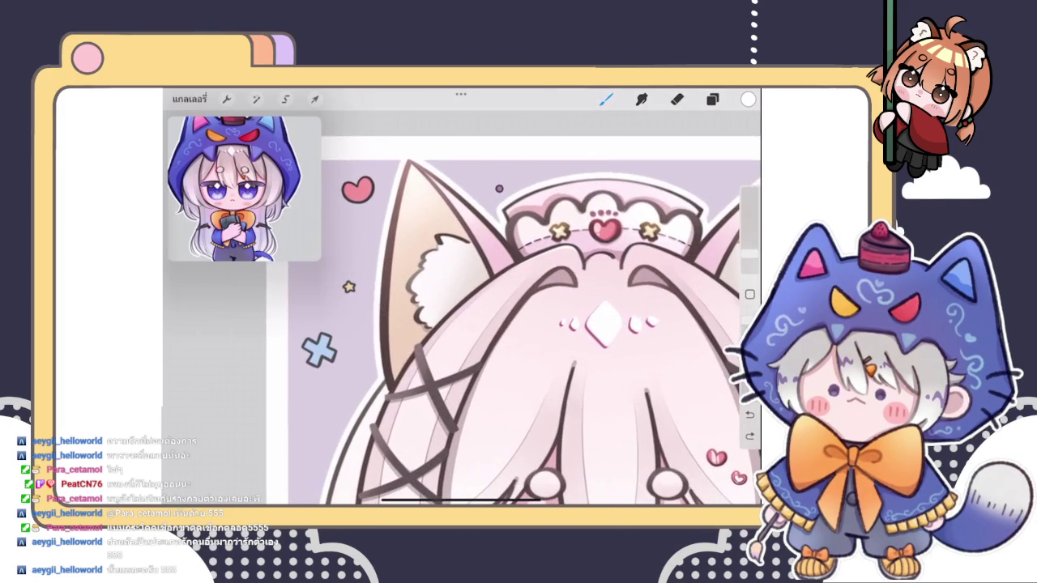
pyautogui.scroll(2, 534, 324)
pyautogui.scroll(2, 534, 324)
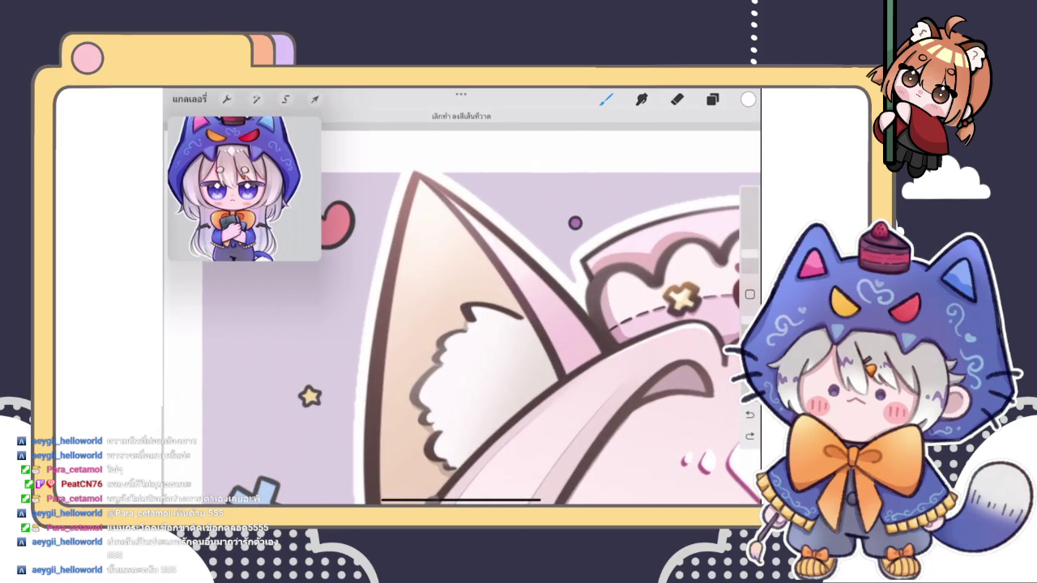
pyautogui.scroll(-2, 535, 324)
pyautogui.scroll(2, 535, 324)
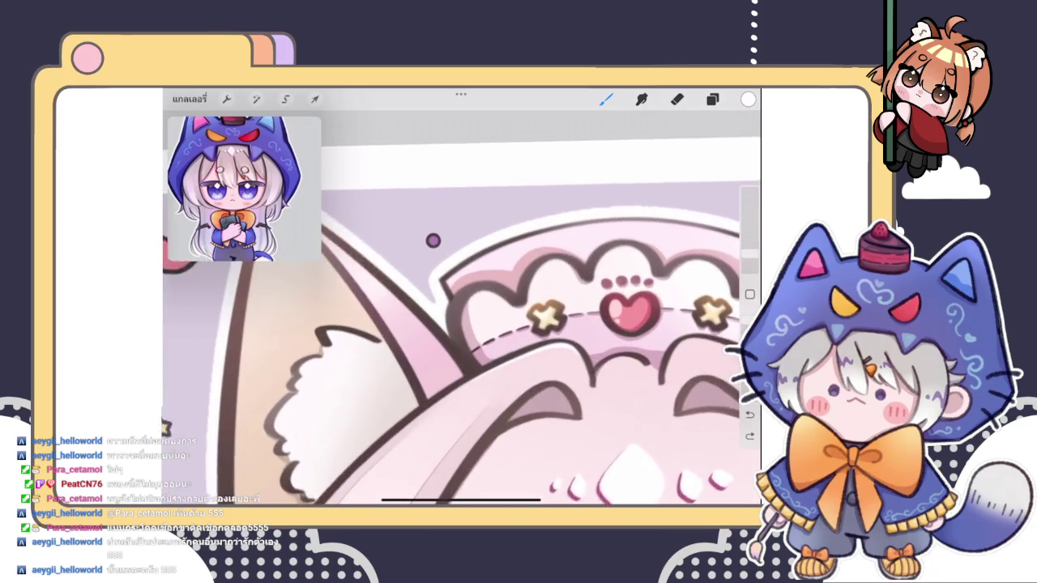
pyautogui.scroll(1, 535, 324)
pyautogui.scroll(2, 535, 324)
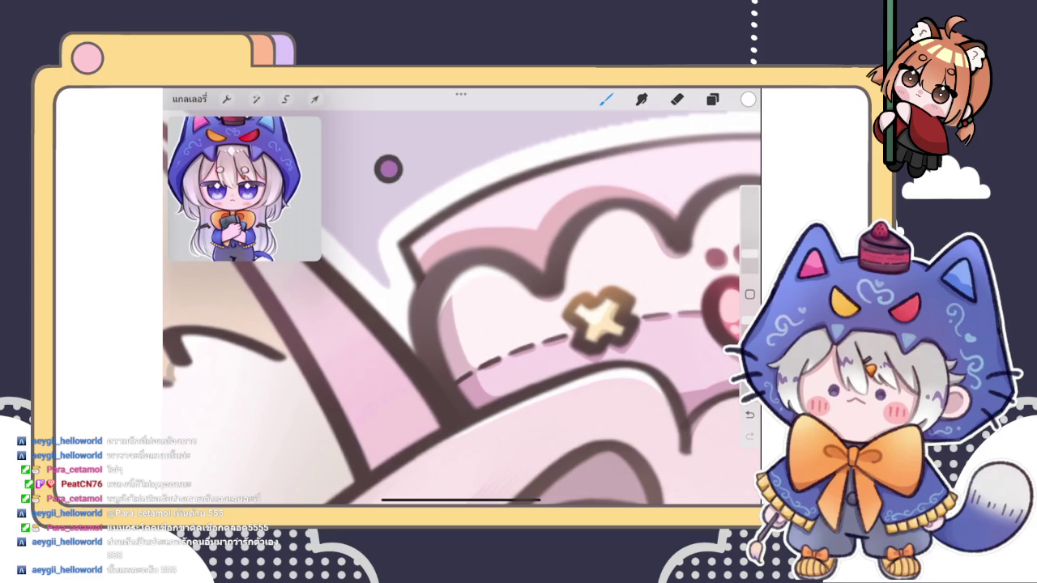
pyautogui.scroll(-2, 461, 299)
pyautogui.scroll(1, 461, 300)
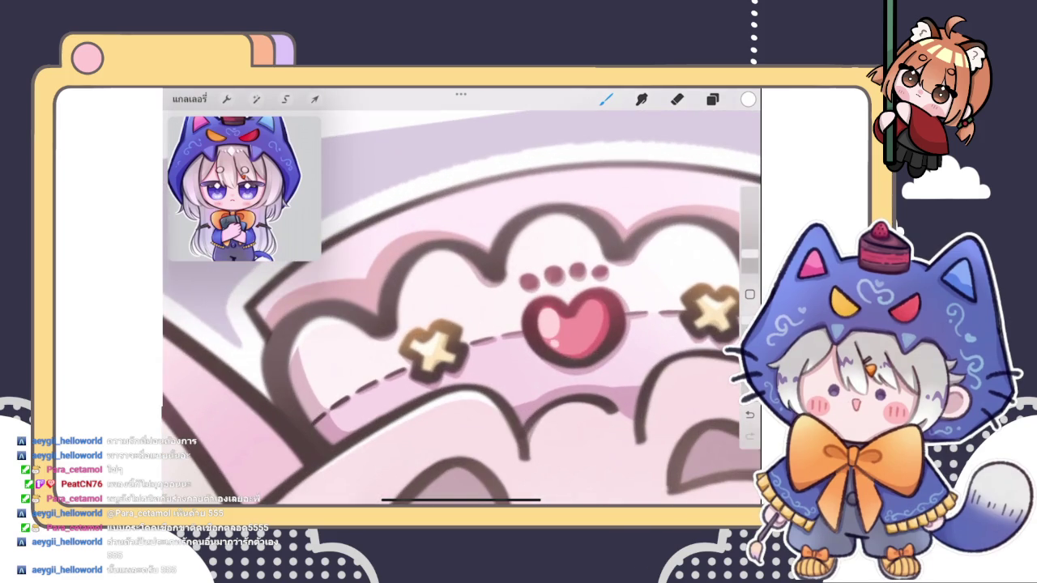
pyautogui.scroll(2, 555, 210)
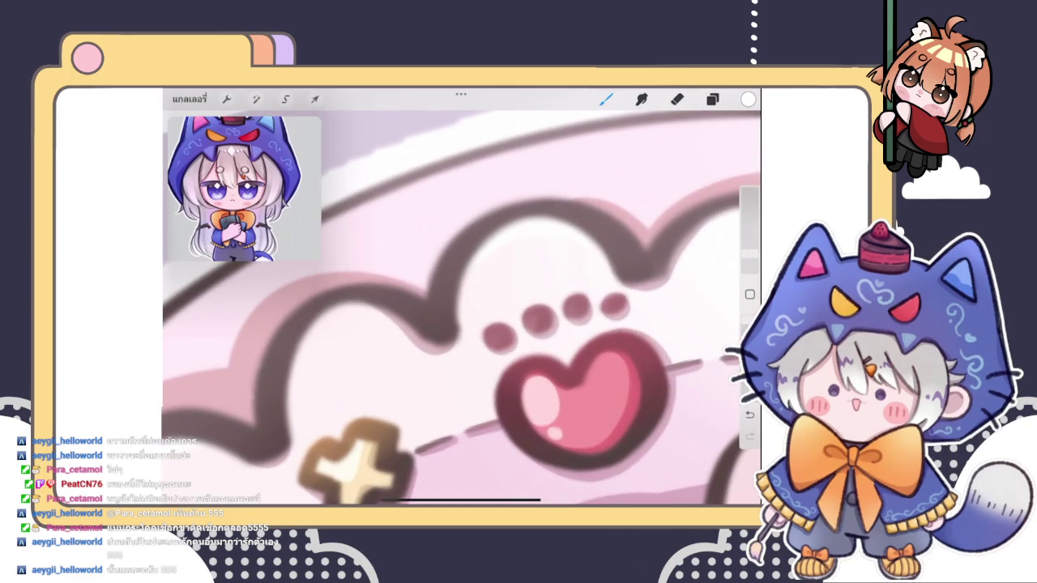
pyautogui.scroll(-2, 461, 308)
pyautogui.scroll(2, 555, 324)
pyautogui.scroll(1, 421, 405)
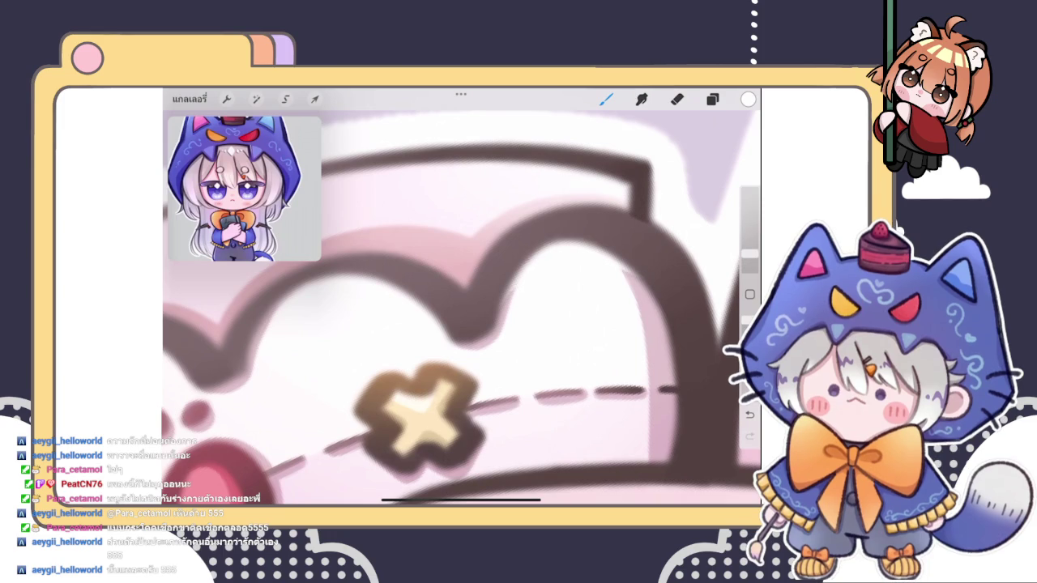
pyautogui.scroll(-2, 461, 308)
pyautogui.scroll(-2, 462, 308)
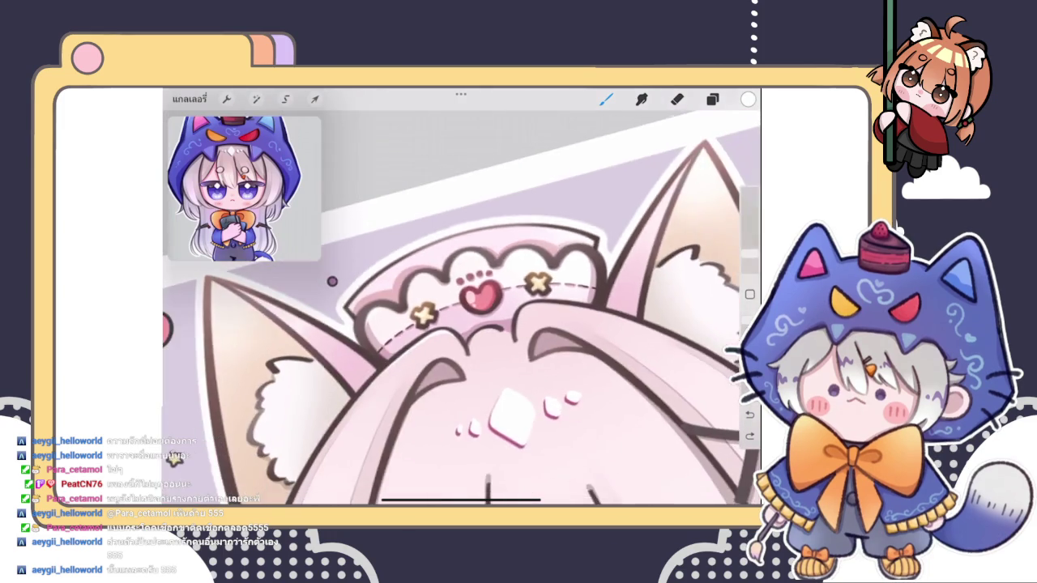
# - Restore the undone curve and trace a stroke along the hat band's dark outline
pyautogui.scroll(-2, 461, 308)
pyautogui.scroll(1, 486, 299)
pyautogui.scroll(1, 486, 300)
pyautogui.scroll(2, 526, 324)
pyautogui.scroll(2, 567, 324)
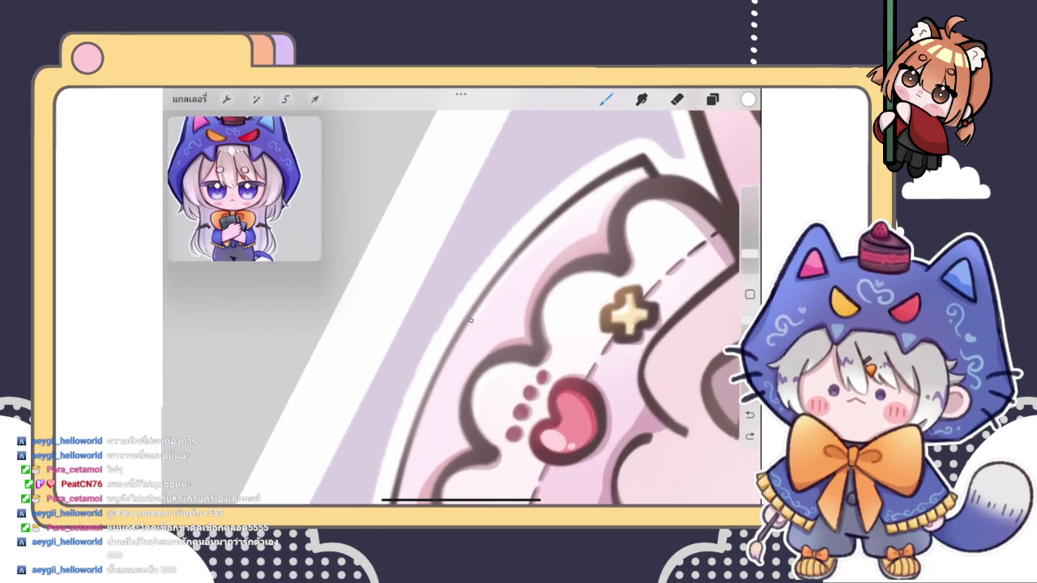
pyautogui.hotkey('ctrl', 'shift', 'z')
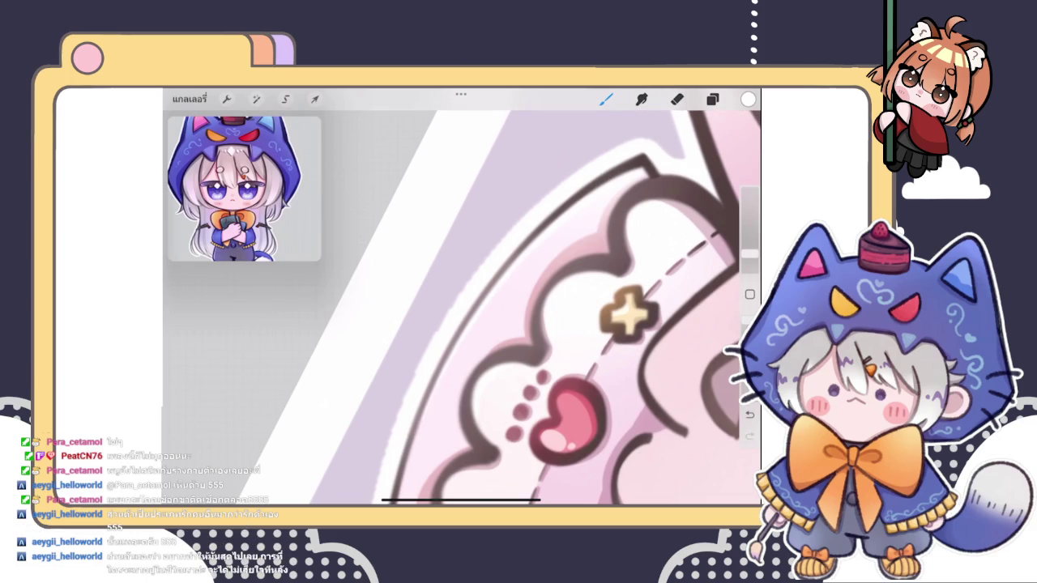
pyautogui.scroll(-5, 401, 433)
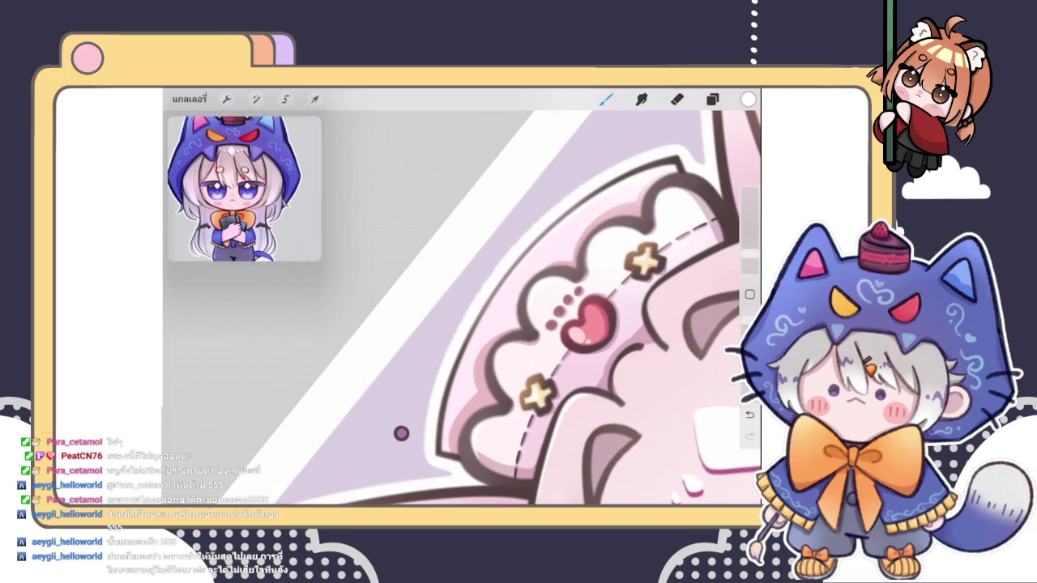
pyautogui.scroll(1, 400, 433)
pyautogui.scroll(2, 378, 442)
pyautogui.scroll(2, 373, 447)
pyautogui.hscroll(-1, 345, 431)
pyautogui.moveTo(405, 452)
pyautogui.mouseDown()
pyautogui.moveTo(438, 364)
pyautogui.moveTo(502, 267)
pyautogui.moveTo(568, 205)
pyautogui.mouseUp()
pyautogui.hotkey('ctrl', 'z')
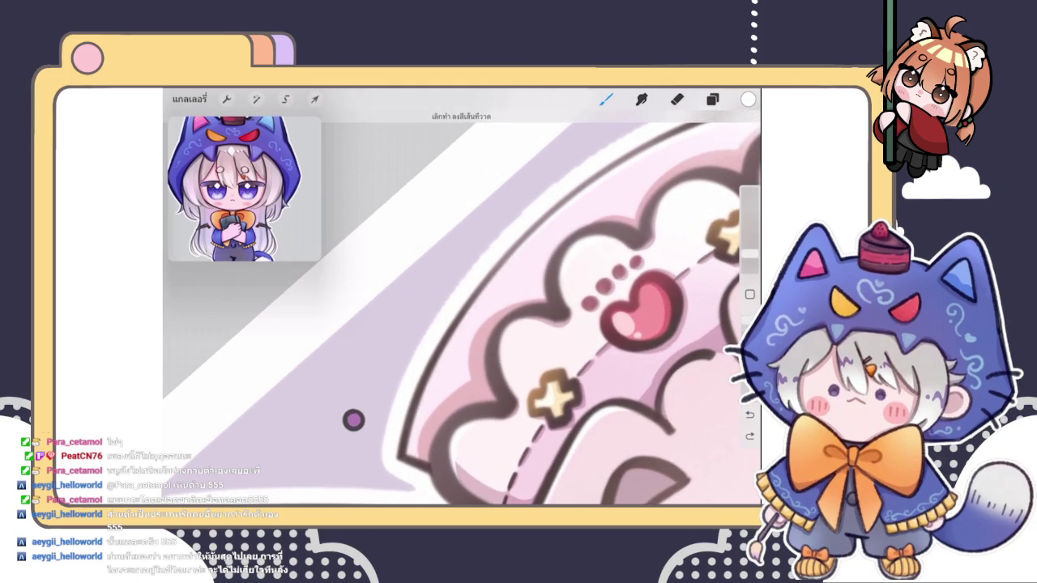
pyautogui.hotkey('ctrl', 'shift', 'z')
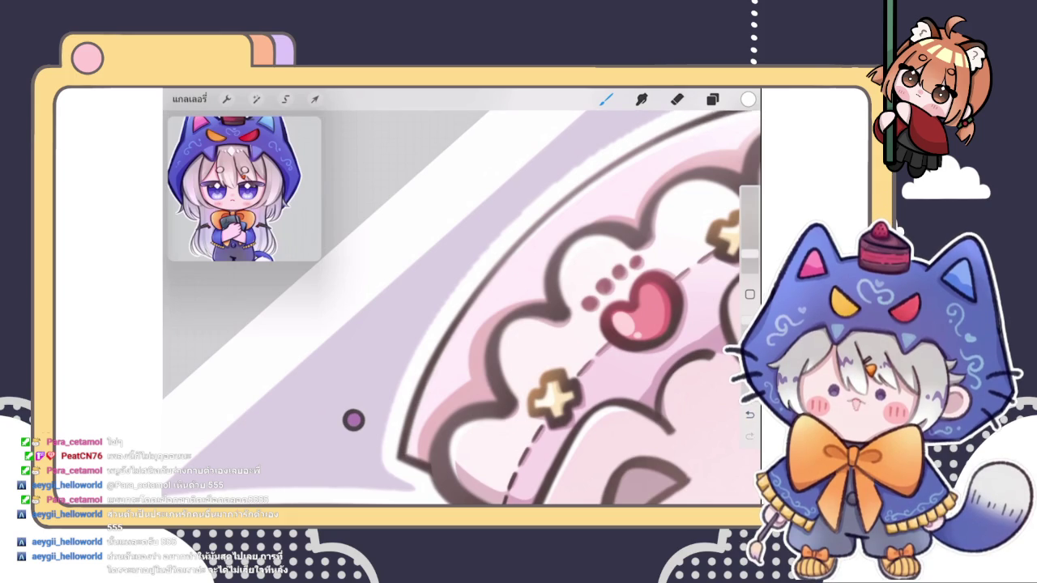
# - Trace the hat band's white outline and snap the stroke into a smooth QuickShape arc
pyautogui.scroll(-3, 354, 420)
pyautogui.scroll(3, 486, 308)
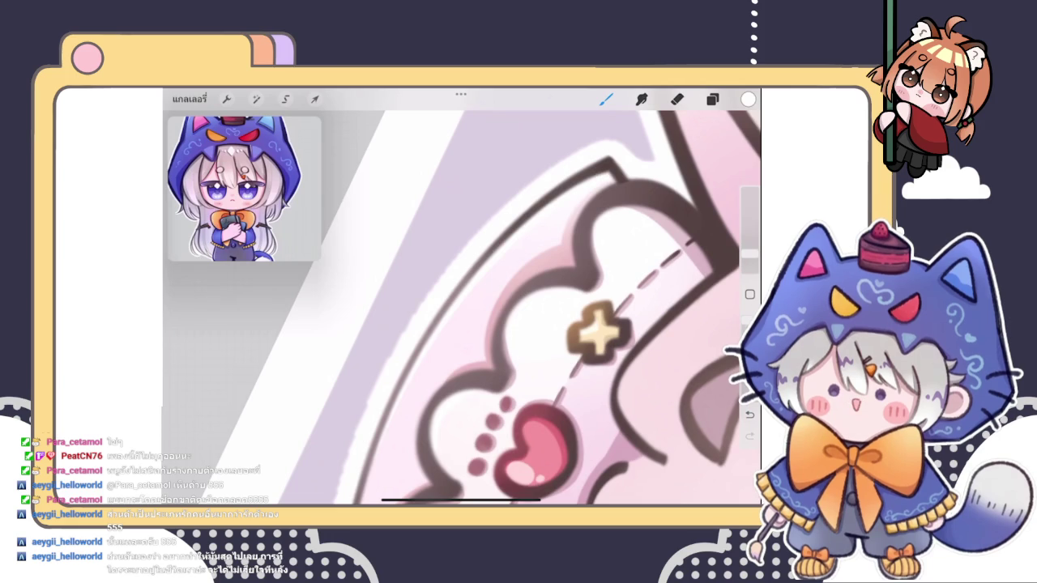
pyautogui.scroll(-3, 486, 308)
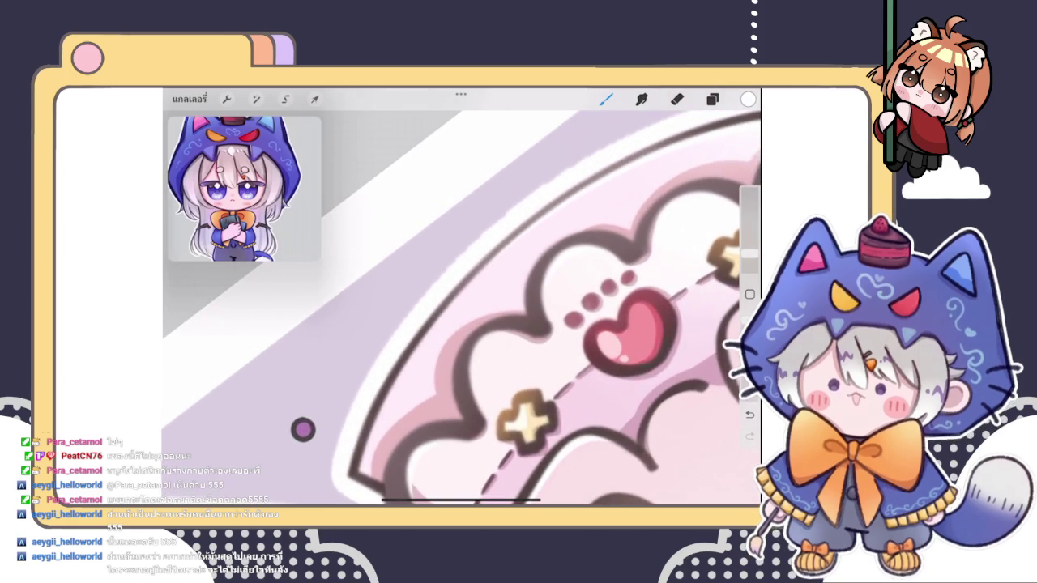
pyautogui.moveTo(302, 431); pyautogui.dragTo(362, 367)
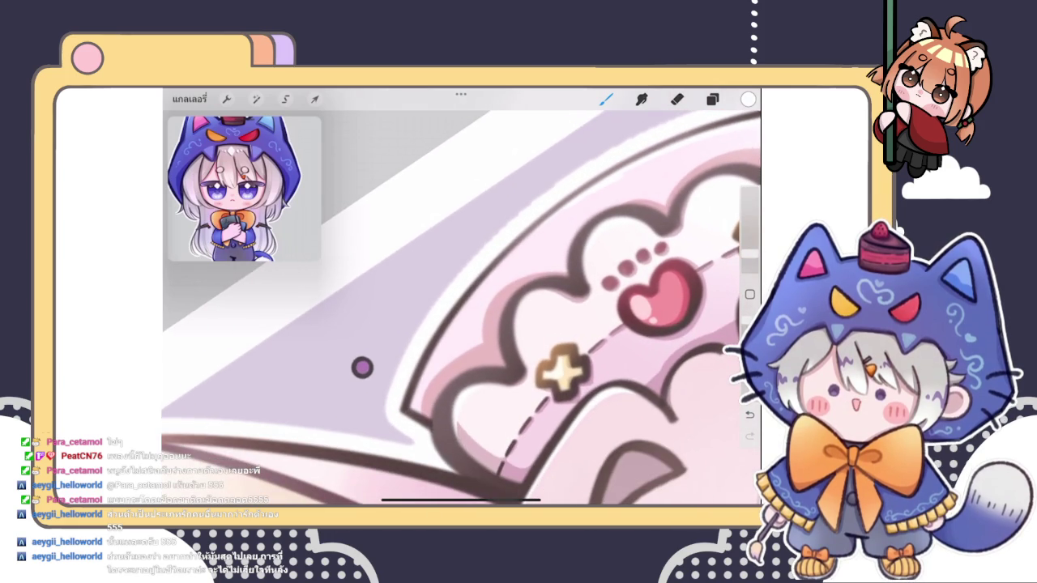
pyautogui.hotkey('ctrl', 'z')
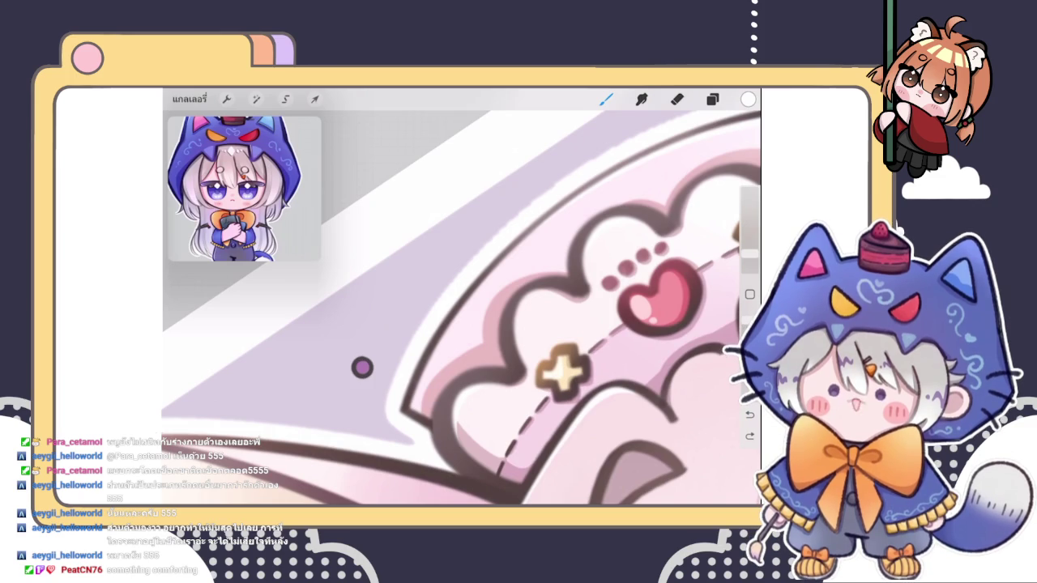
pyautogui.press('e')
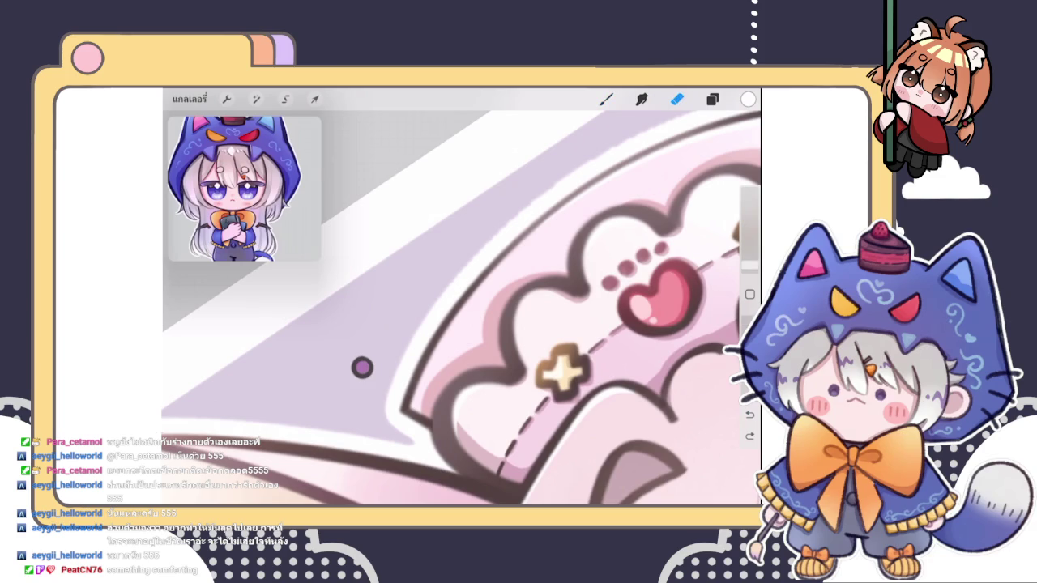
pyautogui.press('b')
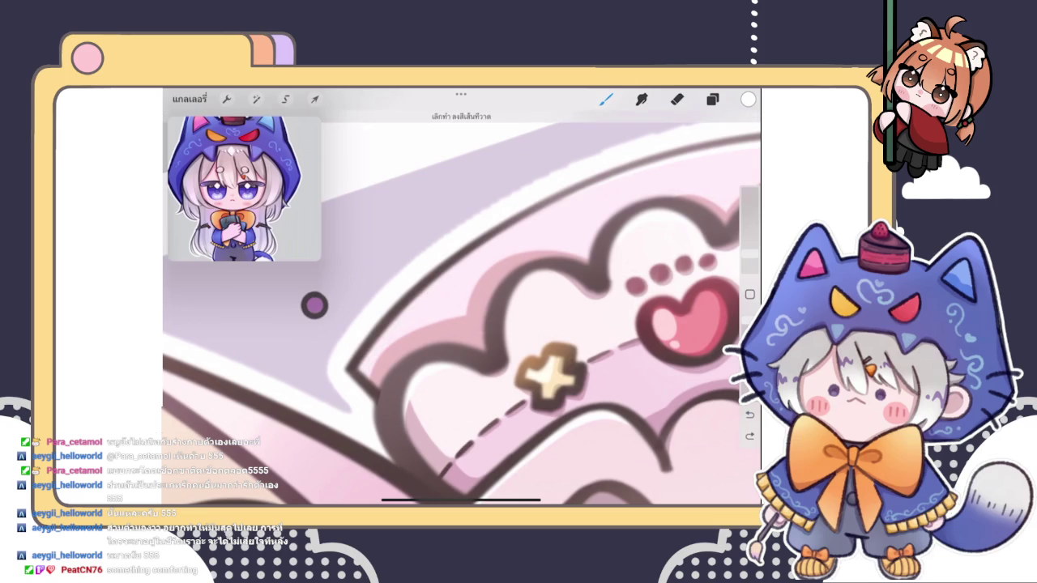
pyautogui.moveTo(360, 372); pyautogui.dragTo(518, 218)
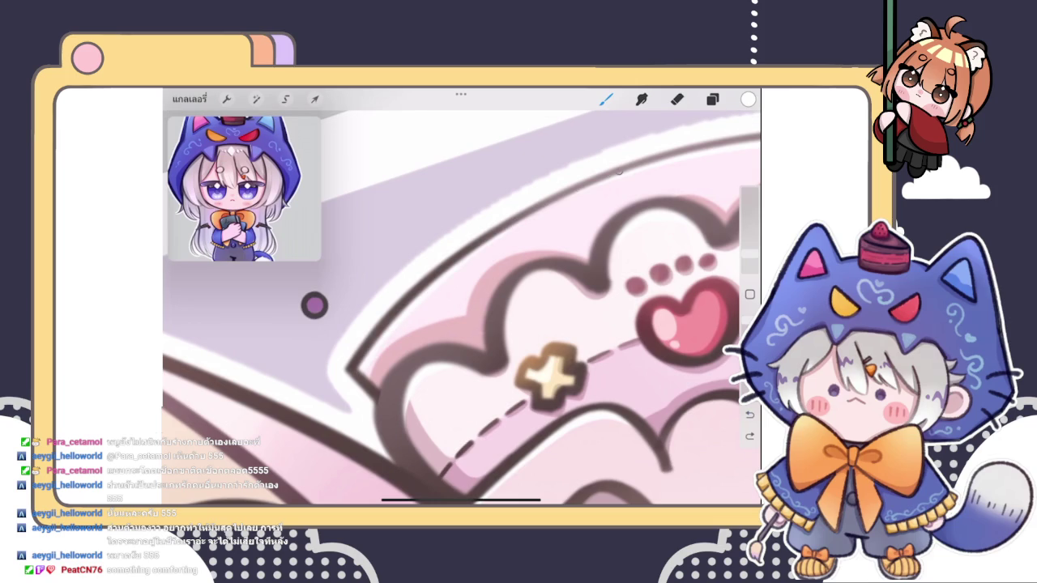
pyautogui.moveTo(359, 372); pyautogui.dragTo(618, 171)
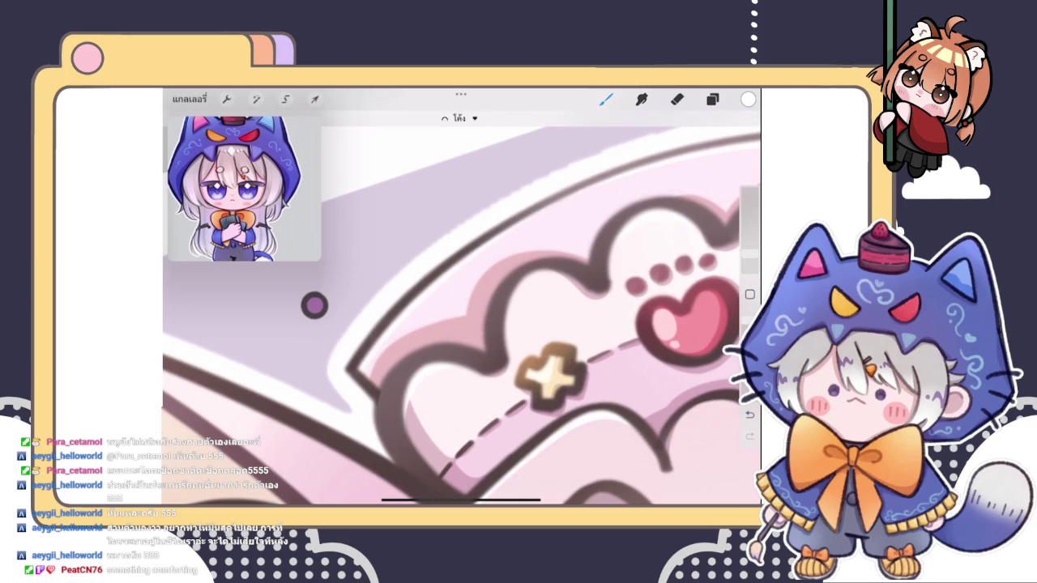
pyautogui.scroll(-5, 461, 307)
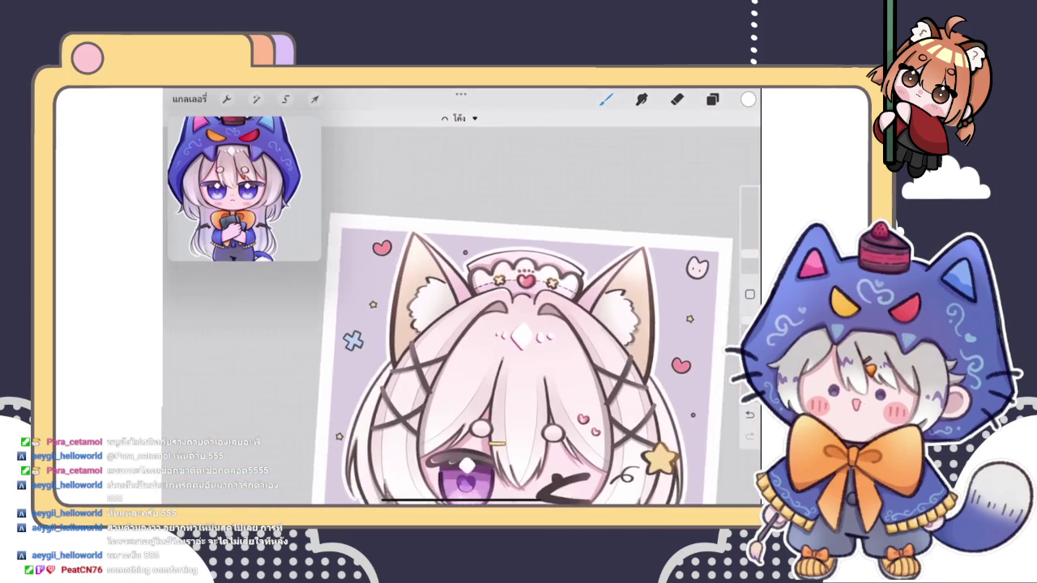
# - Zoom in and try a faint white highlight on the inner curve, then undo it
pyautogui.scroll(2, 462, 308)
pyautogui.scroll(2, 461, 307)
pyautogui.scroll(1, 461, 307)
pyautogui.scroll(3, 462, 308)
pyautogui.scroll(2, 462, 308)
pyautogui.scroll(3, 462, 308)
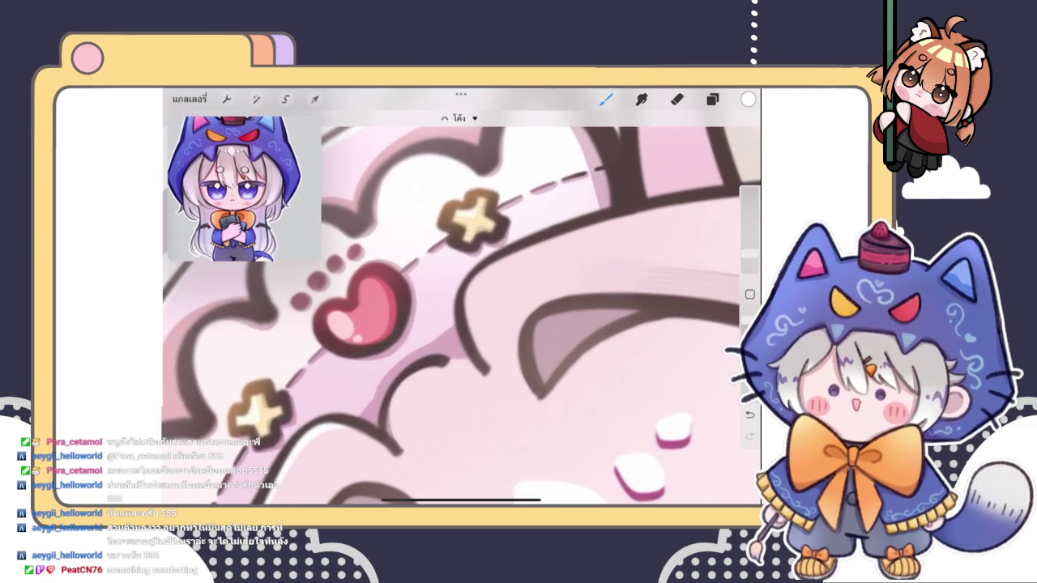
pyautogui.moveTo(486, 268); pyautogui.dragTo(465, 322)
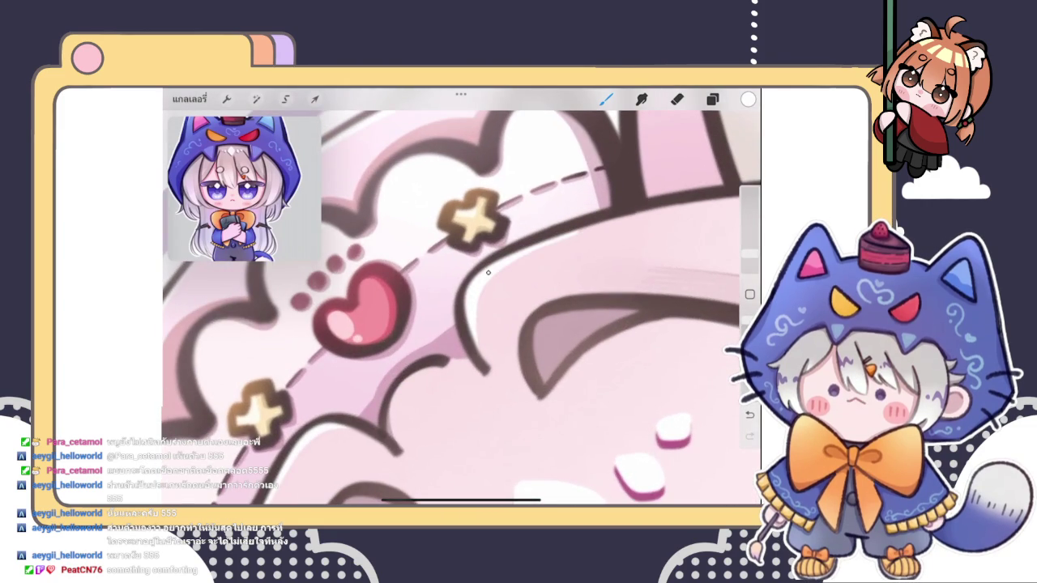
pyautogui.scroll(-1, 462, 308)
pyautogui.scroll(2, 462, 308)
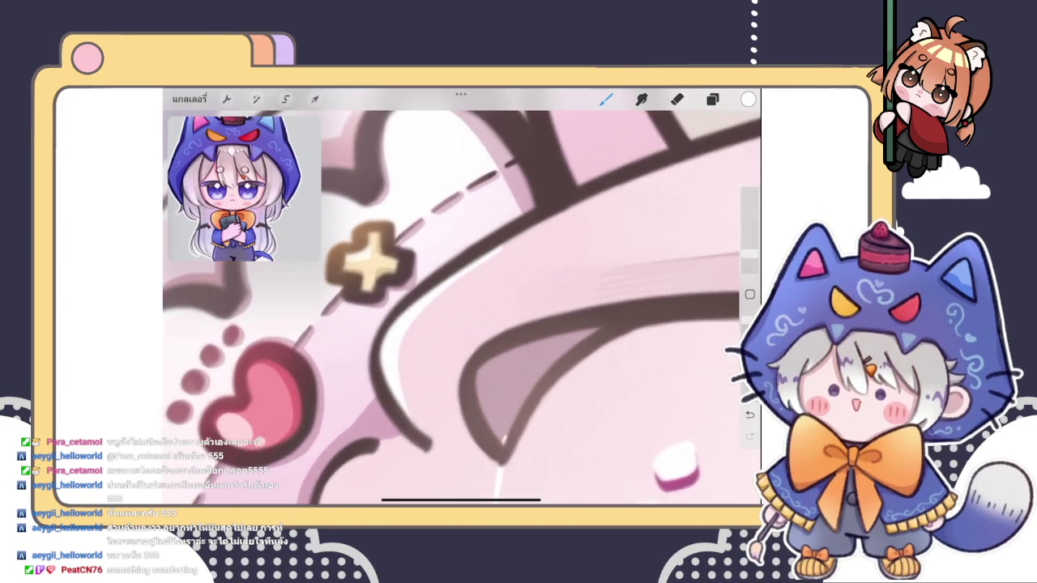
pyautogui.hotkey('ctrl', 'z')
pyautogui.scroll(2, 462, 308)
pyautogui.scroll(-1, 461, 308)
# - Add two faint highlight strokes across the pink area below the hat band
pyautogui.moveTo(510, 257); pyautogui.dragTo(575, 215)
pyautogui.moveTo(518, 255); pyautogui.dragTo(663, 177)
pyautogui.scroll(-3, 461, 308)
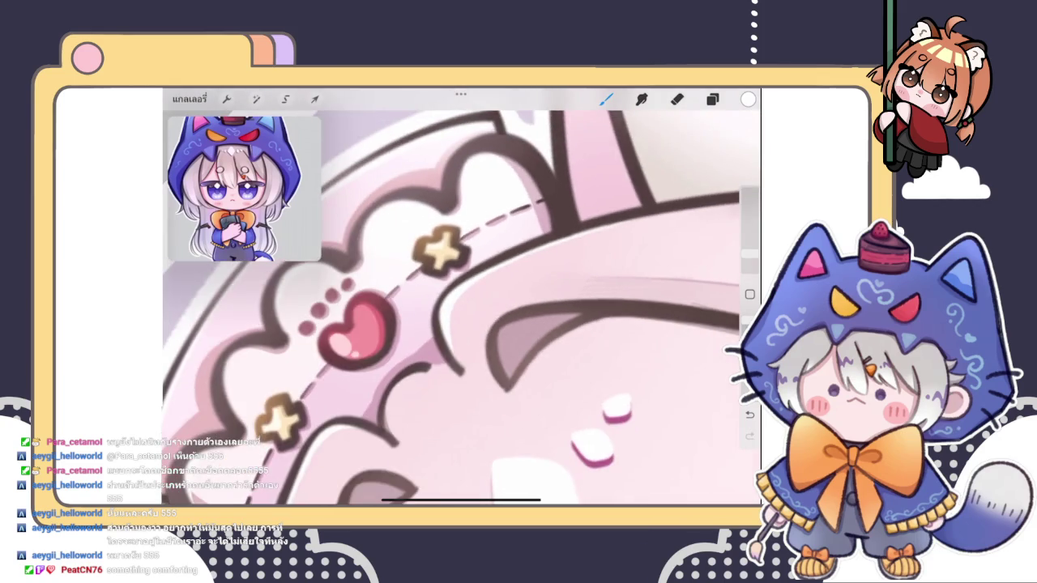
pyautogui.scroll(3, 461, 307)
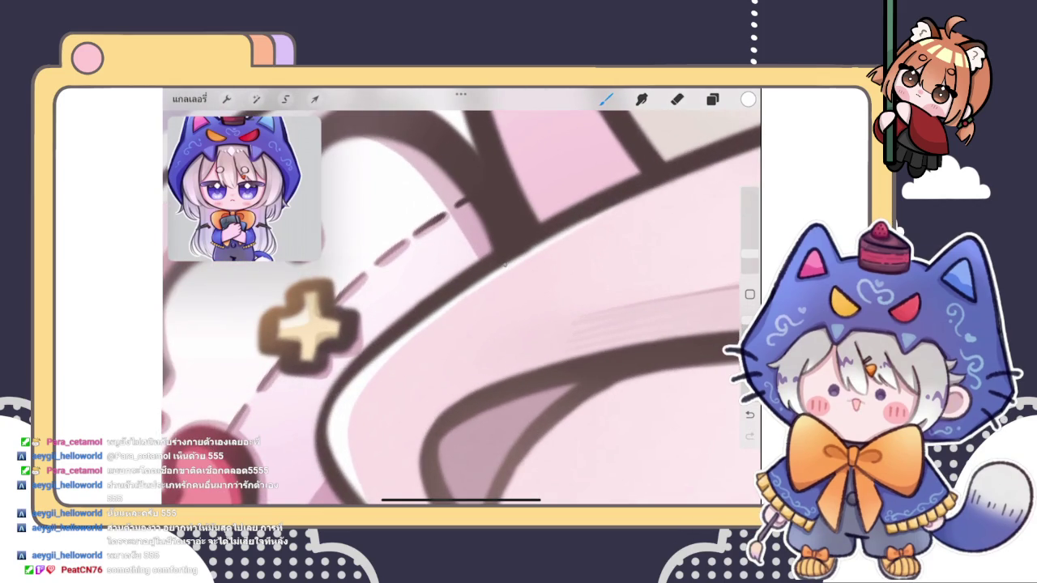
pyautogui.press('e')
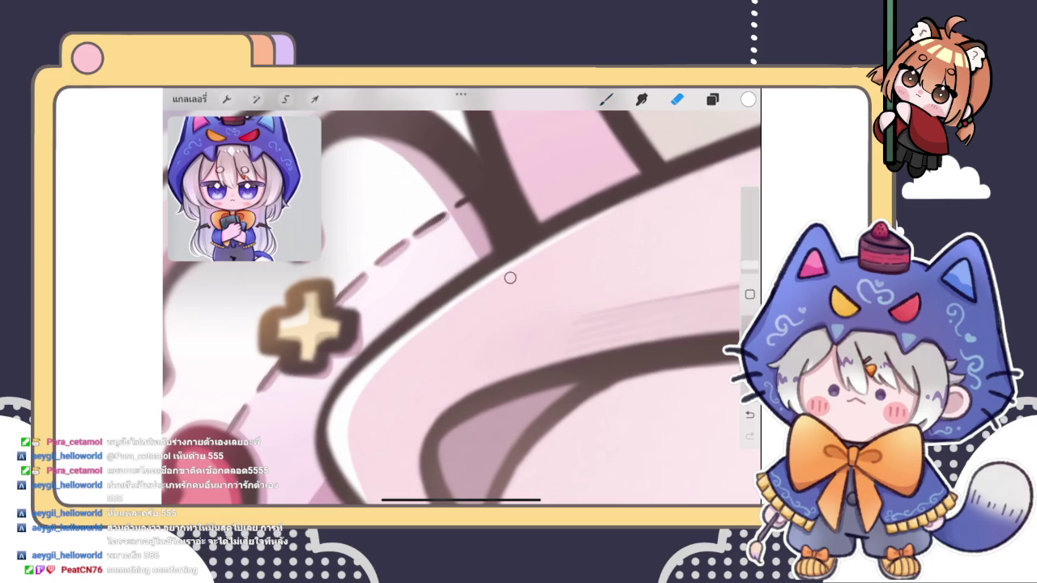
pyautogui.press('b')
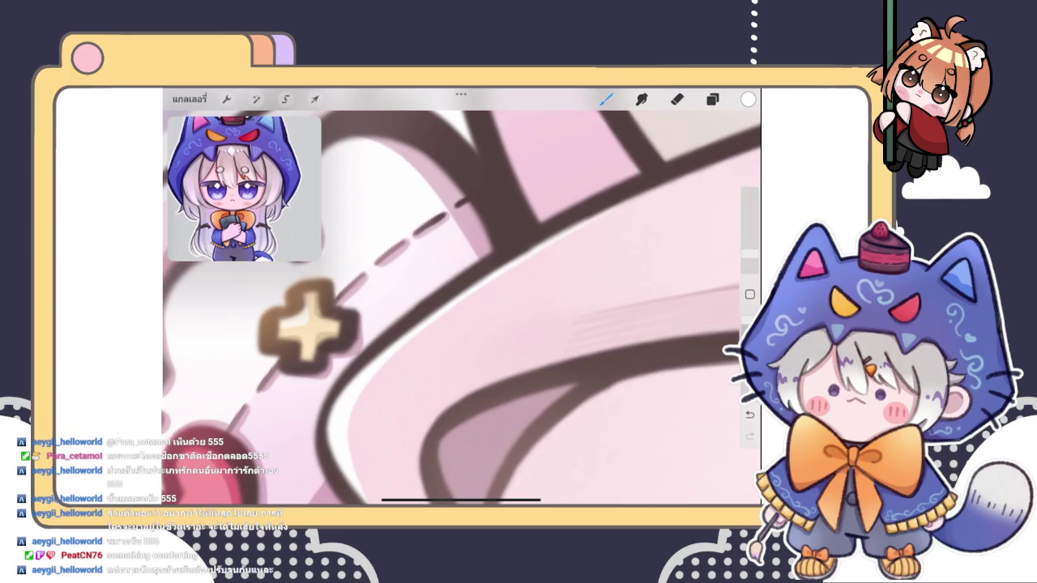
pyautogui.scroll(-2, 460, 297)
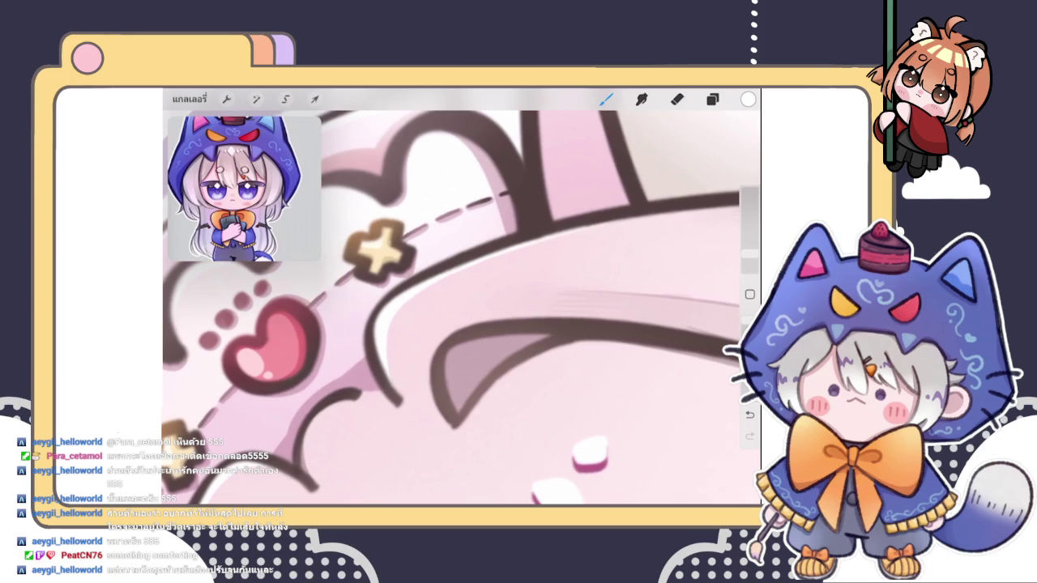
pyautogui.scroll(-2, 461, 296)
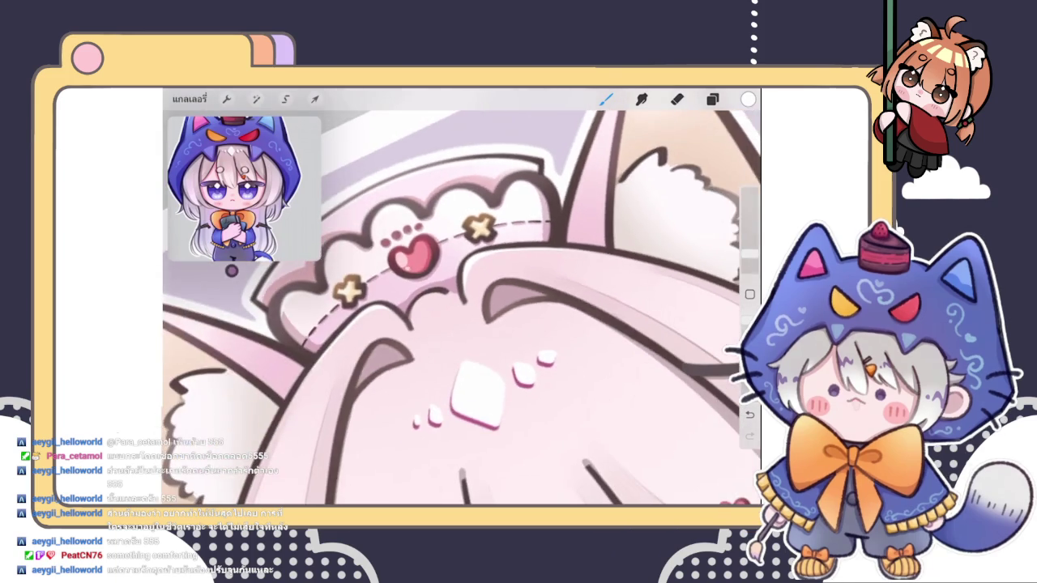
pyautogui.scroll(-2, 461, 296)
pyautogui.scroll(-2, 461, 297)
pyautogui.scroll(2, 426, 264)
pyautogui.scroll(2, 426, 264)
pyautogui.scroll(2, 426, 265)
pyautogui.scroll(2, 426, 264)
pyautogui.scroll(2, 460, 297)
pyautogui.scroll(2, 461, 297)
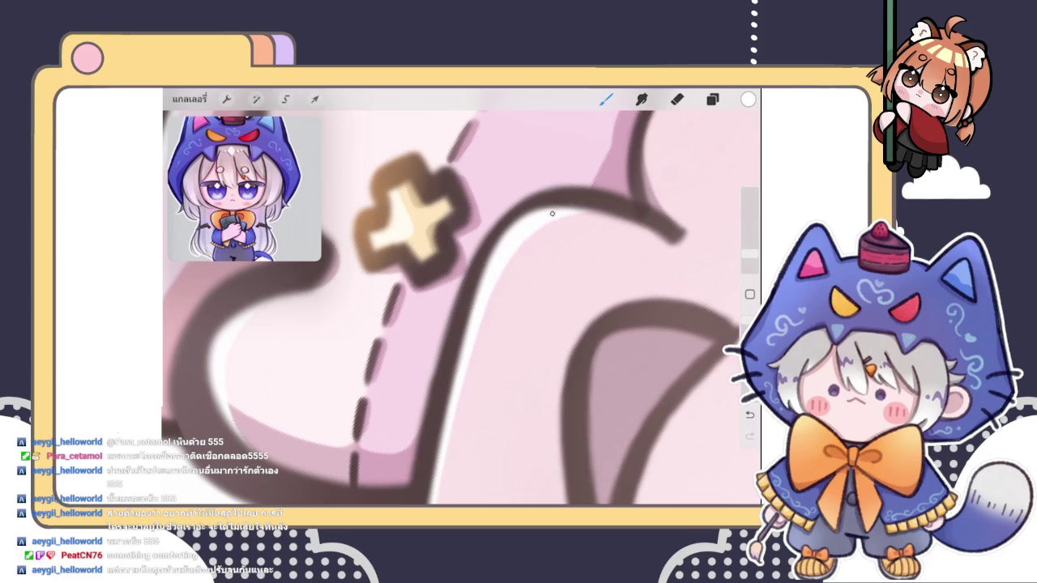
pyautogui.scroll(-2, 461, 296)
pyautogui.scroll(2, 461, 297)
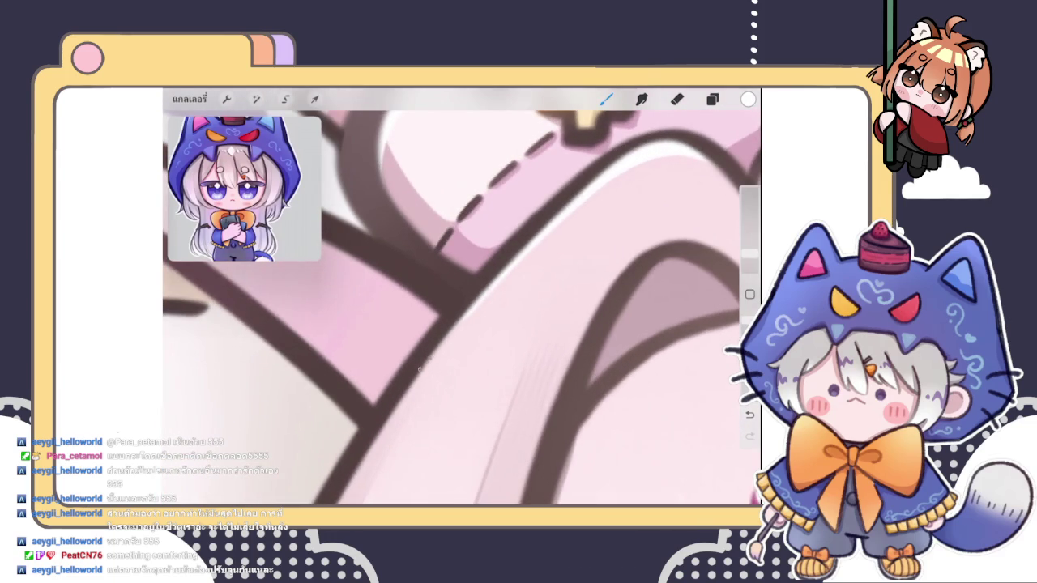
pyautogui.scroll(3, 604, 177)
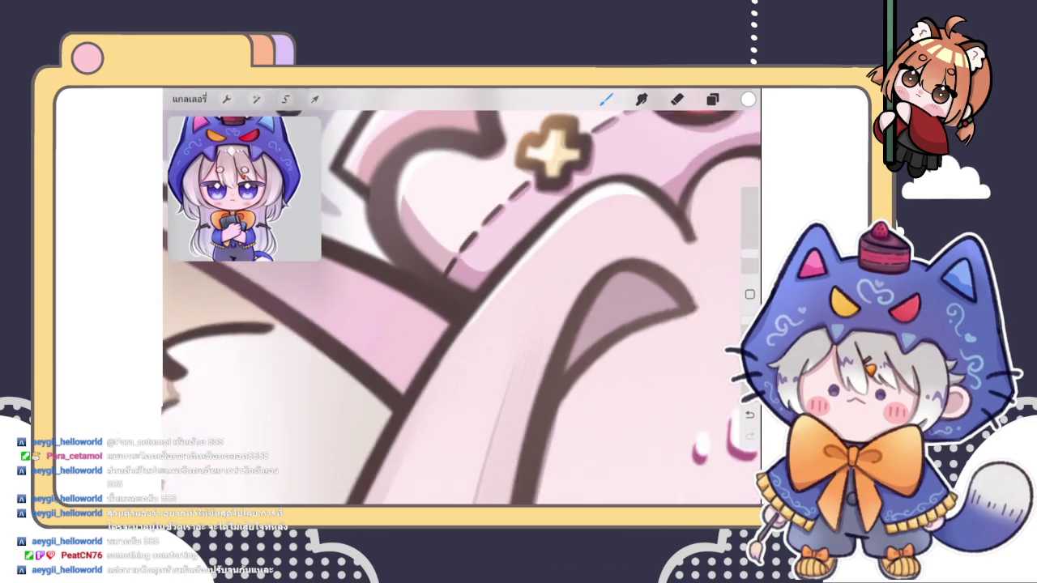
pyautogui.scroll(-2, 500, 269)
pyautogui.scroll(-2, 490, 219)
pyautogui.scroll(-1, 482, 172)
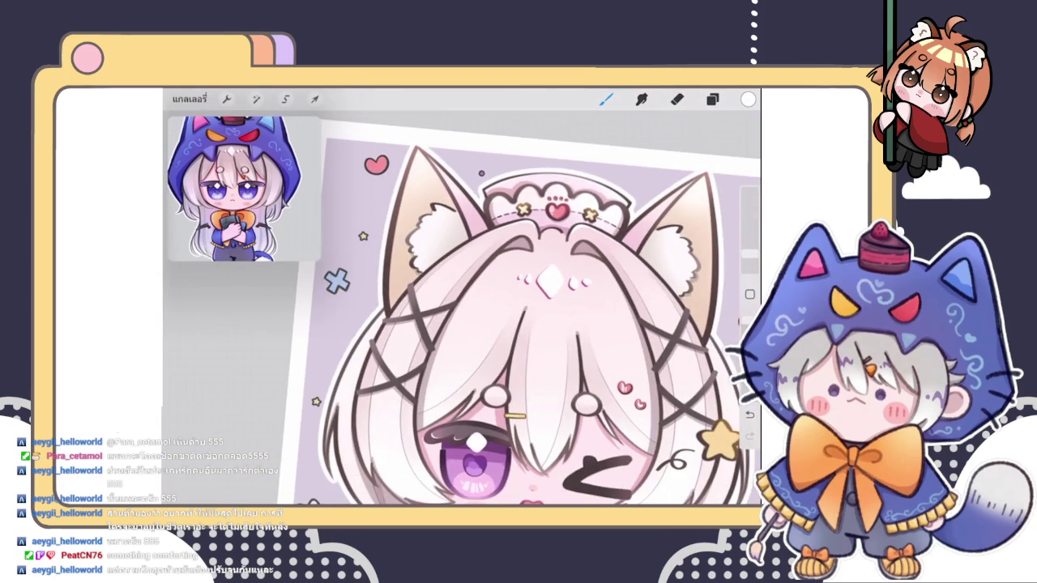
pyautogui.scroll(-3, 527, 316)
pyautogui.scroll(3, 519, 324)
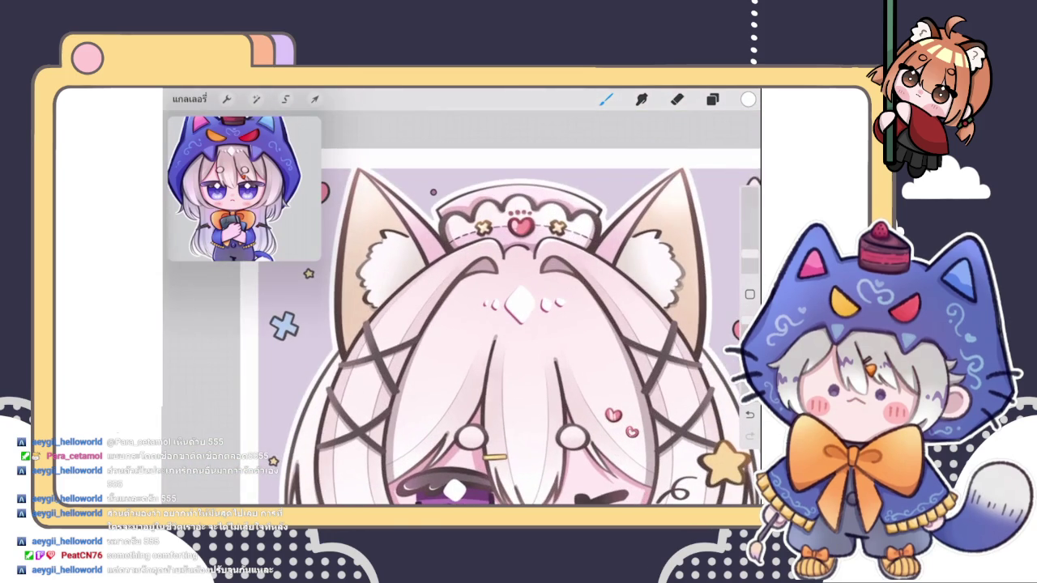
pyautogui.scroll(-3, 519, 324)
pyautogui.scroll(-2, 567, 340)
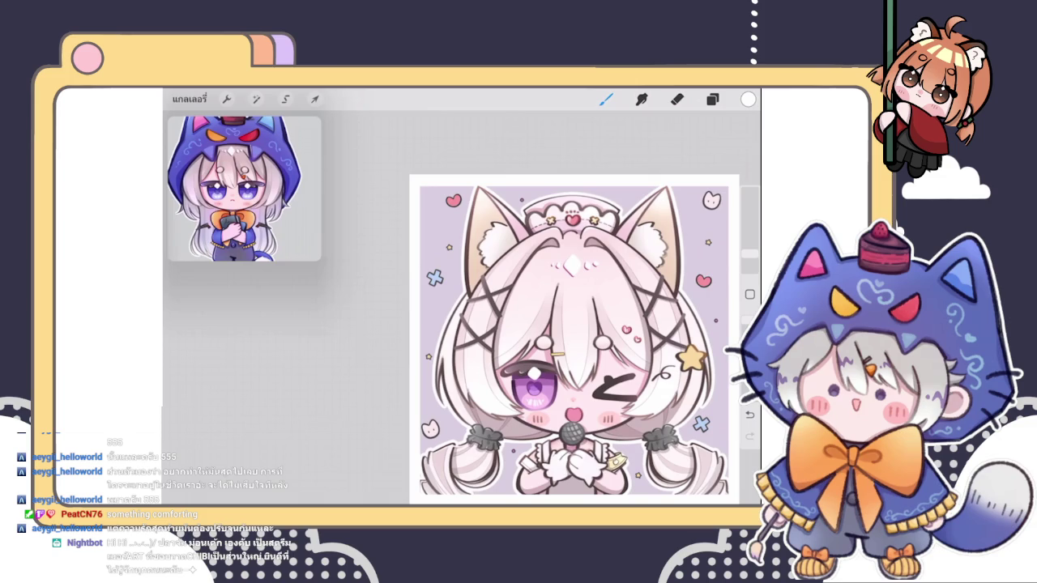
# - Glance at the layer list and zoom in on the headpiece
pyautogui.click(713, 99)
pyautogui.click(713, 99)
pyautogui.scroll(3, 567, 340)
pyautogui.scroll(3, 518, 243)
pyautogui.scroll(3, 518, 243)
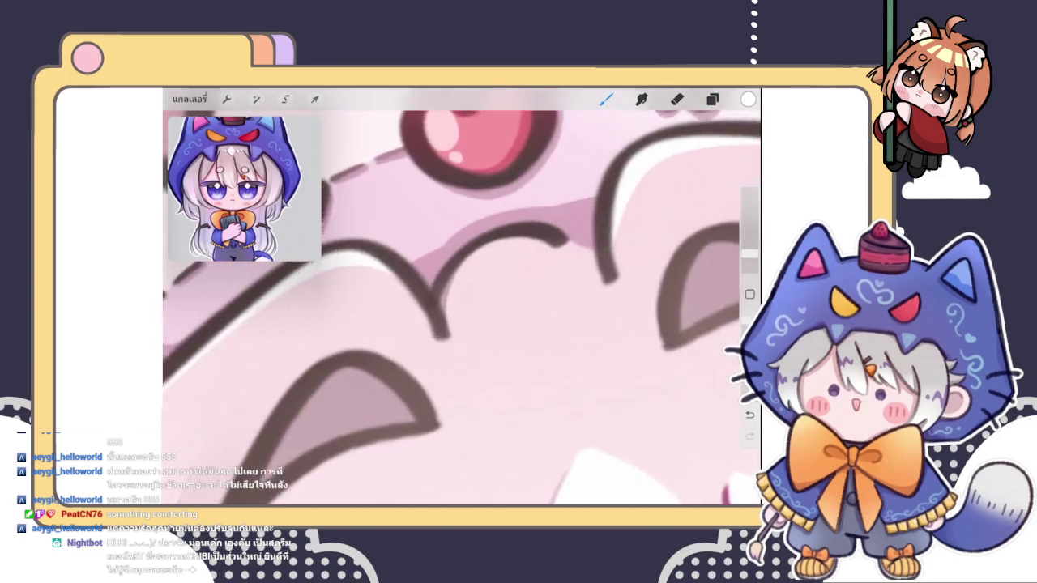
pyautogui.scroll(2, 519, 243)
# - Draw a white highlight along the inner curve under the heart, undoing then restoring it
pyautogui.moveTo(470, 317); pyautogui.dragTo(527, 258)
pyautogui.hotkey('ctrl', 'z')
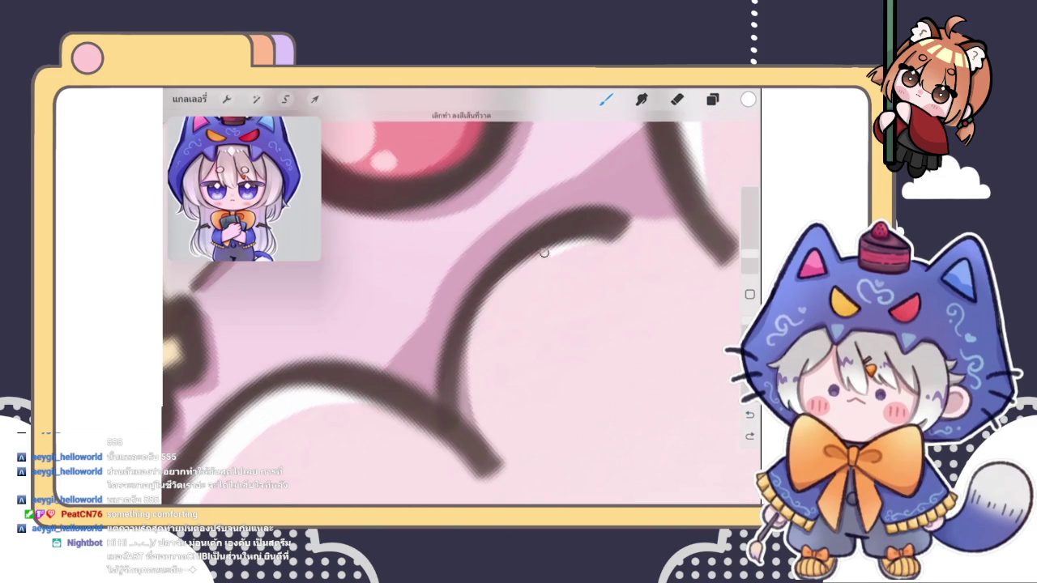
pyautogui.hotkey('ctrl', 'shift', 'z')
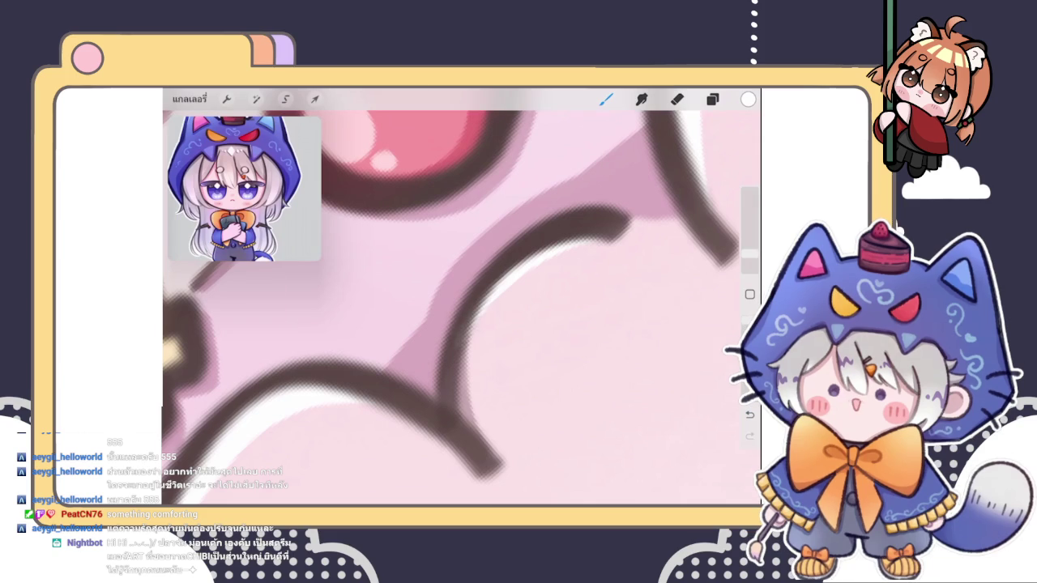
pyautogui.scroll(-2, 462, 300)
pyautogui.scroll(-3, 519, 315)
pyautogui.scroll(-3, 519, 316)
pyautogui.scroll(-2, 519, 316)
pyautogui.scroll(-1, 519, 315)
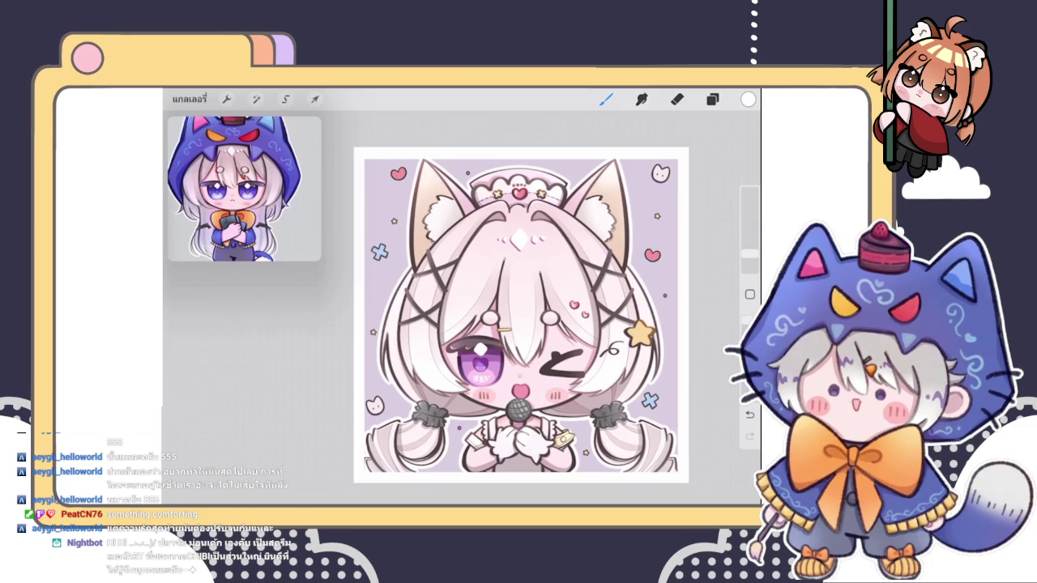
pyautogui.scroll(3, 518, 316)
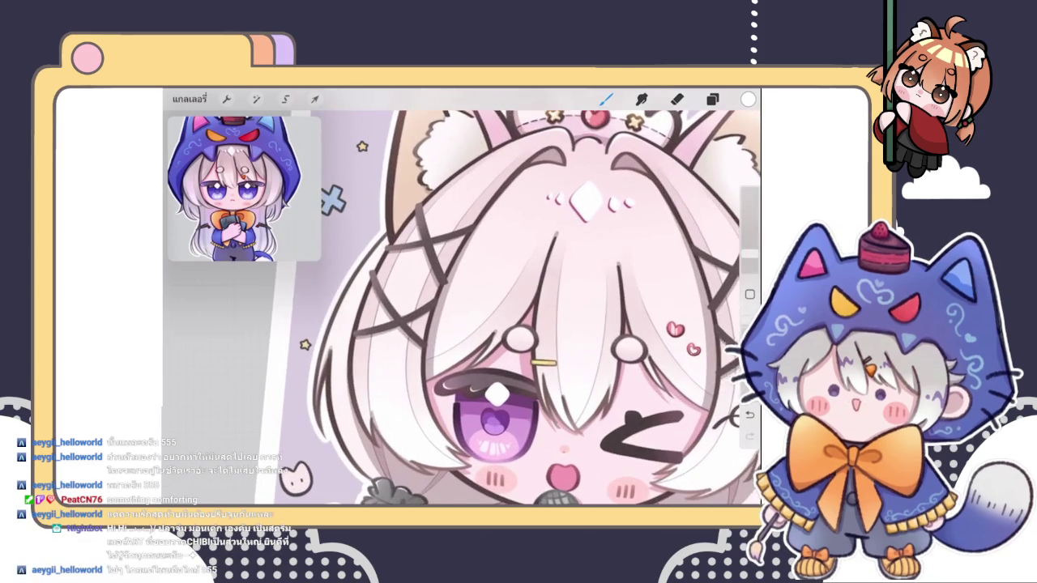
pyautogui.scroll(-2, 535, 308)
pyautogui.scroll(-3, 543, 308)
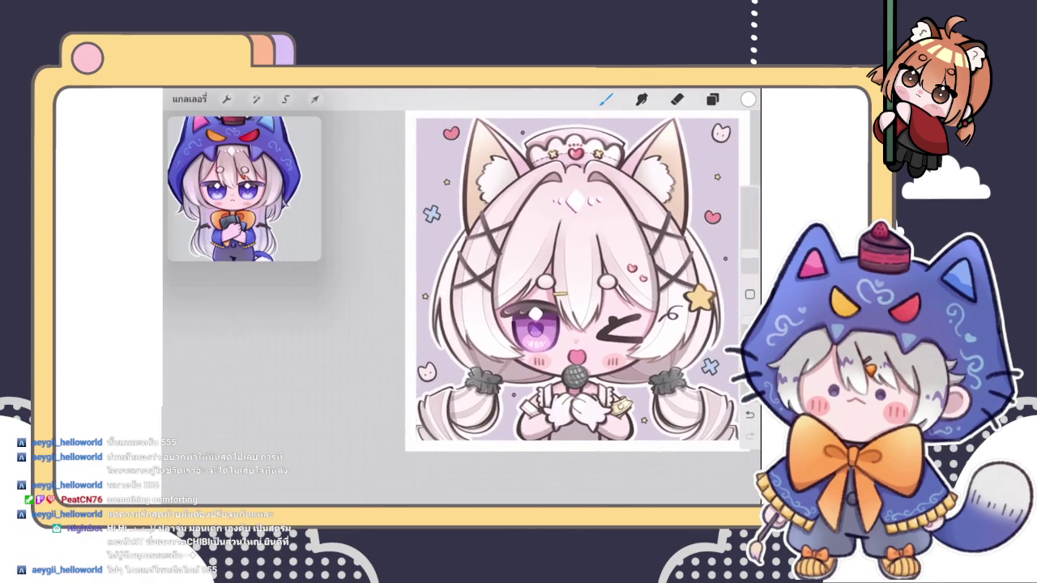
pyautogui.scroll(3, 543, 308)
pyautogui.scroll(2, 543, 308)
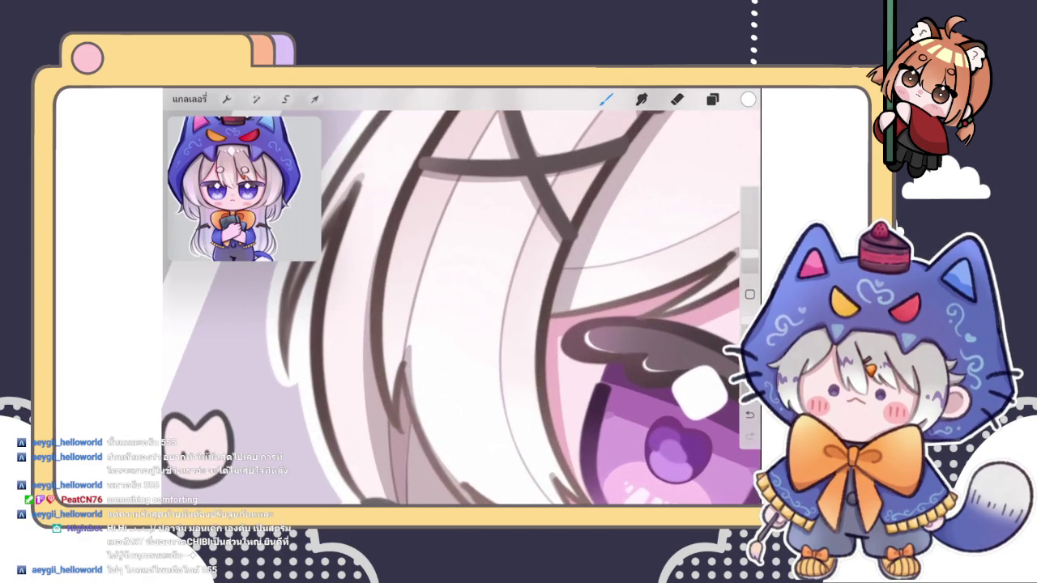
pyautogui.scroll(-3, 462, 308)
pyautogui.scroll(1, 551, 308)
pyautogui.scroll(2, 567, 243)
pyautogui.scroll(2, 567, 243)
pyautogui.scroll(2, 567, 243)
pyautogui.scroll(2, 502, 227)
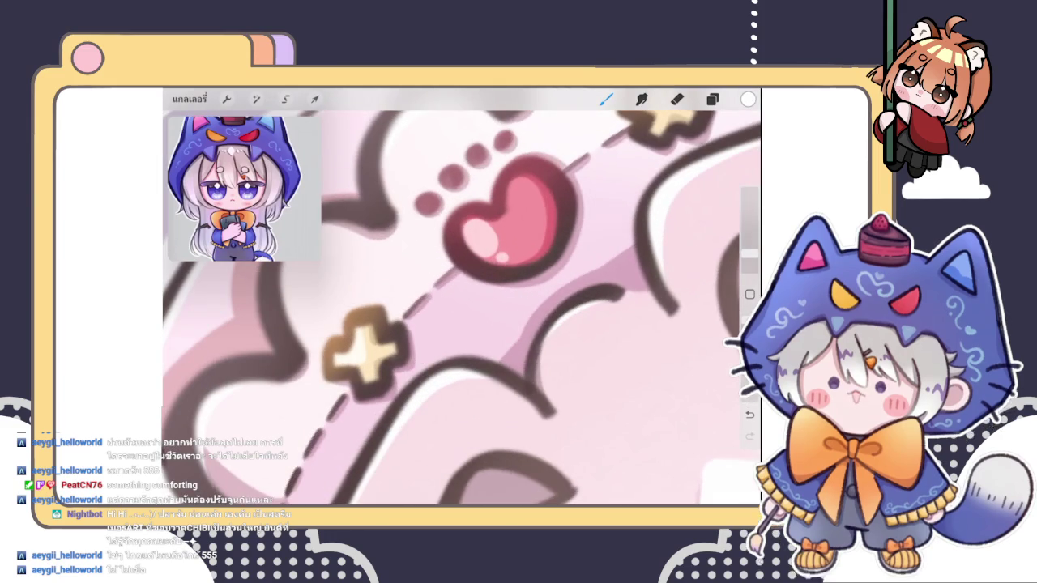
pyautogui.scroll(2, 461, 299)
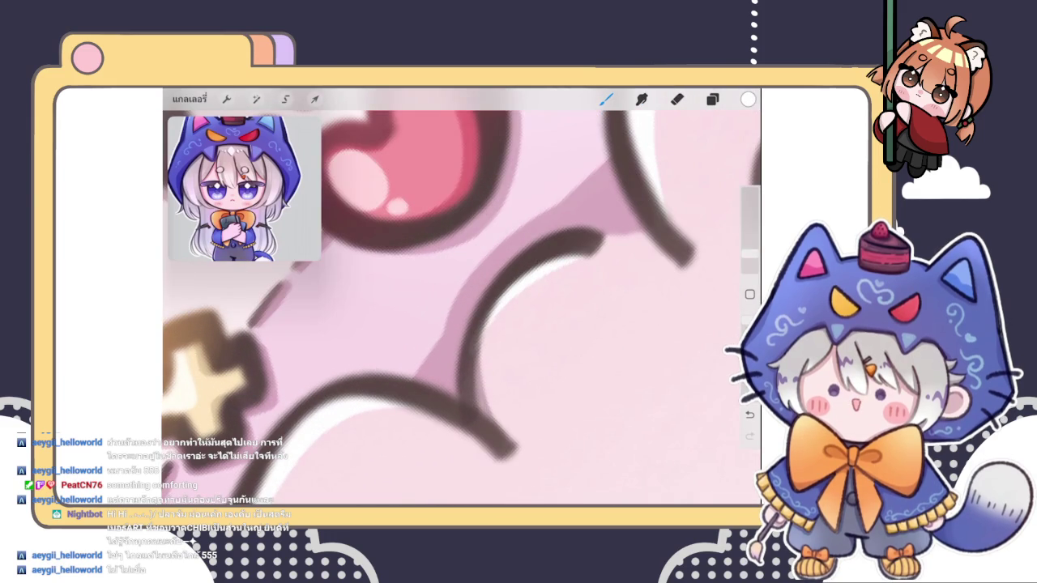
pyautogui.scroll(-2, 502, 348)
pyautogui.scroll(-2, 502, 348)
pyautogui.scroll(-2, 502, 348)
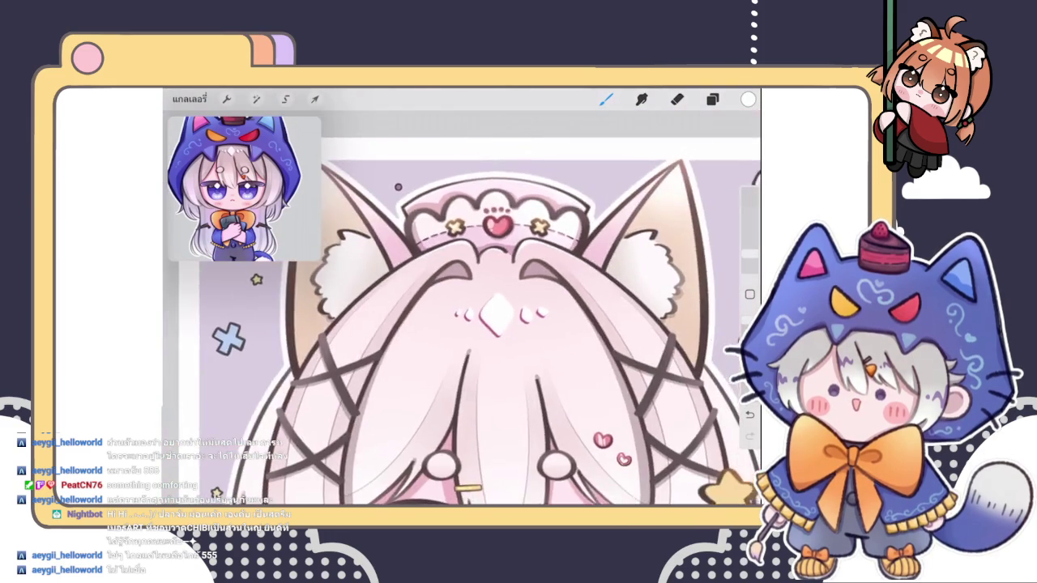
pyautogui.scroll(-2, 502, 348)
pyautogui.scroll(3, 503, 348)
pyautogui.click(606, 99)
pyautogui.click(486, 324)
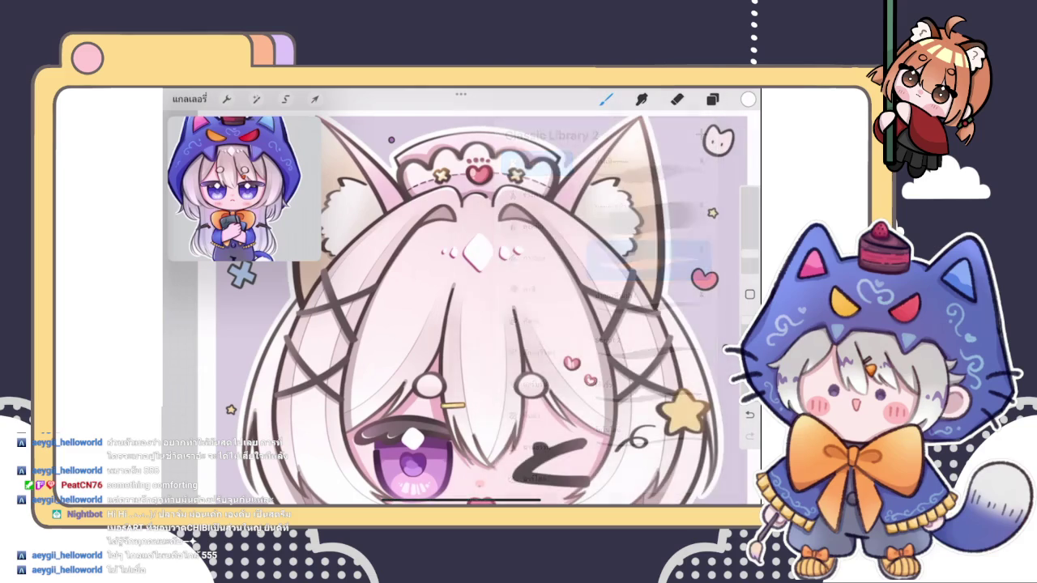
pyautogui.scroll(-2, 494, 308)
pyautogui.scroll(-1, 495, 307)
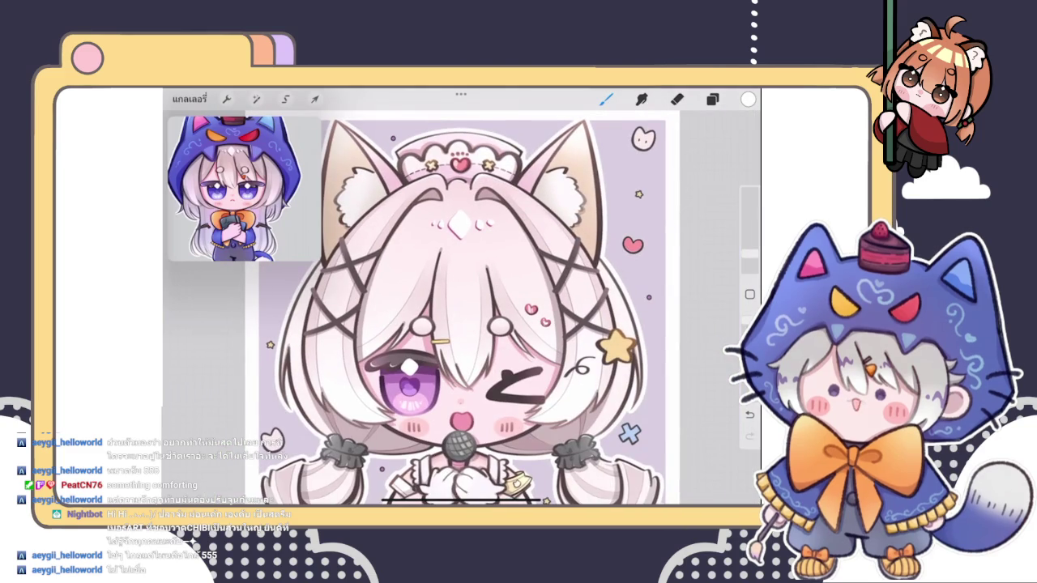
pyautogui.scroll(3, 453, 308)
pyautogui.click(606, 98)
pyautogui.click(389, 324)
pyautogui.scroll(-3, 481, 307)
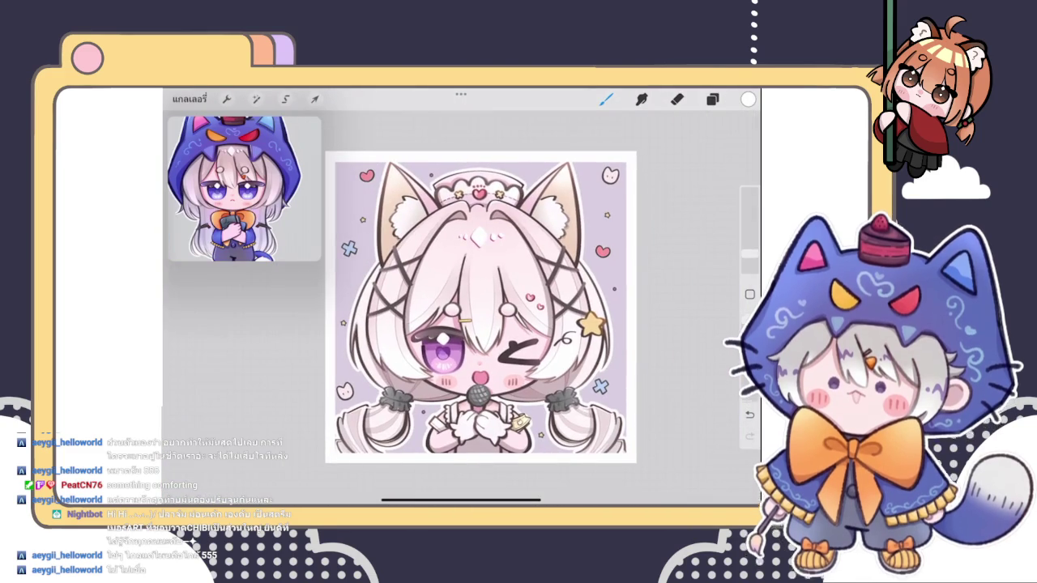
pyautogui.scroll(2, 453, 307)
pyautogui.scroll(1, 454, 308)
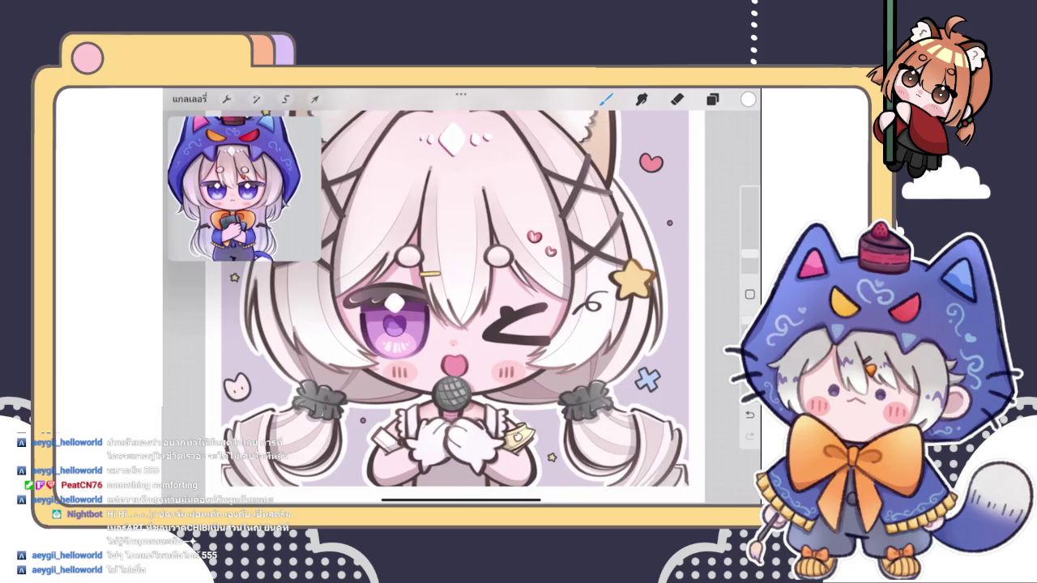
pyautogui.scroll(-3, 454, 308)
pyautogui.click(712, 98)
pyautogui.click(712, 98)
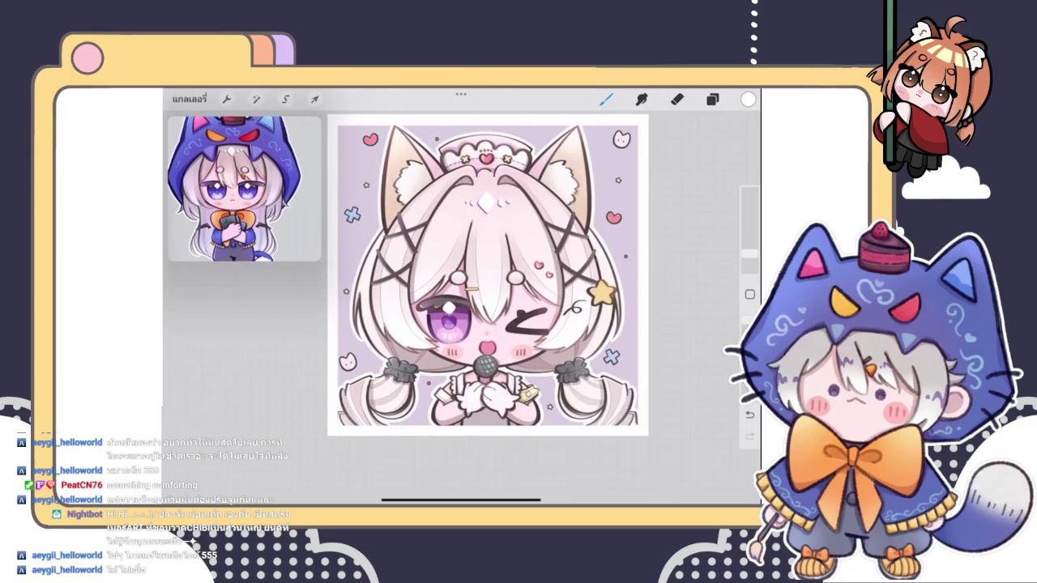
pyautogui.scroll(2, 453, 308)
pyautogui.scroll(1, 454, 308)
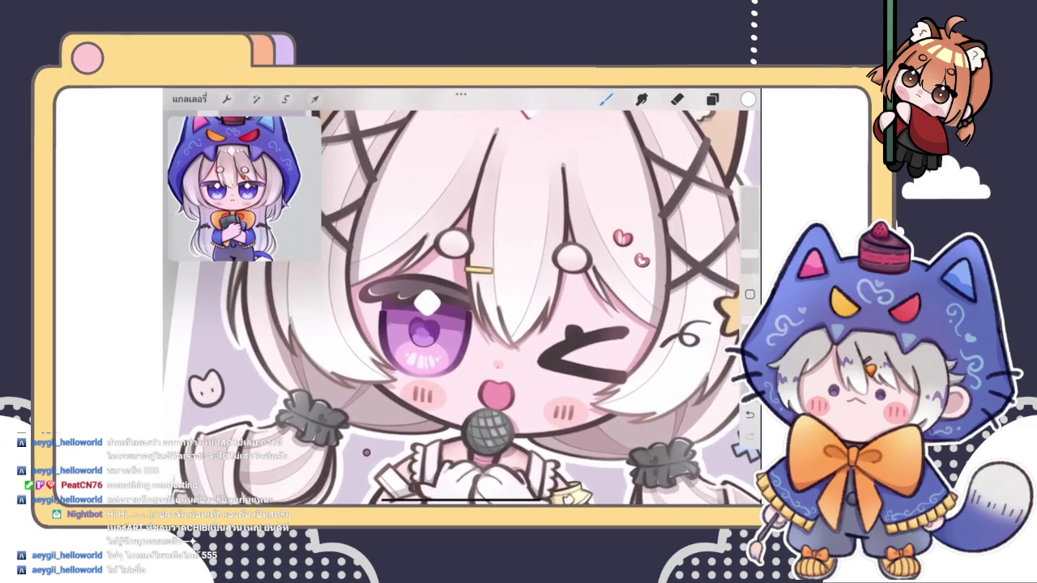
pyautogui.scroll(1, 453, 307)
pyautogui.scroll(2, 454, 308)
pyautogui.scroll(2, 453, 308)
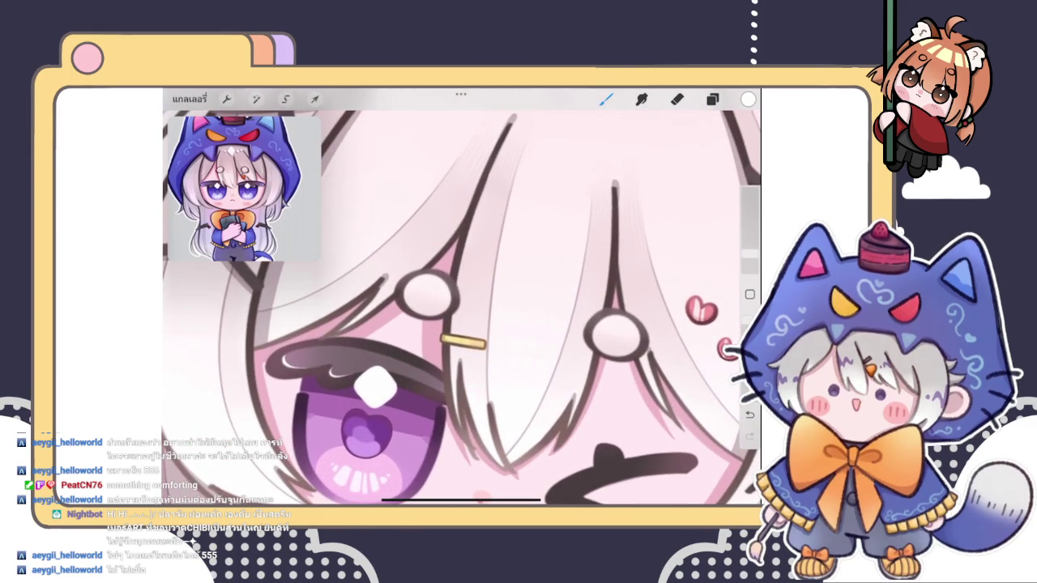
# - Try faint light and white highlight strokes down the hair, undoing each
pyautogui.hotkey('ctrl', 'z')
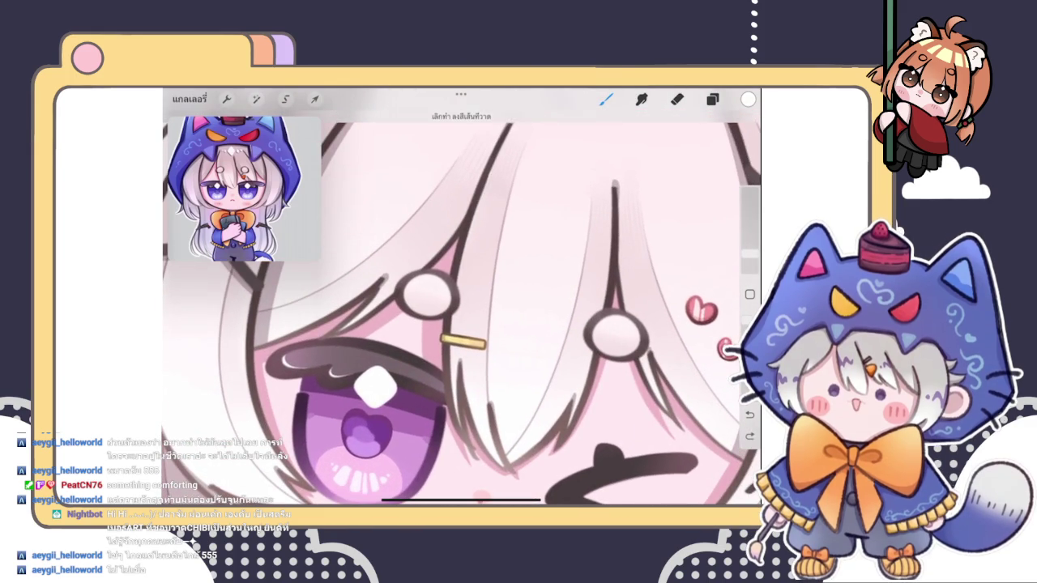
pyautogui.moveTo(495, 144); pyautogui.dragTo(453, 371)
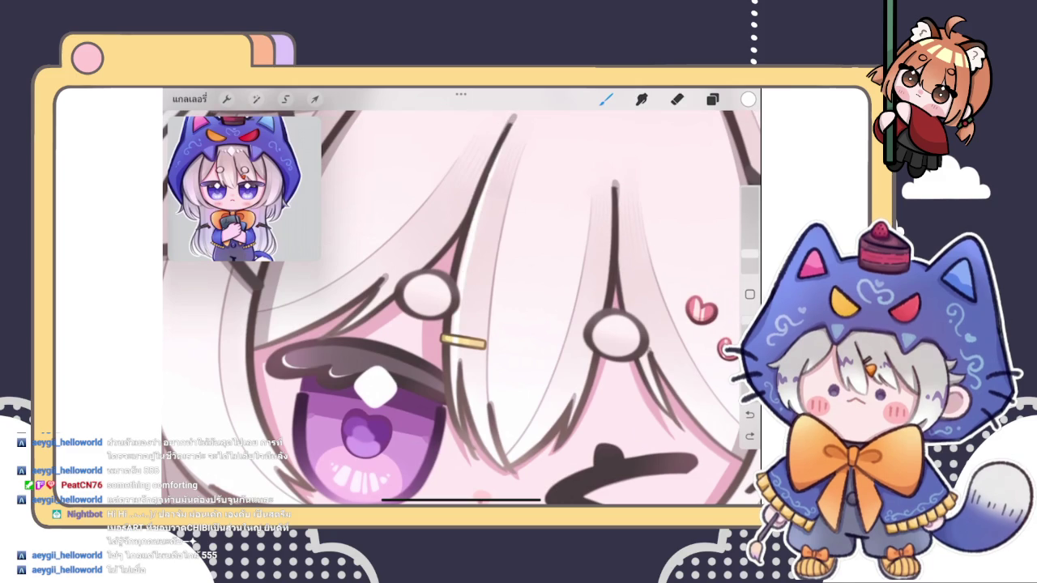
pyautogui.hotkey('ctrl', 'shift', 'z')
pyautogui.hotkey('ctrl', 'z')
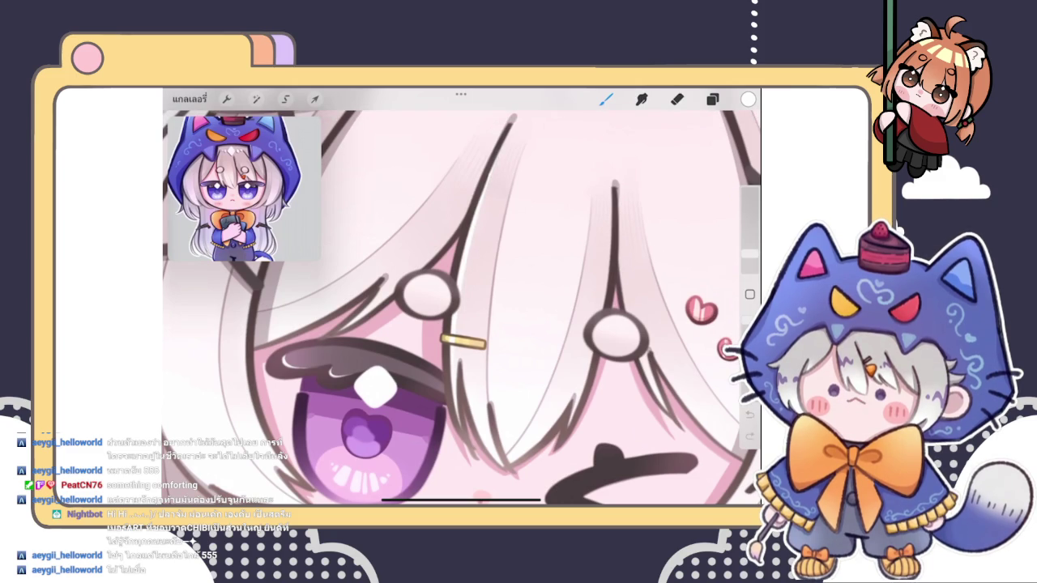
pyautogui.moveTo(510, 166); pyautogui.dragTo(467, 272)
pyautogui.hotkey('ctrl', 'z')
# - Erase the stray white highlight on the gold clip and repaint it along the clip
pyautogui.scroll(5, 462, 340)
pyautogui.scroll(3, 462, 340)
pyautogui.press('e')
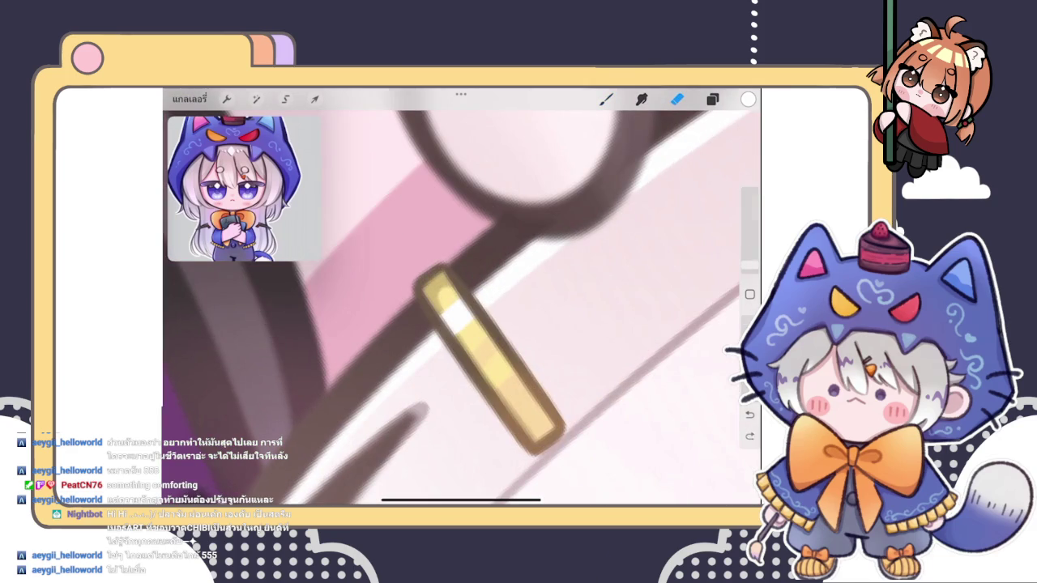
pyautogui.moveTo(440, 296); pyautogui.dragTo(470, 332)
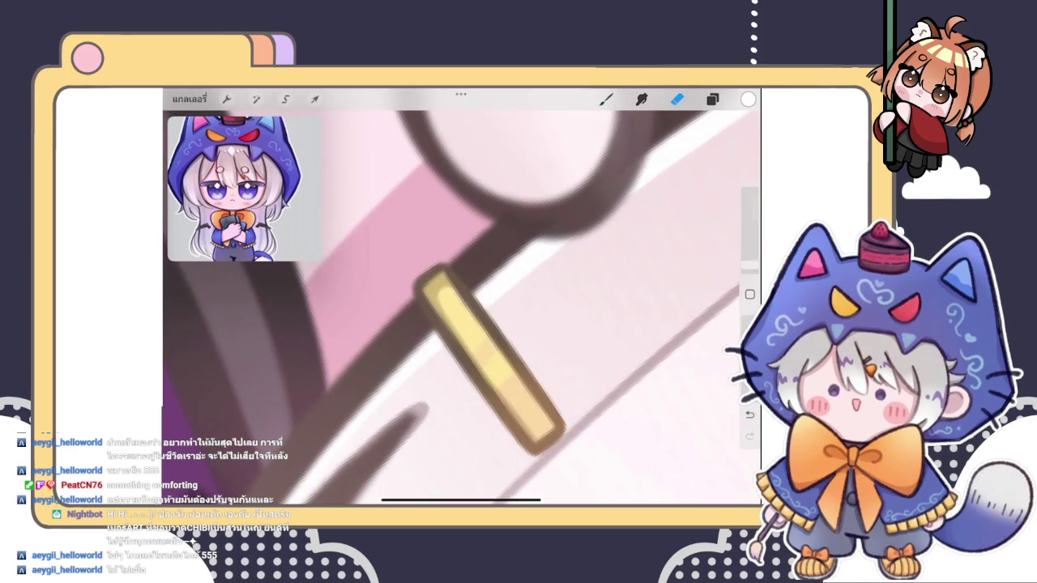
pyautogui.scroll(-2, 461, 308)
pyautogui.click(606, 99)
pyautogui.moveTo(482, 328); pyautogui.dragTo(501, 400)
# - Zoom around the pearl hair bead and undo the latest stroke
pyautogui.scroll(-2, 461, 308)
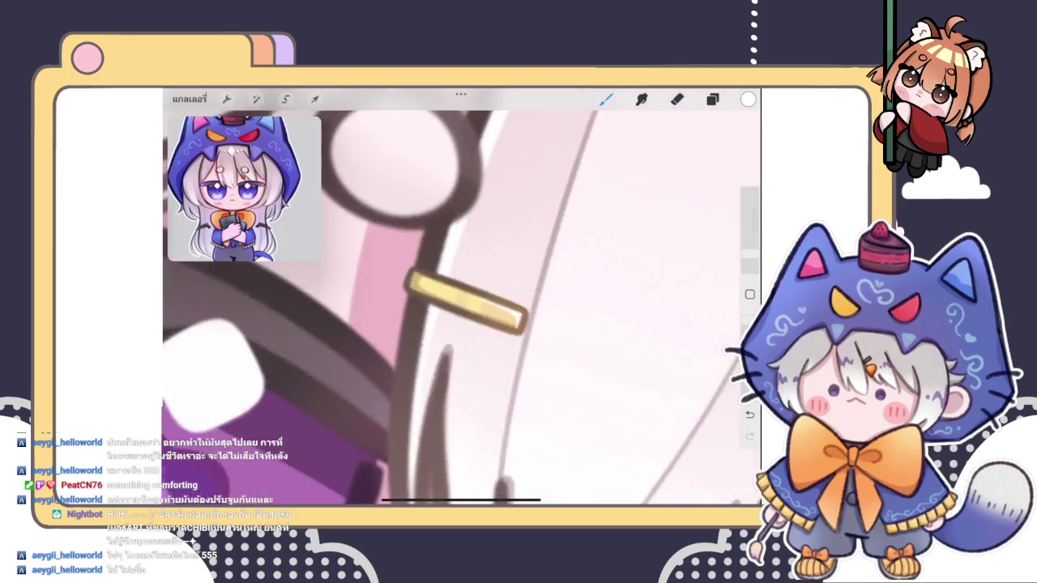
pyautogui.scroll(-3, 462, 308)
pyautogui.scroll(-2, 462, 308)
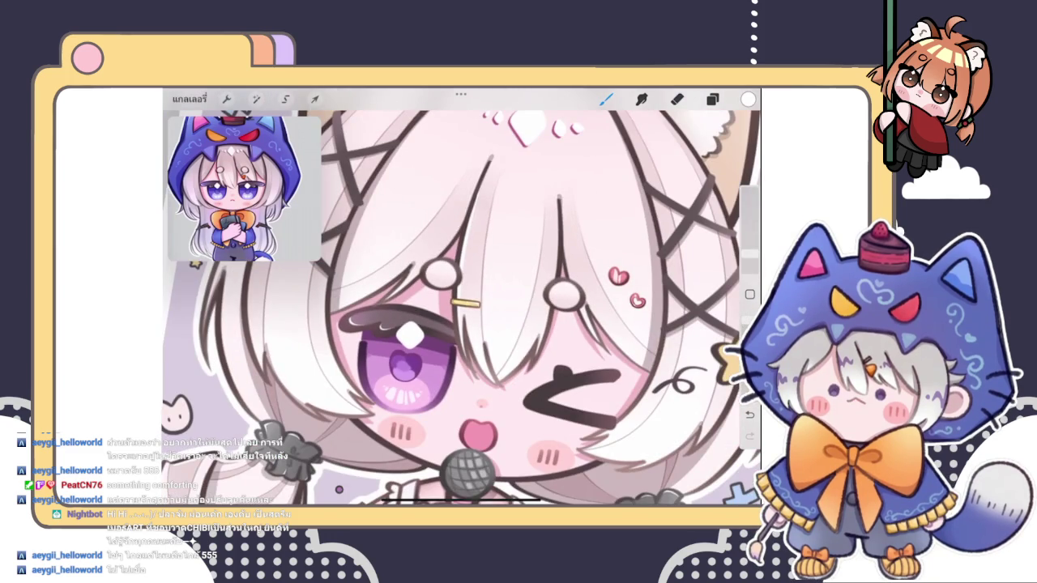
pyautogui.scroll(3, 558, 300)
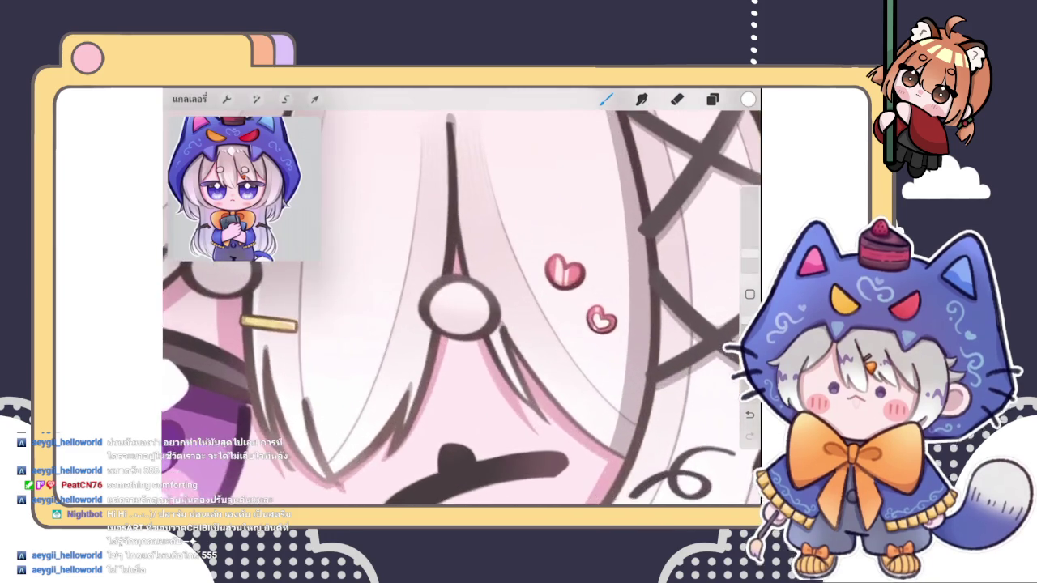
pyautogui.scroll(2, 559, 300)
pyautogui.scroll(-3, 462, 300)
pyautogui.scroll(3, 462, 299)
pyautogui.scroll(2, 462, 300)
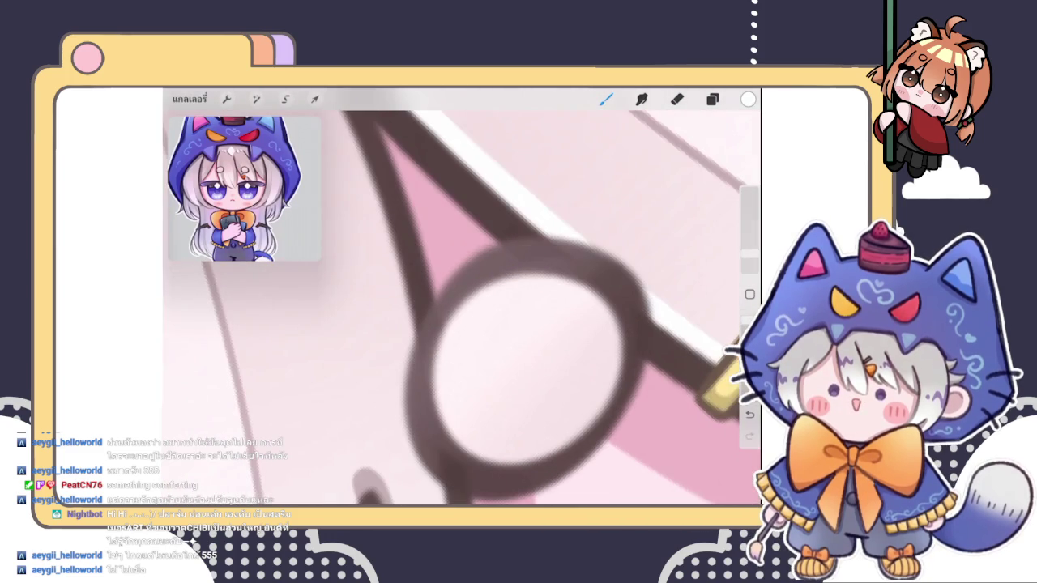
pyautogui.moveTo(526, 356); pyautogui.dragTo(510, 381)
pyautogui.hotkey('ctrl', 'z')
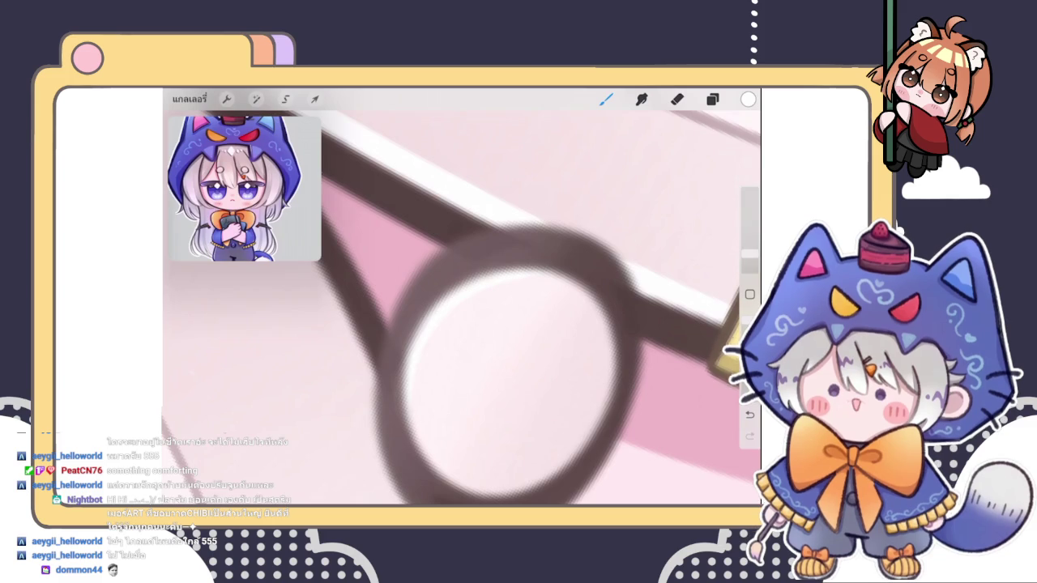
# - Zoom out to review the drawing, back in on the hair bead, and undo another stroke
pyautogui.moveTo(433, 316); pyautogui.dragTo(477, 154)
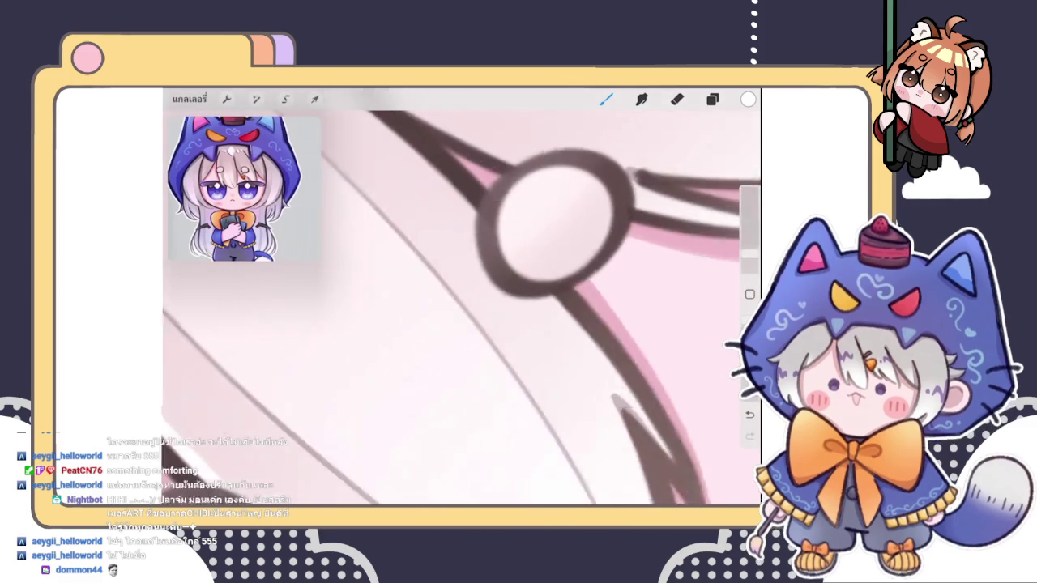
pyautogui.moveTo(555, 219); pyautogui.dragTo(478, 320)
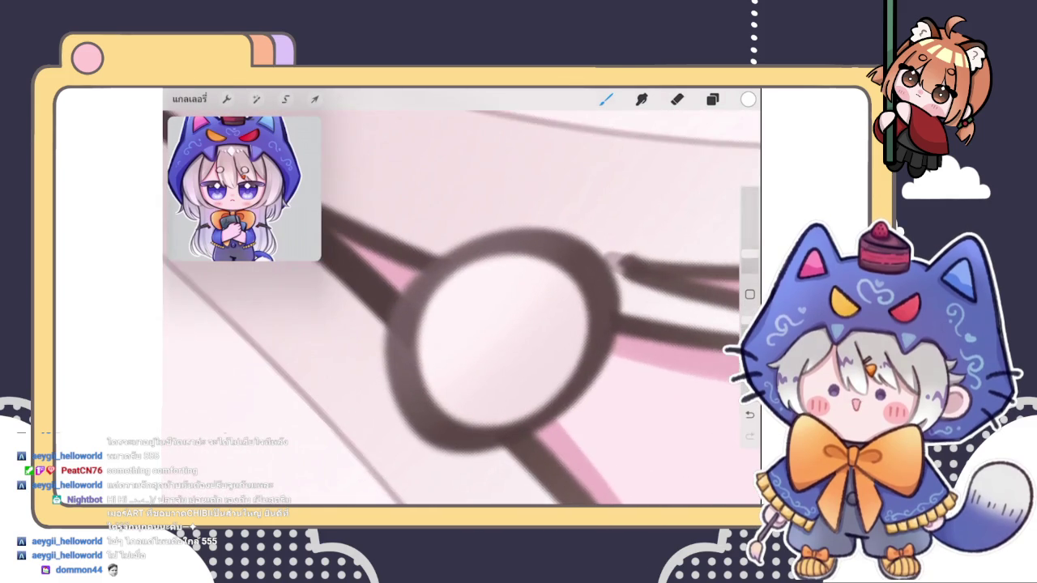
pyautogui.hotkey('ctrl', 'z')
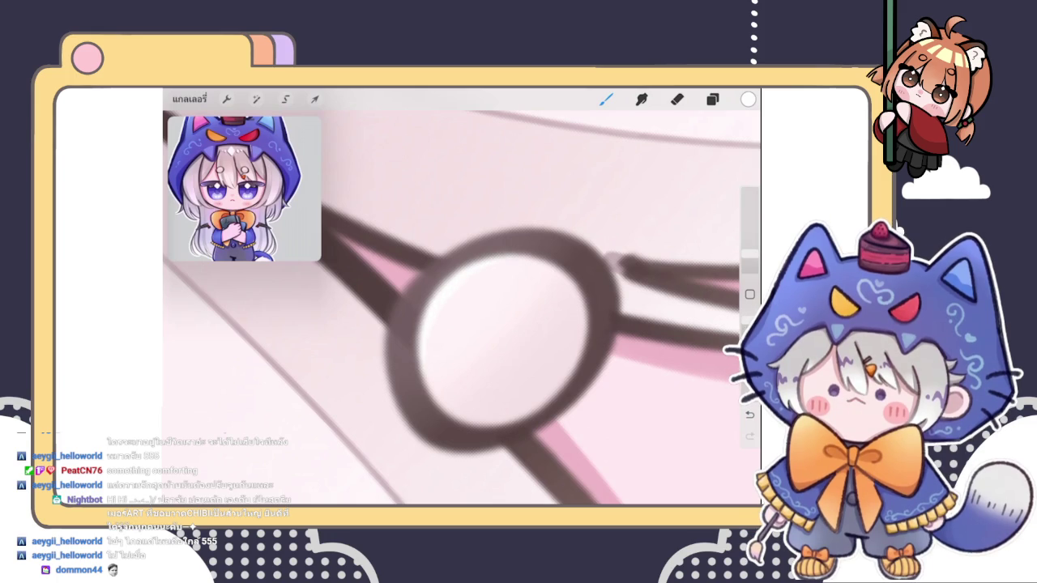
pyautogui.scroll(-3, 490, 204)
# - Zoom out to the full chibi canvas and briefly peek at the Brush Library
pyautogui.scroll(-3, 490, 204)
pyautogui.scroll(-3, 490, 204)
pyautogui.scroll(-2, 490, 204)
pyautogui.scroll(-1, 462, 308)
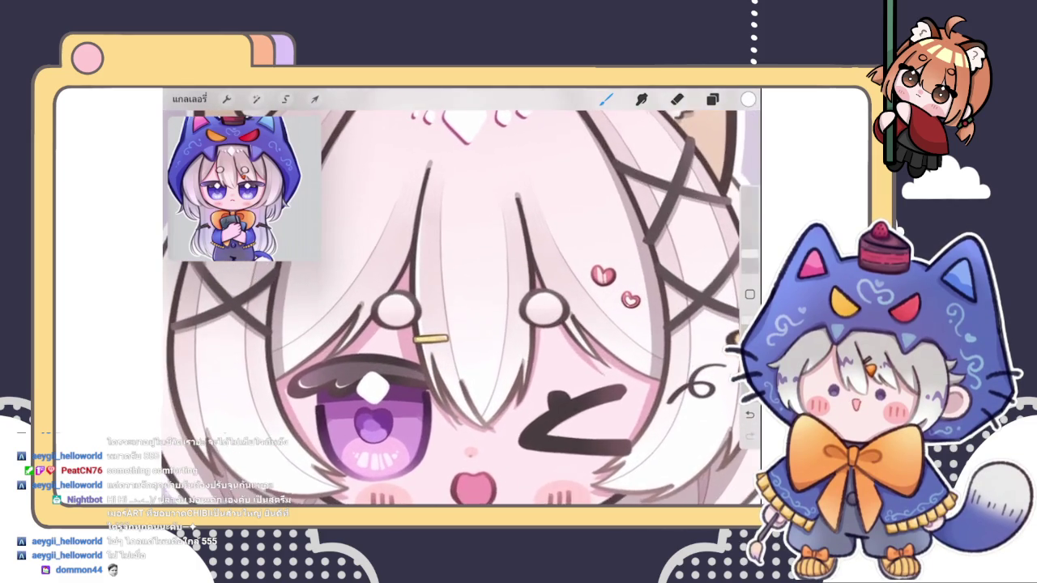
pyautogui.scroll(-3, 462, 307)
pyautogui.scroll(3, 462, 300)
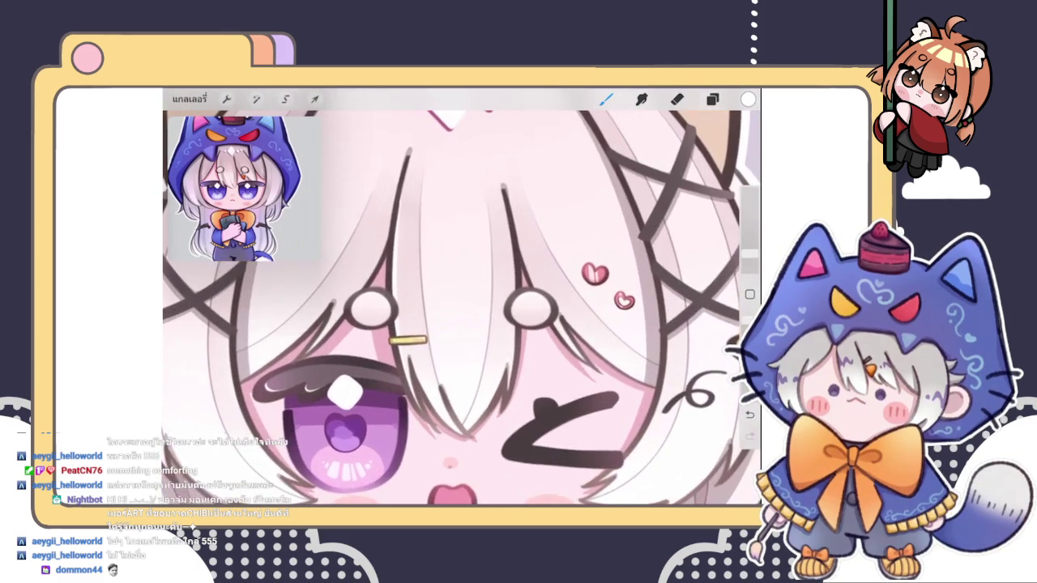
pyautogui.scroll(-4, 462, 299)
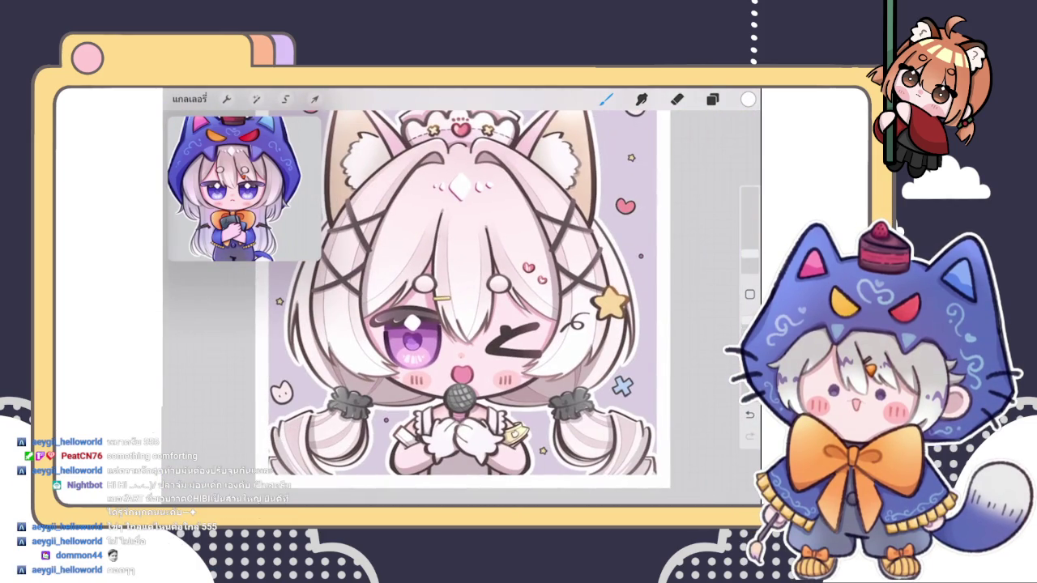
pyautogui.click(606, 99)
pyautogui.click(606, 99)
pyautogui.scroll(1, 482, 239)
pyautogui.scroll(2, 482, 239)
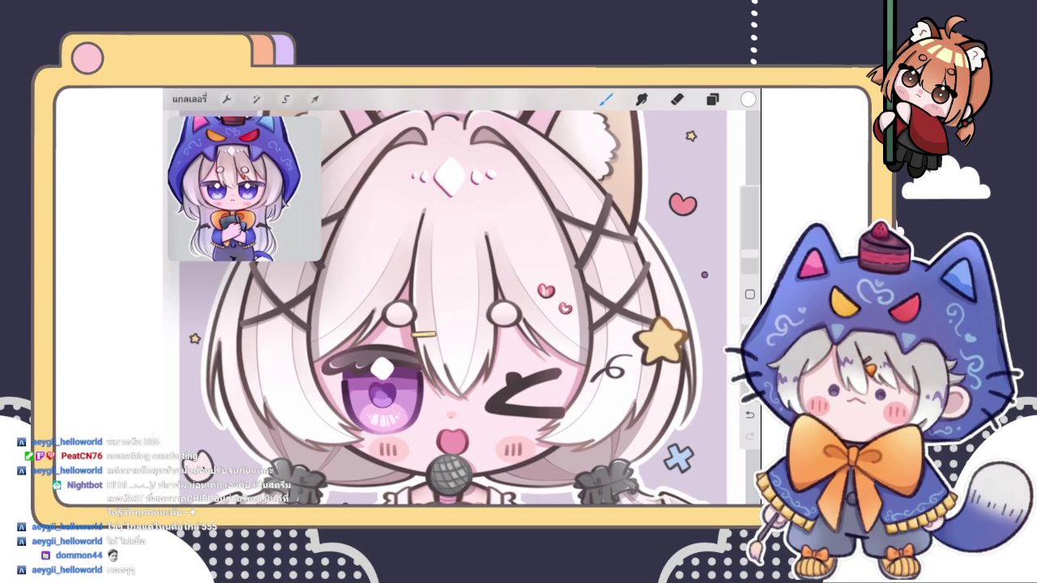
# - Recheck the brush choice in the Brush Library, then show the Layers panel
pyautogui.scroll(-3, 454, 308)
pyautogui.click(606, 99)
pyautogui.scroll(3, 453, 307)
pyautogui.scroll(-2, 457, 308)
pyautogui.scroll(-3, 458, 308)
pyautogui.scroll(2, 458, 308)
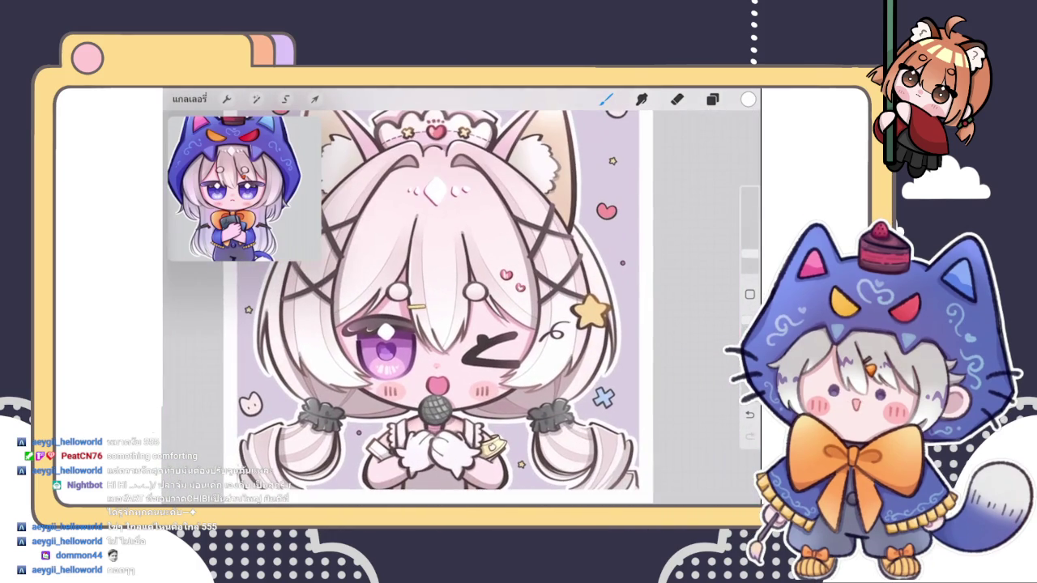
pyautogui.click(712, 99)
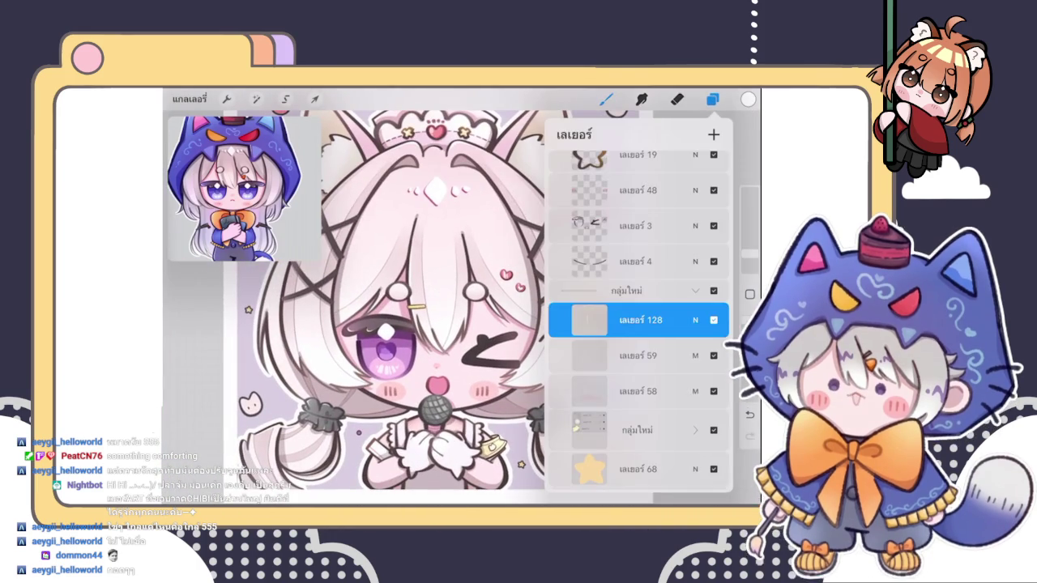
# - Close the Layers panel, zoom in, and briefly recheck the active layer
pyautogui.click(711, 99)
pyautogui.scroll(2, 457, 308)
pyautogui.scroll(2, 458, 307)
pyautogui.scroll(2, 458, 307)
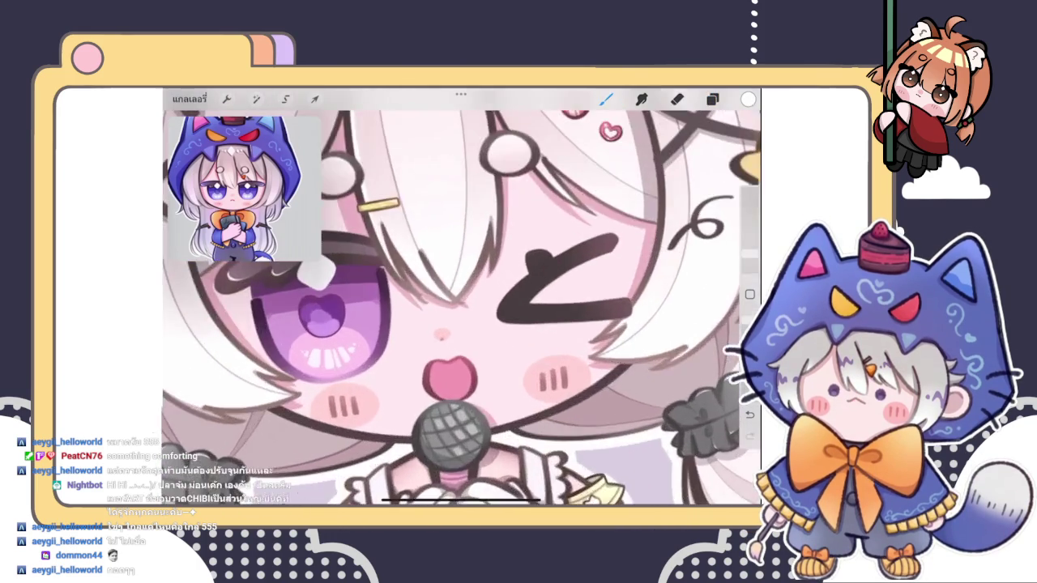
pyautogui.scroll(2, 458, 308)
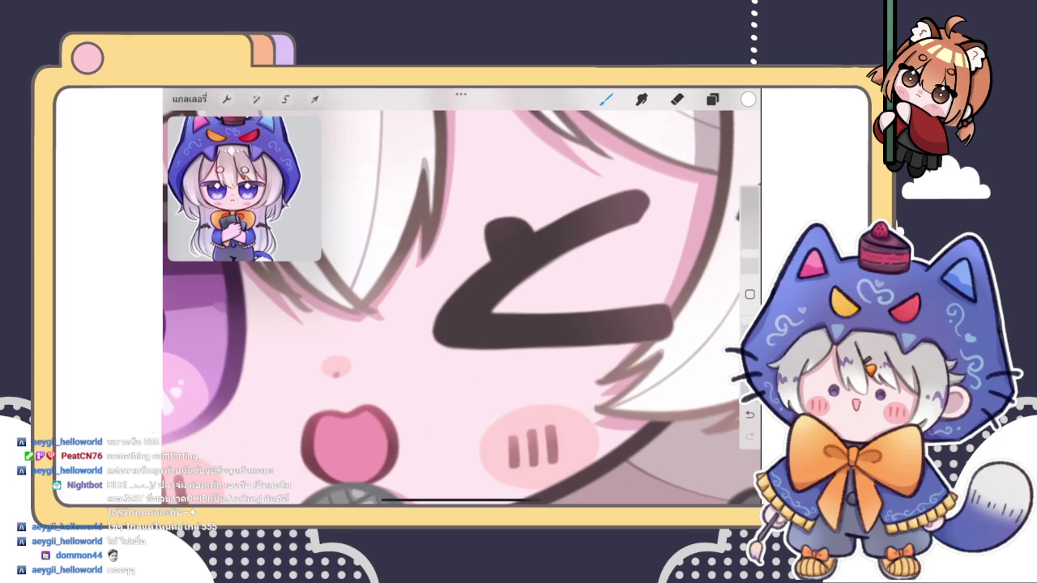
pyautogui.click(712, 99)
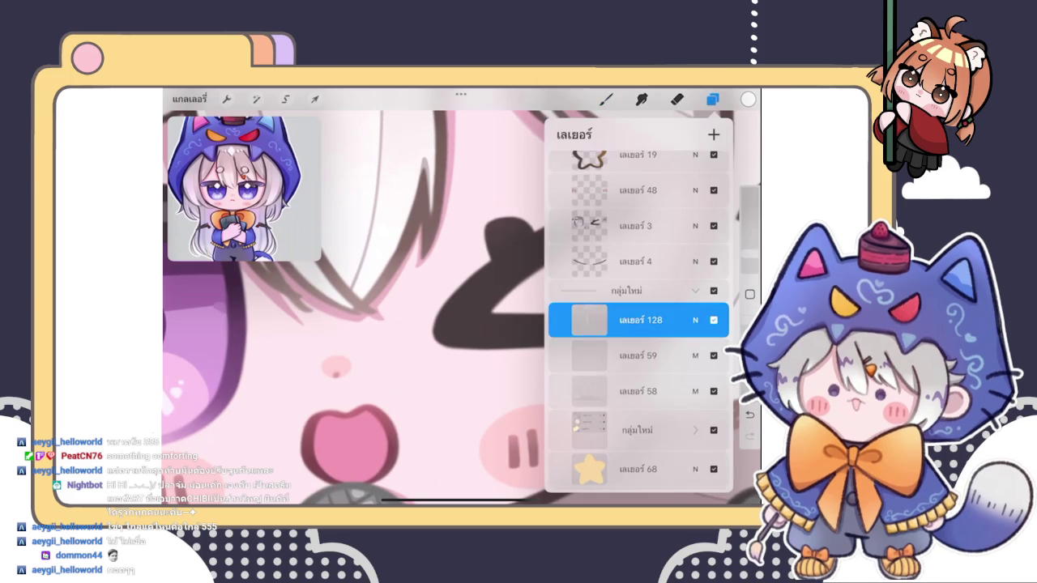
pyautogui.click(605, 99)
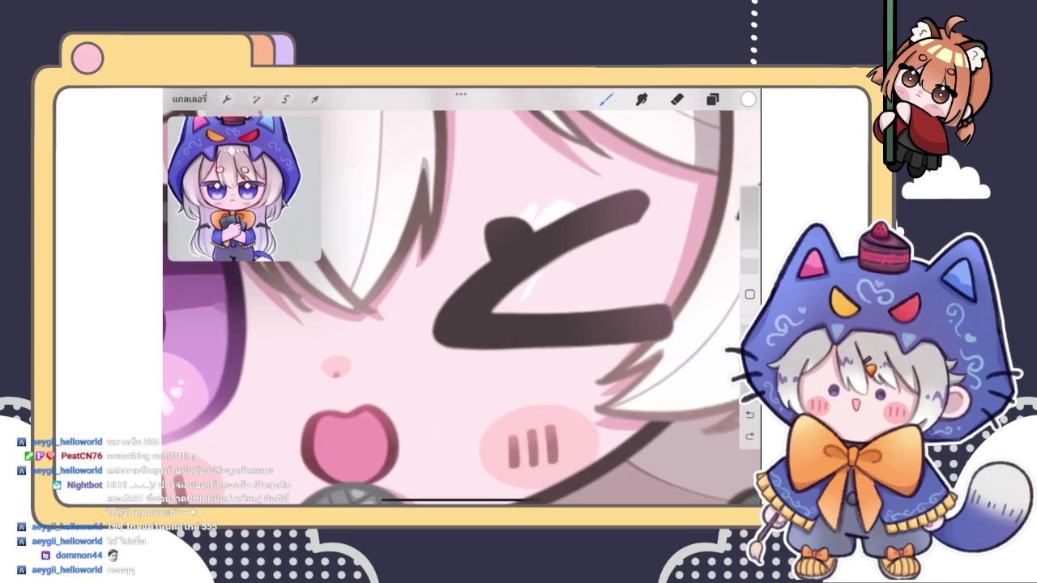
# - Zoom around the face and head, glancing at the layer list once more
pyautogui.scroll(-3, 458, 308)
pyautogui.scroll(-3, 457, 307)
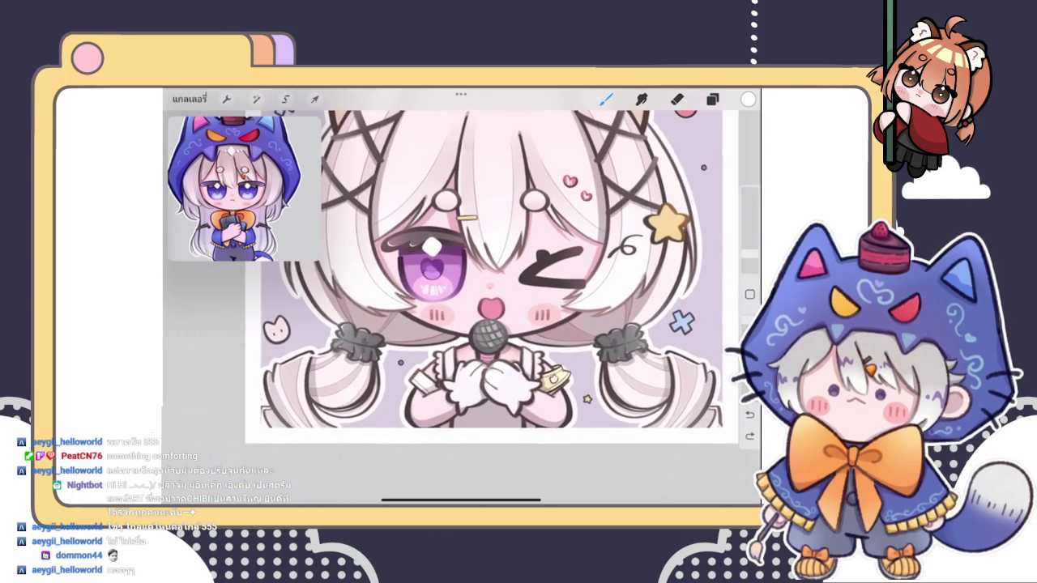
pyautogui.scroll(-3, 491, 273)
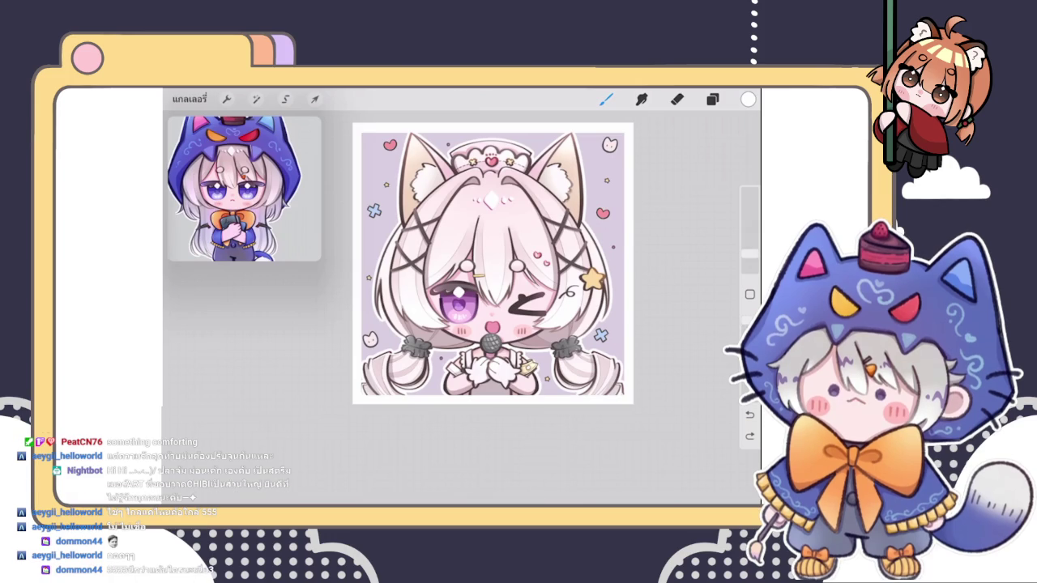
pyautogui.scroll(2, 493, 264)
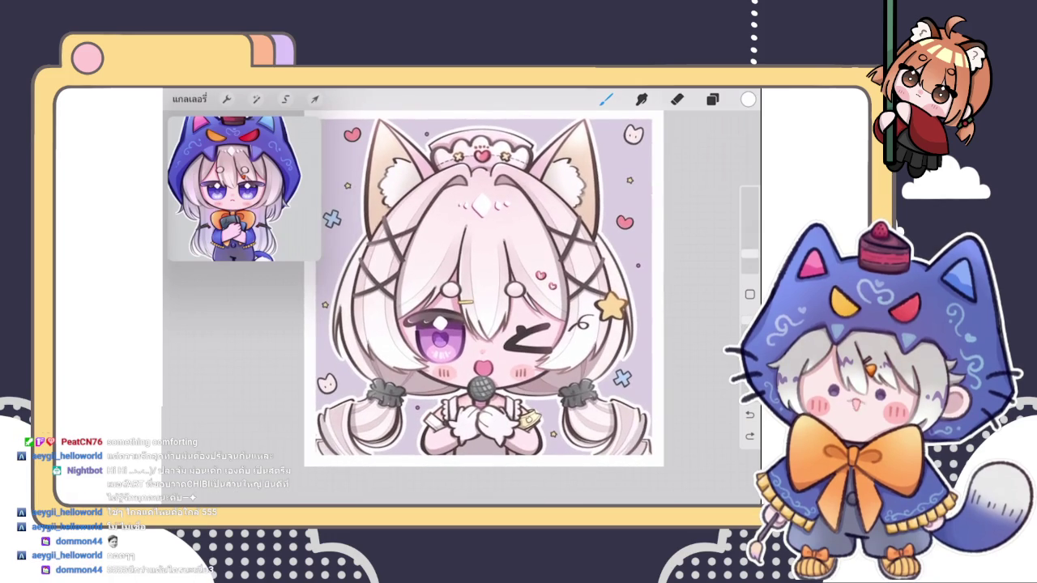
pyautogui.scroll(5, 492, 259)
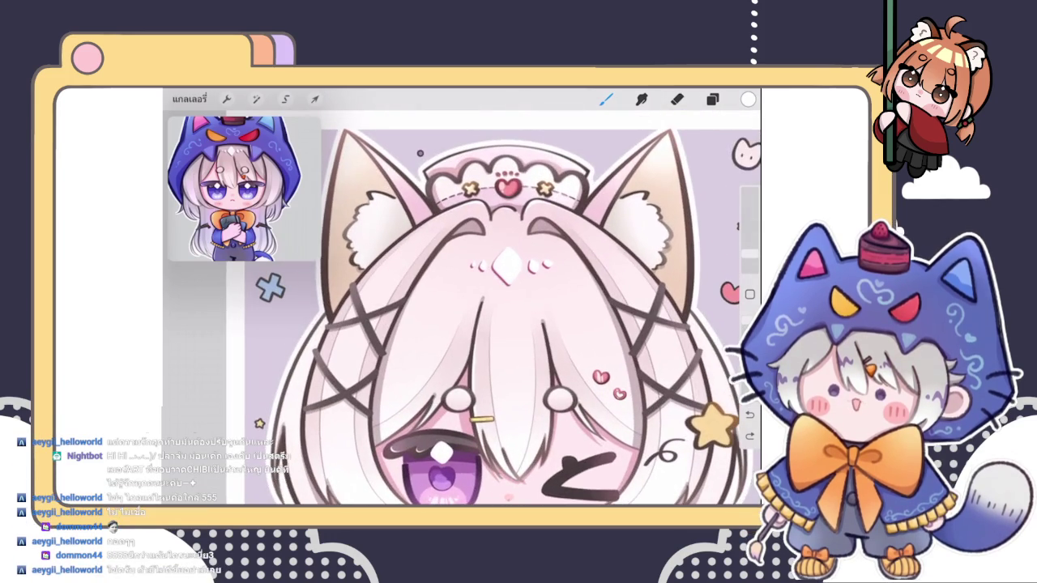
pyautogui.scroll(2, 502, 308)
pyautogui.scroll(-3, 502, 308)
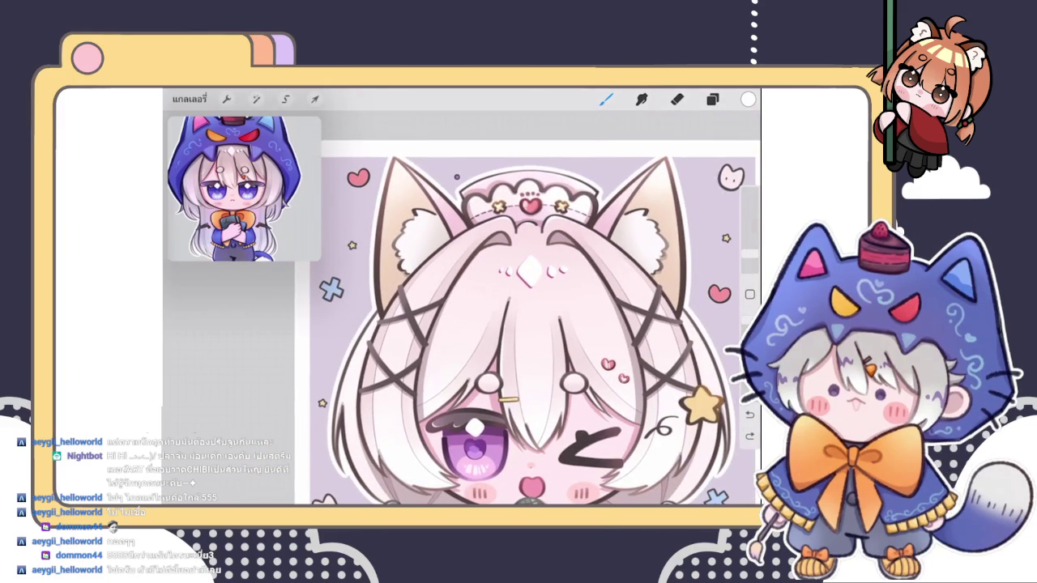
pyautogui.click(712, 98)
pyautogui.click(712, 99)
# - Zoom over the hands and close in on the grid-patterned microphone grille below the mouth
pyautogui.scroll(5, 527, 243)
pyautogui.scroll(2, 486, 219)
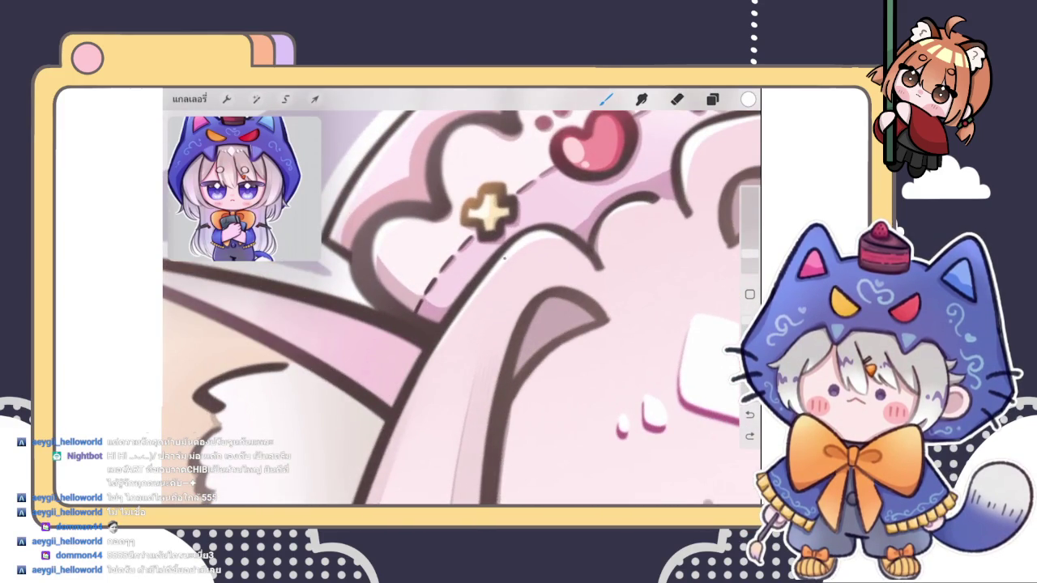
pyautogui.scroll(-3, 498, 324)
pyautogui.scroll(-3, 498, 324)
pyautogui.scroll(-3, 498, 324)
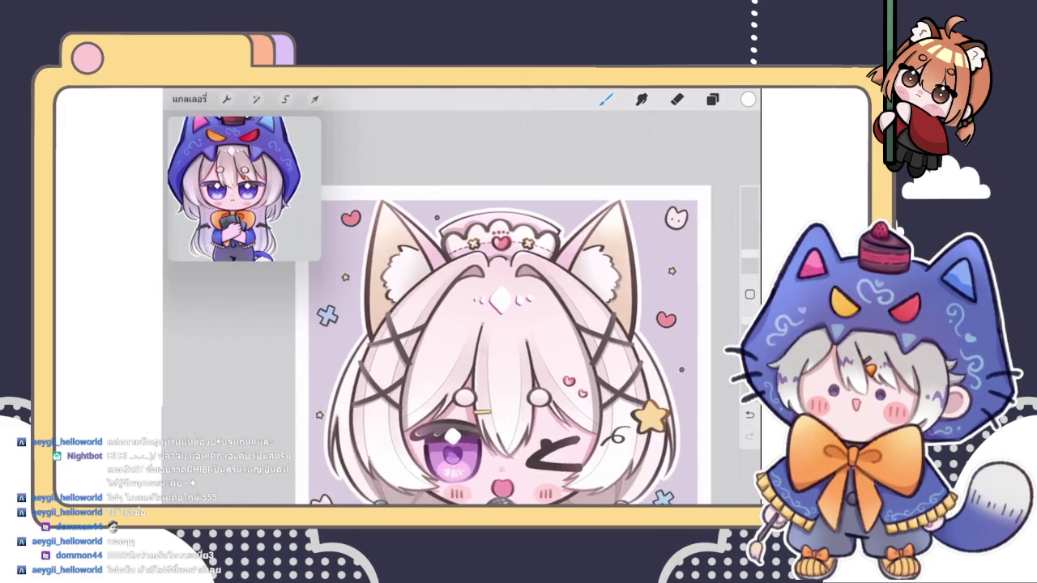
pyautogui.scroll(-2, 499, 324)
pyautogui.scroll(3, 498, 324)
pyautogui.scroll(1, 498, 292)
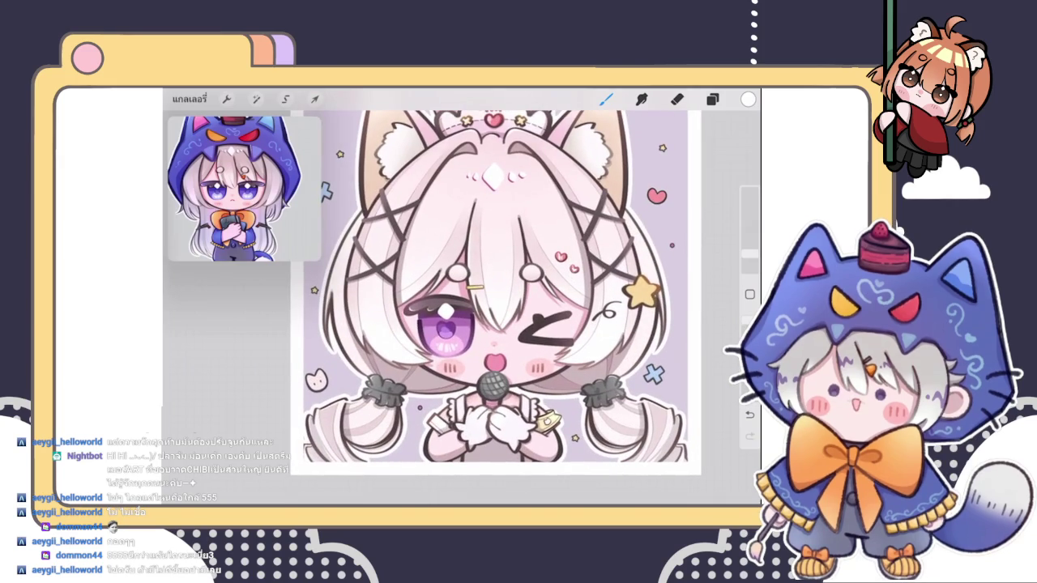
pyautogui.scroll(1, 498, 308)
pyautogui.scroll(2, 498, 308)
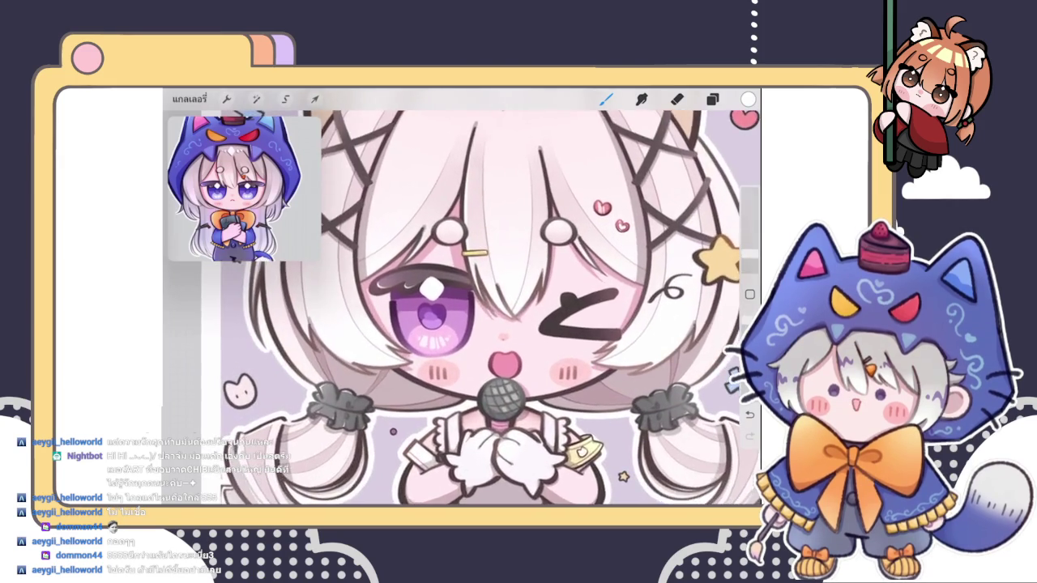
pyautogui.scroll(2, 499, 307)
pyautogui.scroll(1, 498, 308)
pyautogui.scroll(-1, 498, 308)
pyautogui.scroll(-2, 499, 308)
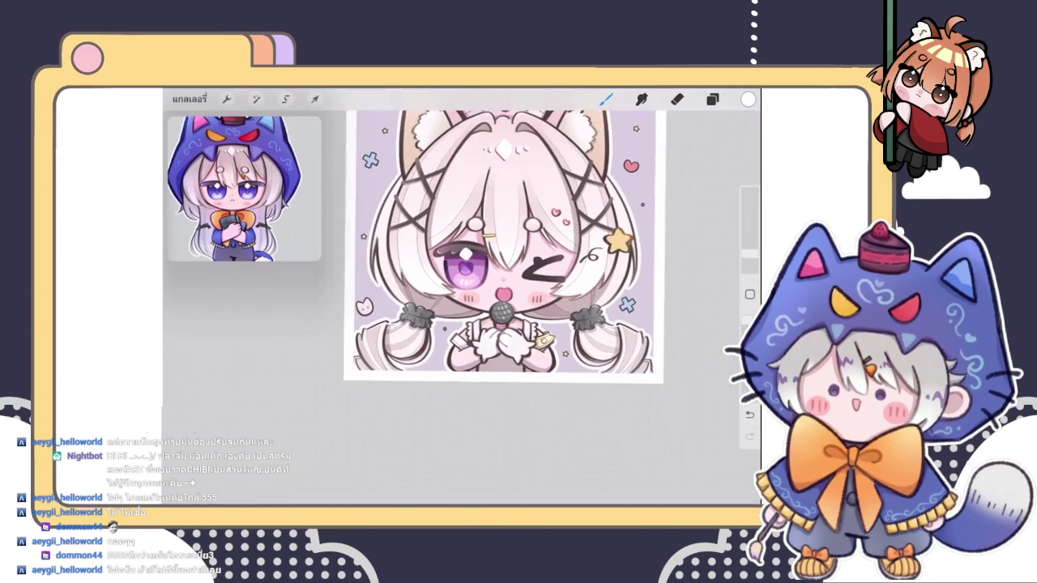
pyautogui.scroll(3, 499, 308)
pyautogui.scroll(2, 498, 308)
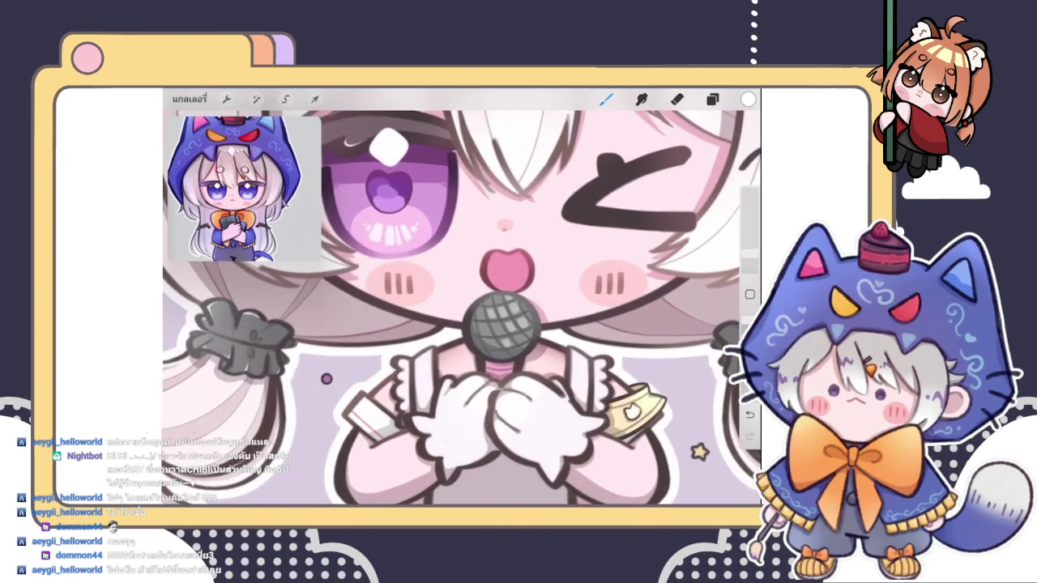
pyautogui.scroll(1, 498, 308)
pyautogui.scroll(2, 498, 308)
pyautogui.scroll(1, 498, 307)
pyautogui.scroll(2, 498, 308)
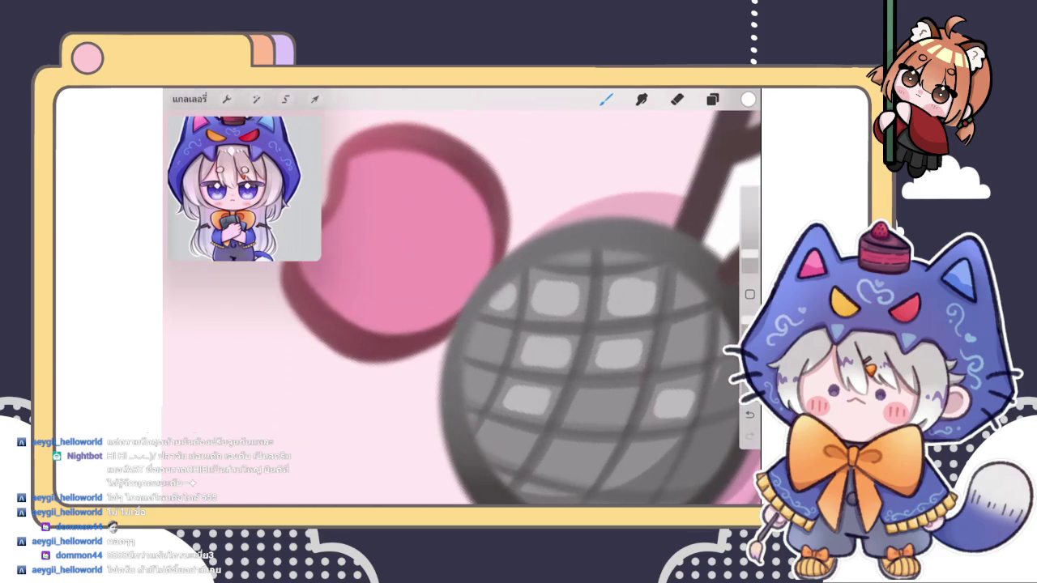
# - Stroke a thin white highlight down the microphone's left rim, then brighten it
pyautogui.moveTo(485, 301); pyautogui.dragTo(464, 412)
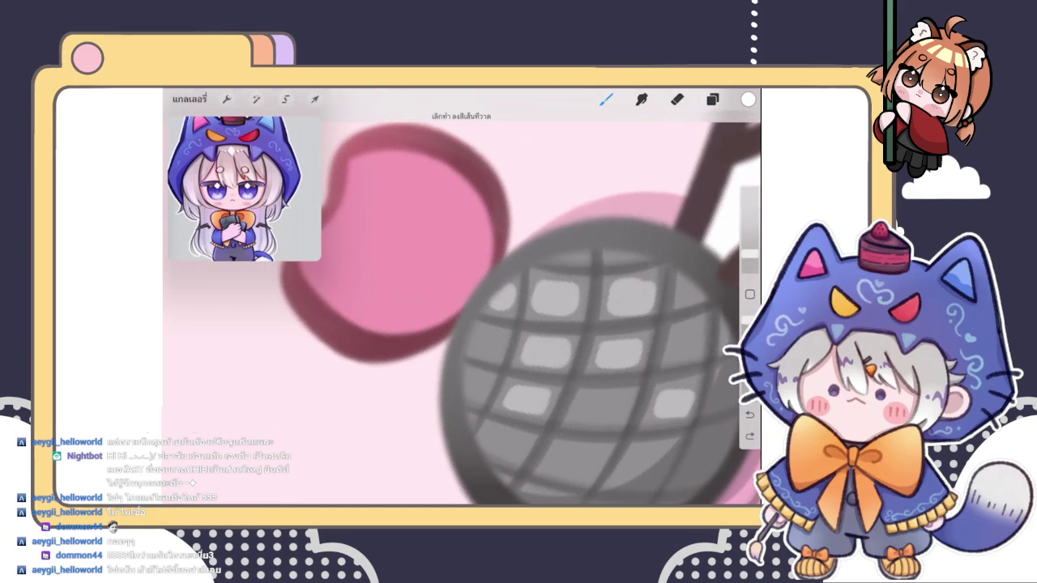
pyautogui.scroll(-3, 462, 308)
pyautogui.scroll(-3, 498, 308)
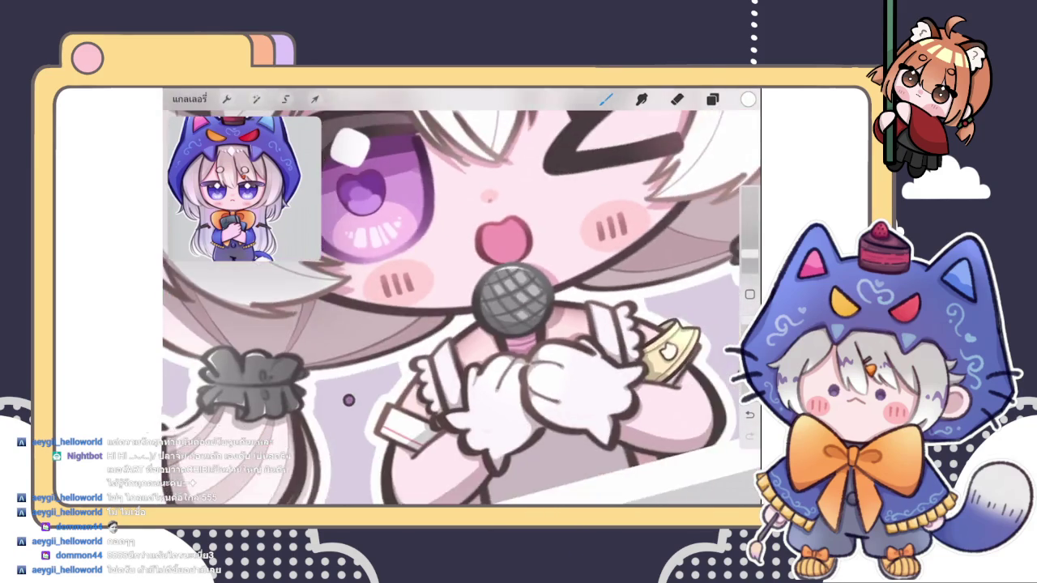
pyautogui.scroll(-2, 498, 308)
pyautogui.scroll(2, 494, 304)
pyautogui.scroll(3, 494, 304)
pyautogui.scroll(3, 494, 304)
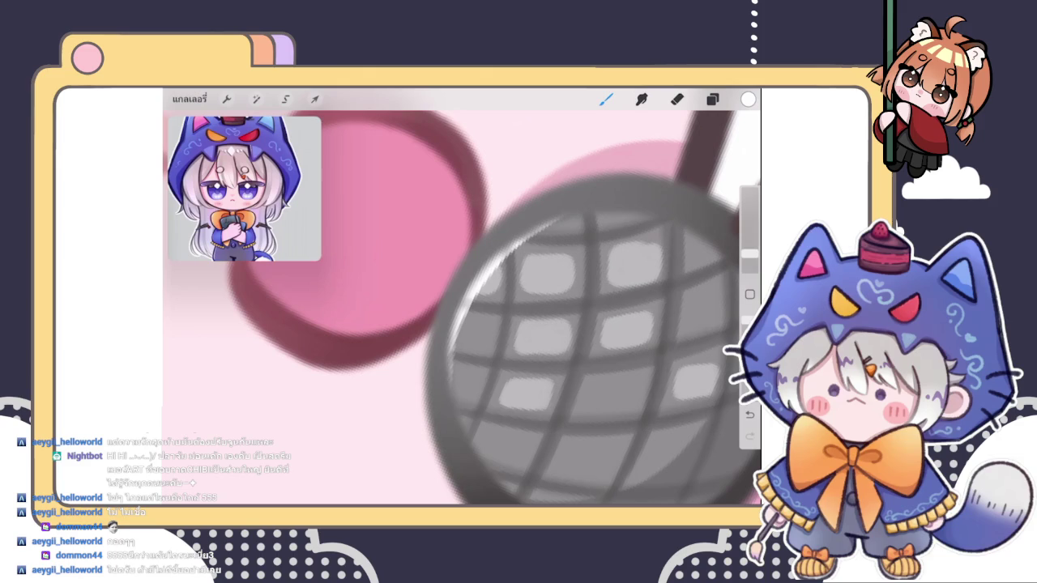
pyautogui.moveTo(460, 316); pyautogui.dragTo(452, 364)
# - Briefly switch to the Eraser and back to the Brush while viewing the gloved hands
pyautogui.click(678, 99)
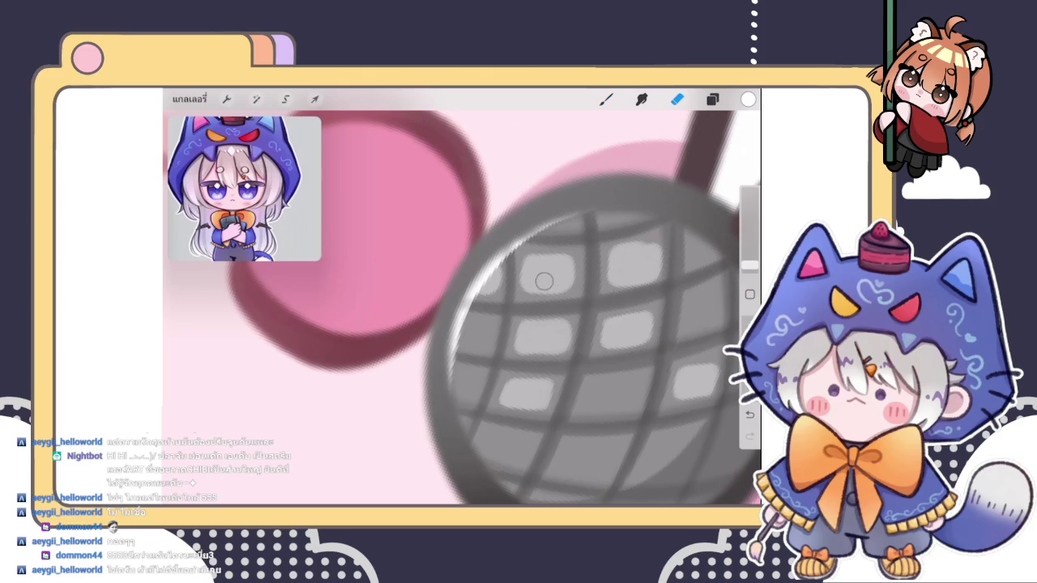
pyautogui.scroll(-2, 462, 307)
pyautogui.scroll(-2, 462, 308)
pyautogui.scroll(-2, 462, 308)
pyautogui.scroll(-2, 462, 308)
pyautogui.scroll(-3, 462, 308)
pyautogui.click(606, 99)
pyautogui.scroll(3, 461, 308)
pyautogui.scroll(3, 486, 324)
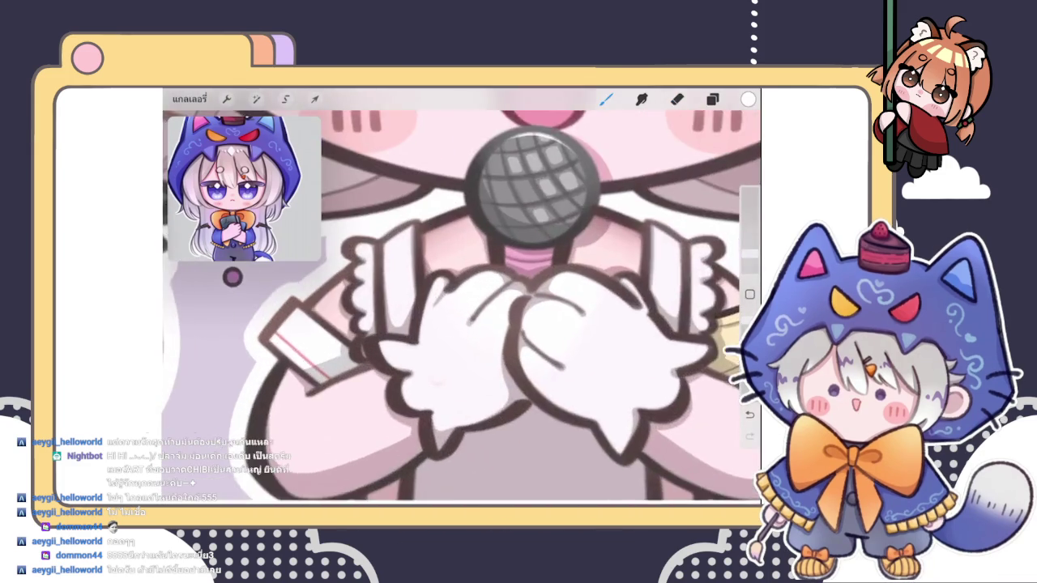
pyautogui.scroll(3, 486, 324)
pyautogui.scroll(2, 486, 324)
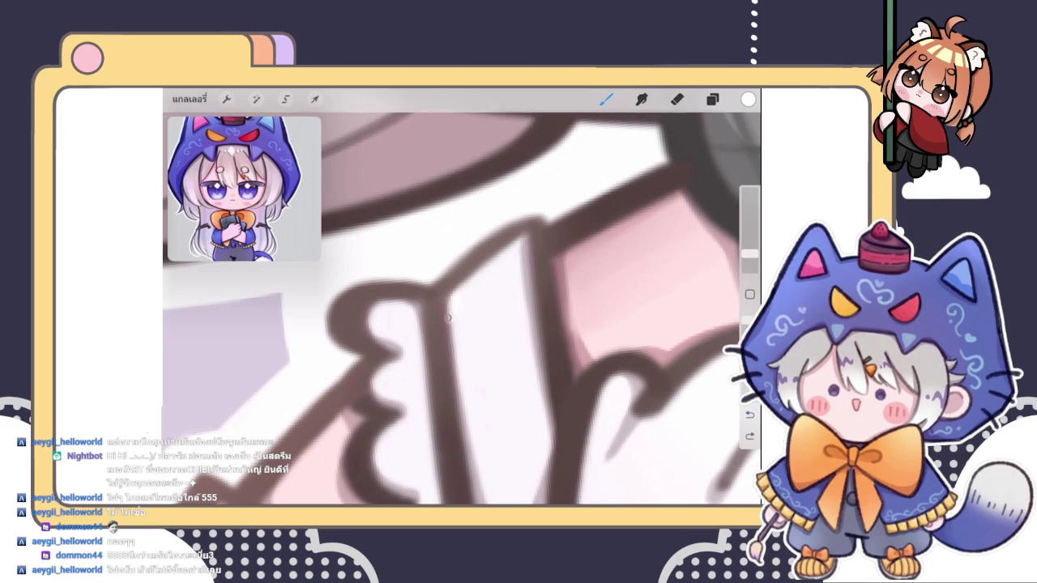
# - Undo the stray stroke and redraw the brown glove outline on the microphone hand
pyautogui.click(450, 327)
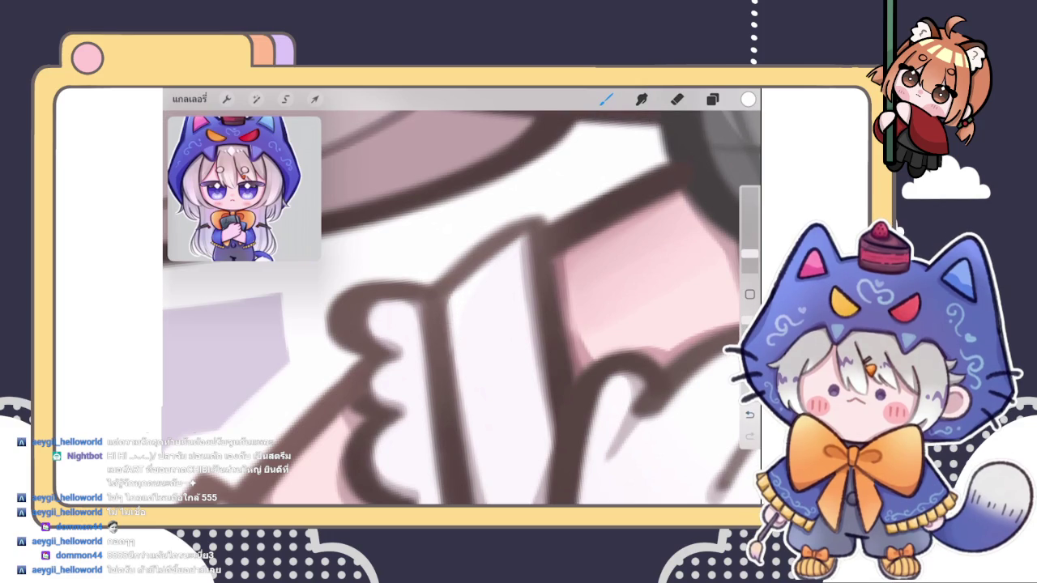
pyautogui.press('e')
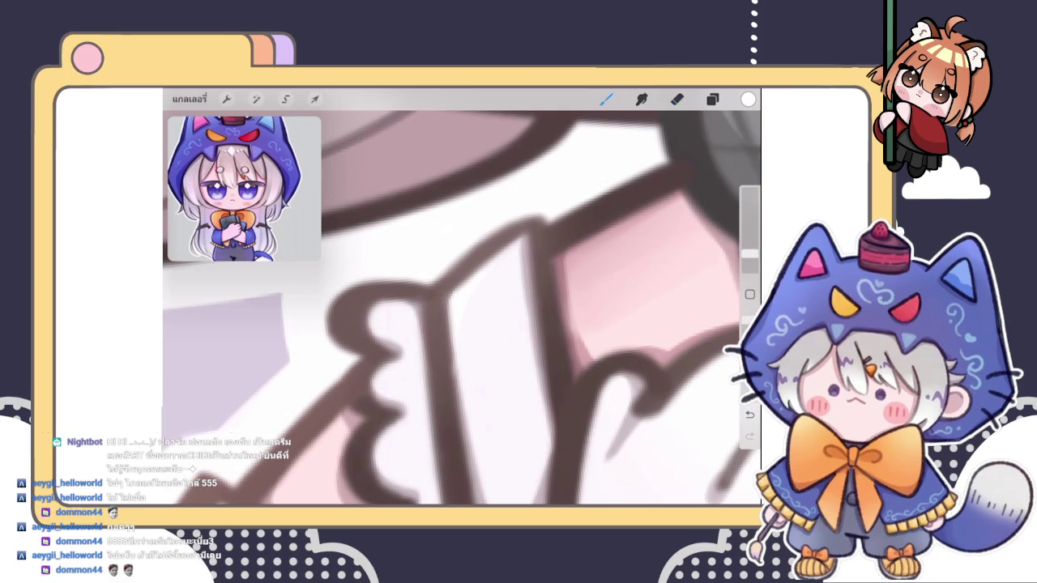
pyautogui.press('b')
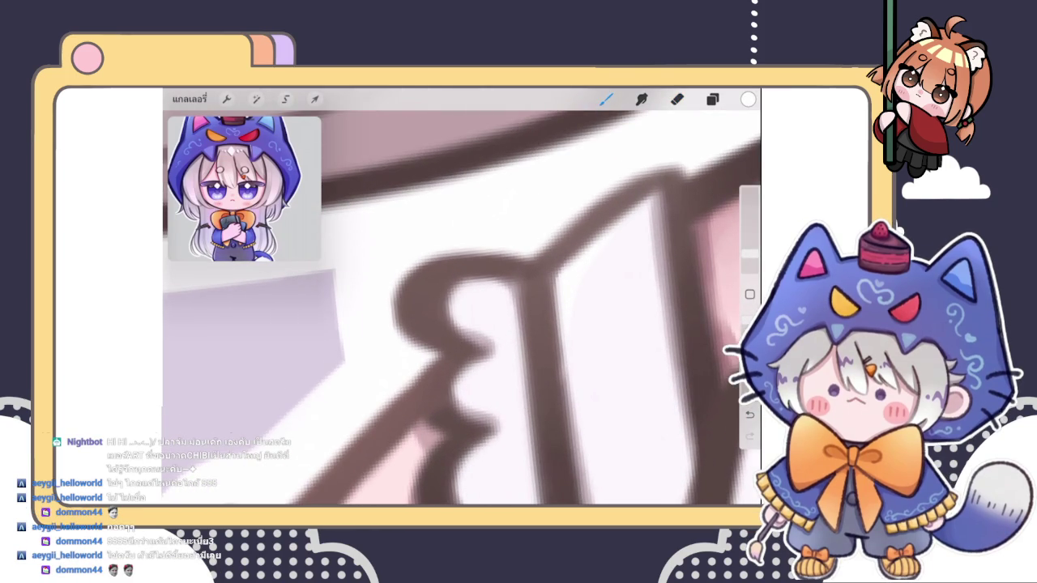
pyautogui.hotkey('ctrl', 'z')
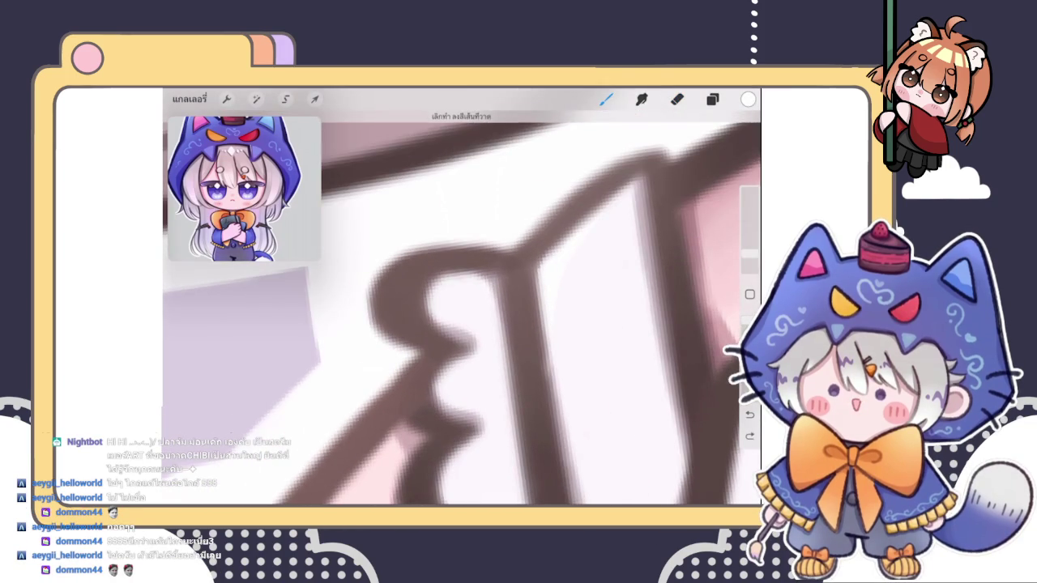
pyautogui.moveTo(470, 275); pyautogui.dragTo(510, 291)
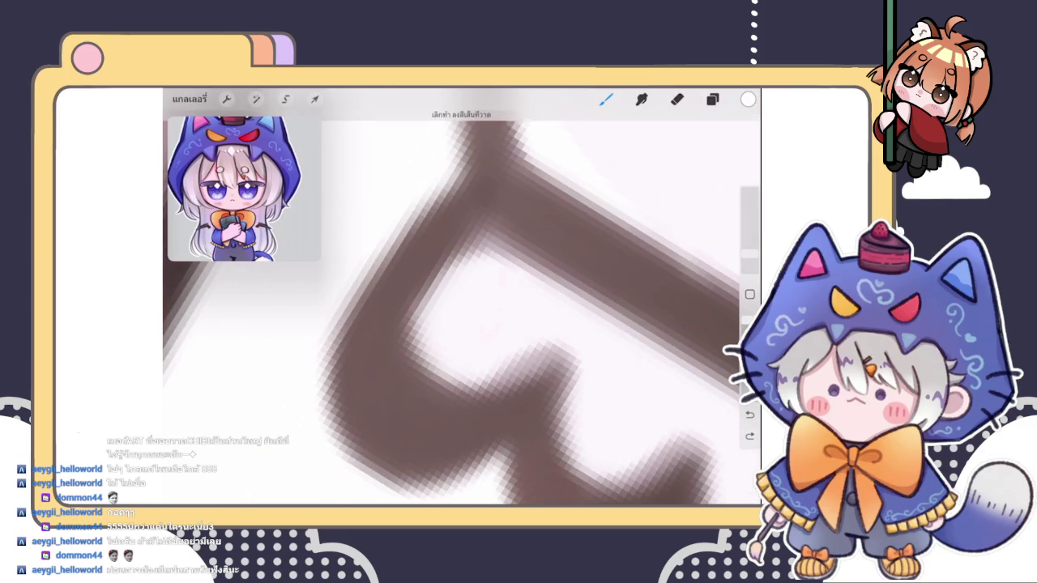
pyautogui.moveTo(486, 308)
pyautogui.mouseDown()
pyautogui.moveTo(503, 291)
pyautogui.moveTo(486, 291)
pyautogui.moveTo(470, 267)
pyautogui.mouseUp()
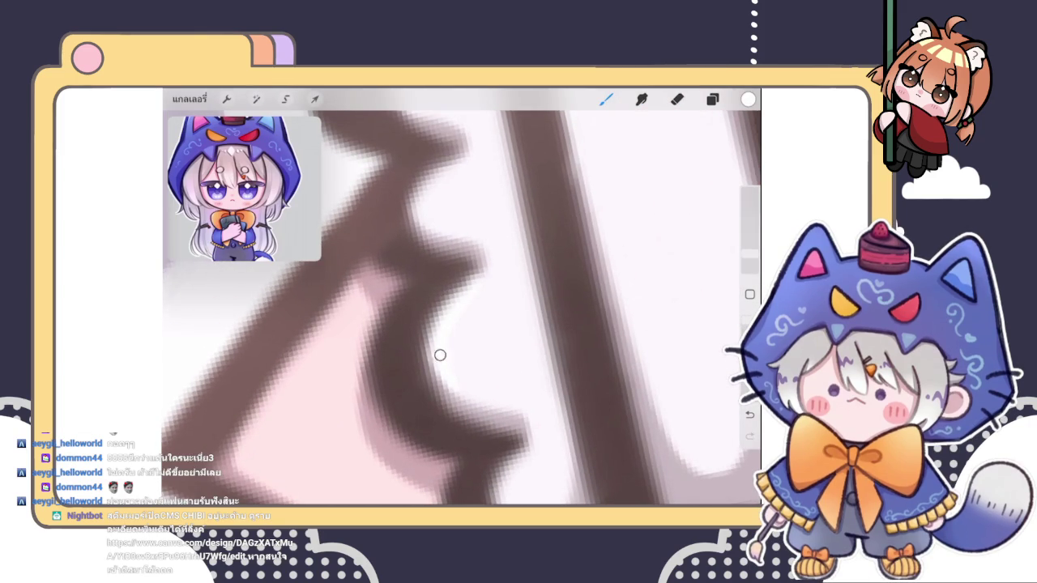
pyautogui.scroll(-5, 462, 308)
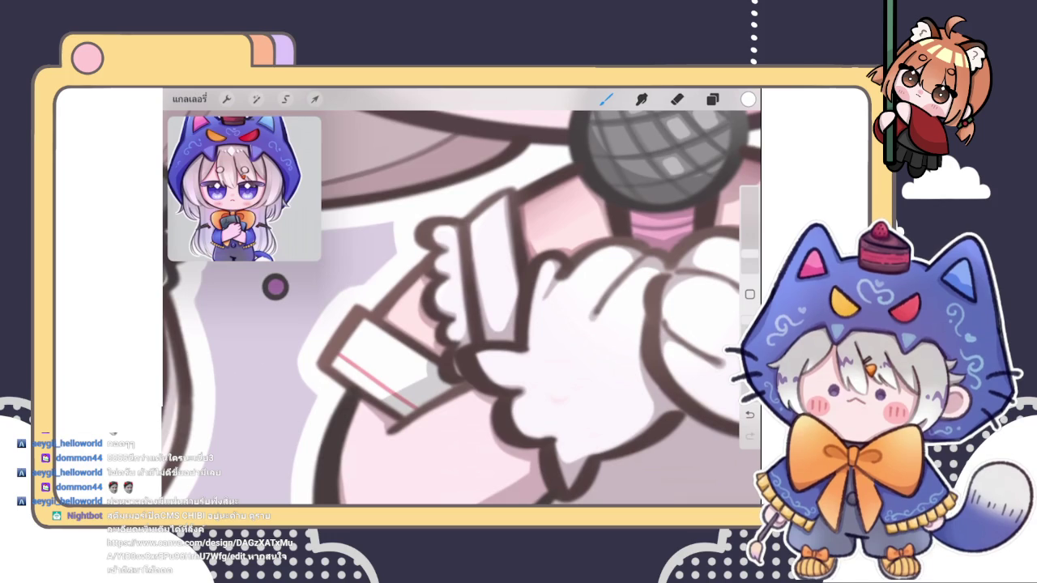
# - Zoom in on the gloved hands and switch between Eraser and Brush
pyautogui.scroll(-2, 276, 287)
pyautogui.scroll(-2, 291, 275)
pyautogui.scroll(-2, 304, 268)
pyautogui.scroll(-2, 316, 262)
pyautogui.scroll(3, 316, 261)
pyautogui.scroll(2, 317, 261)
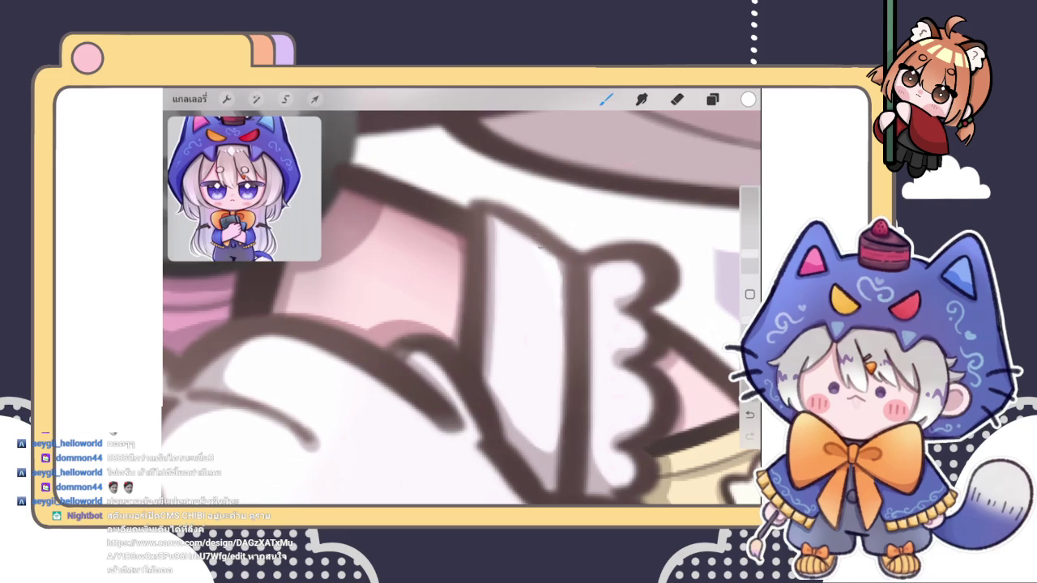
pyautogui.press('e')
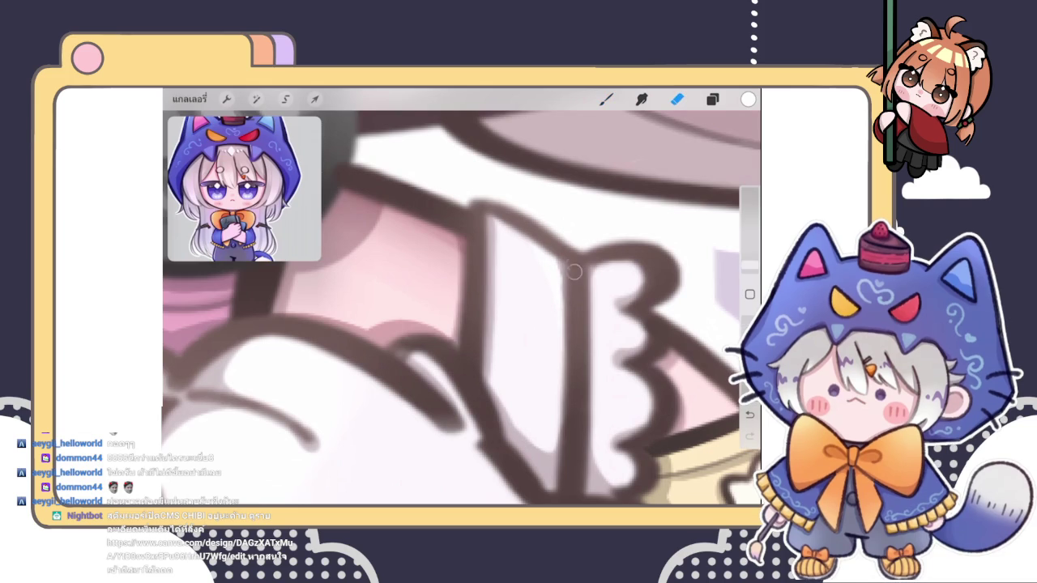
pyautogui.press('b')
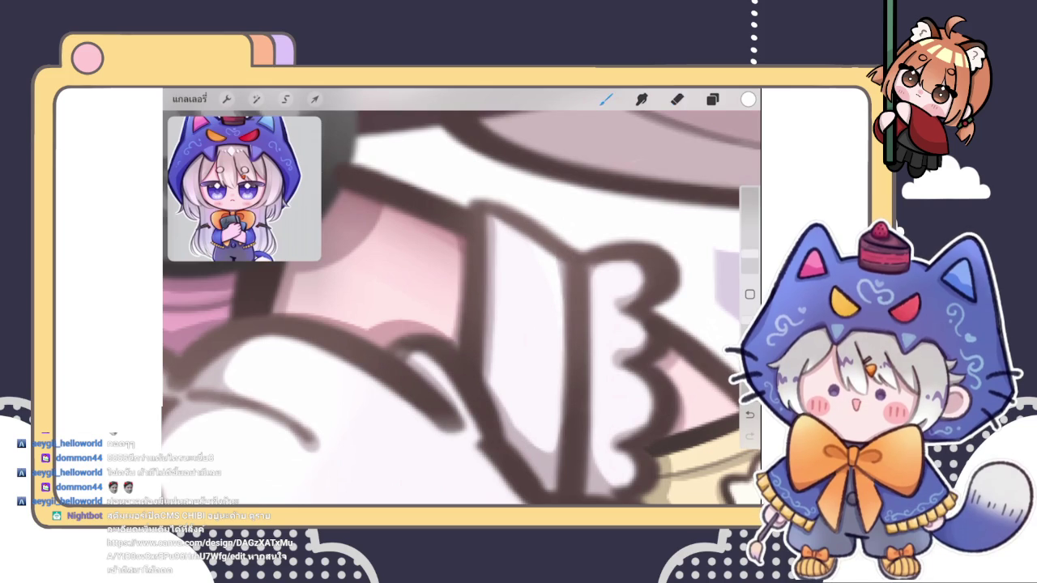
pyautogui.scroll(-3, 461, 300)
pyautogui.scroll(3, 462, 299)
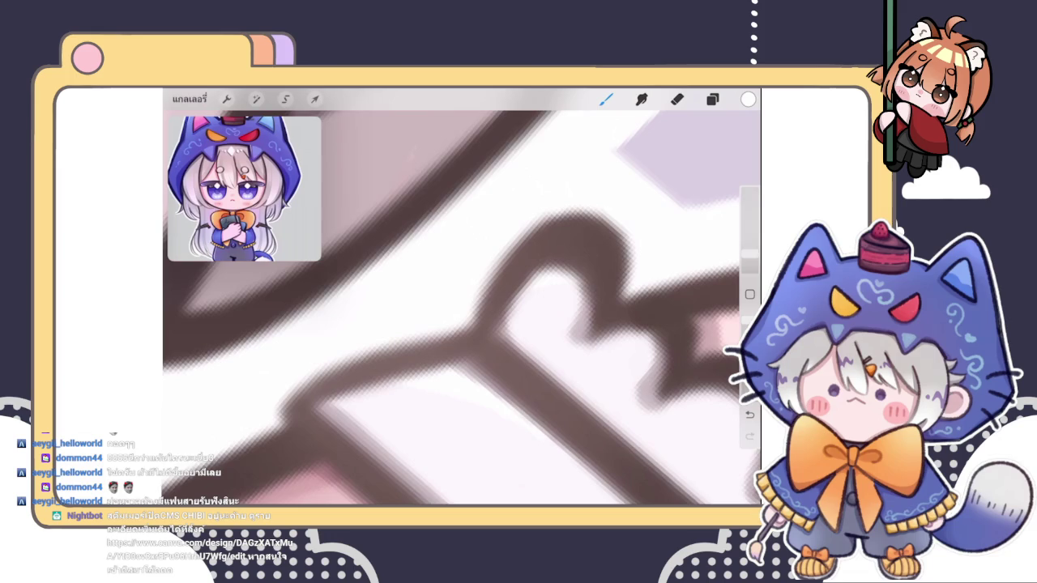
pyautogui.scroll(3, 462, 299)
pyautogui.scroll(3, 462, 300)
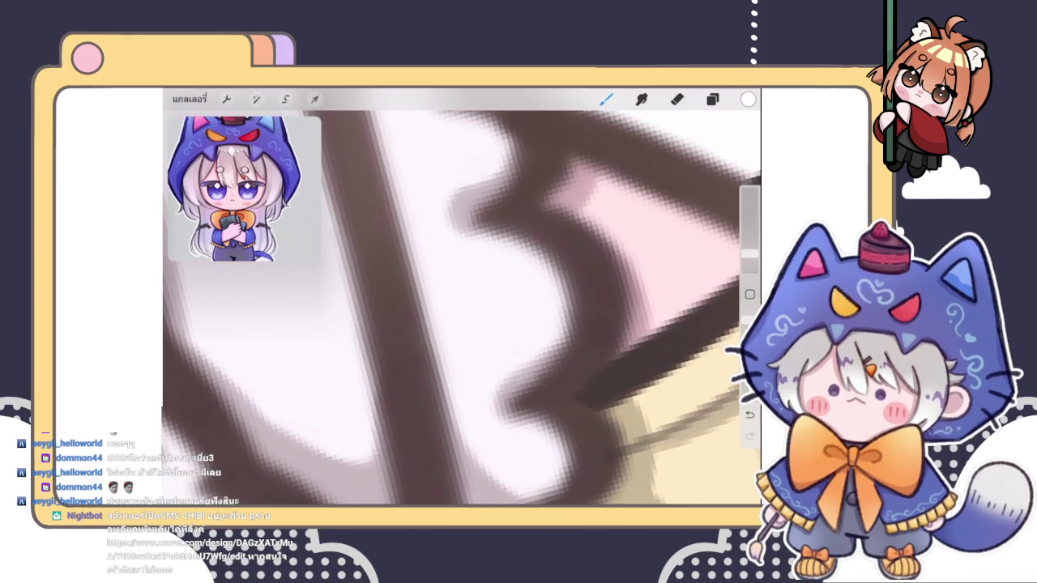
# - Erase stray glove outline marks around the microphone and check the layer list
pyautogui.press('e')
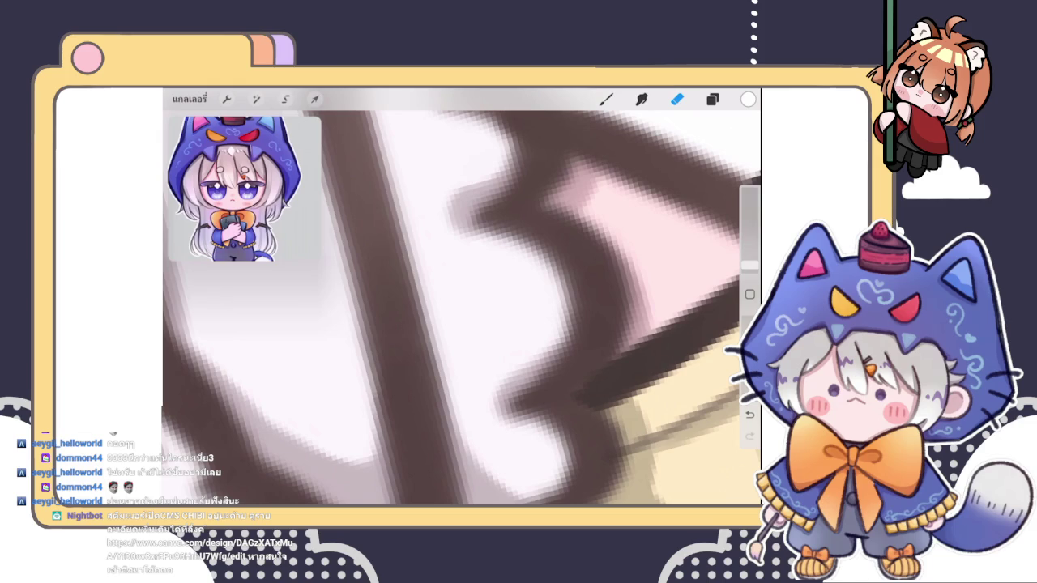
pyautogui.scroll(-3, 461, 308)
pyautogui.scroll(-3, 462, 308)
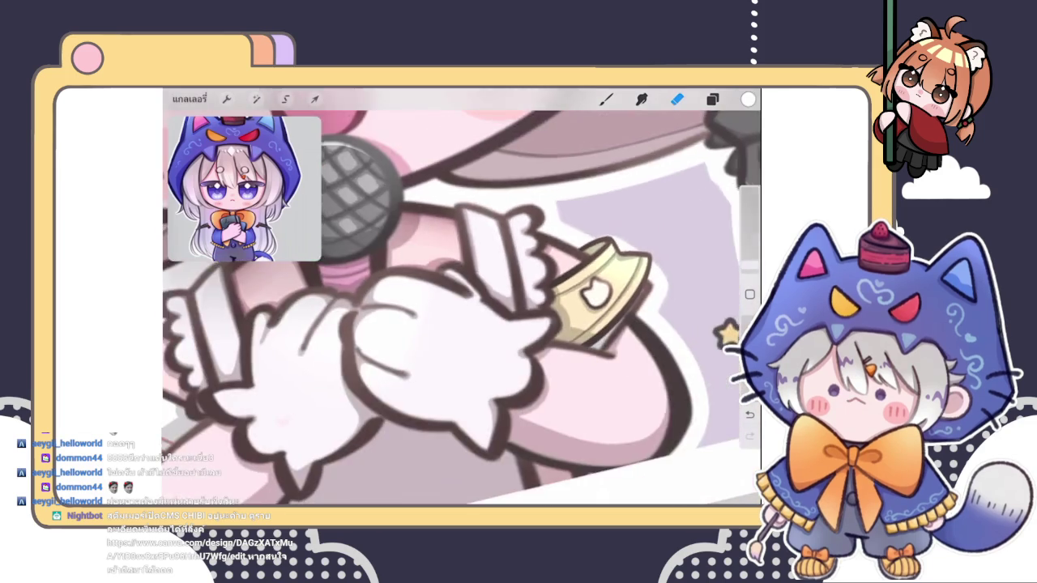
pyautogui.scroll(-3, 461, 308)
pyautogui.scroll(4, 462, 307)
pyautogui.click(712, 99)
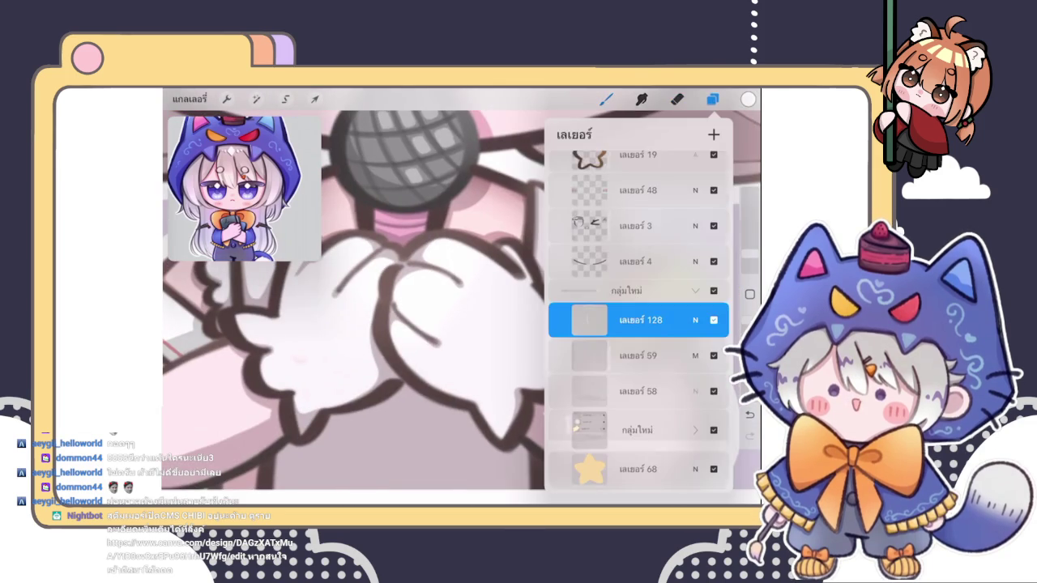
pyautogui.scroll(-2, 461, 308)
pyautogui.scroll(-3, 461, 307)
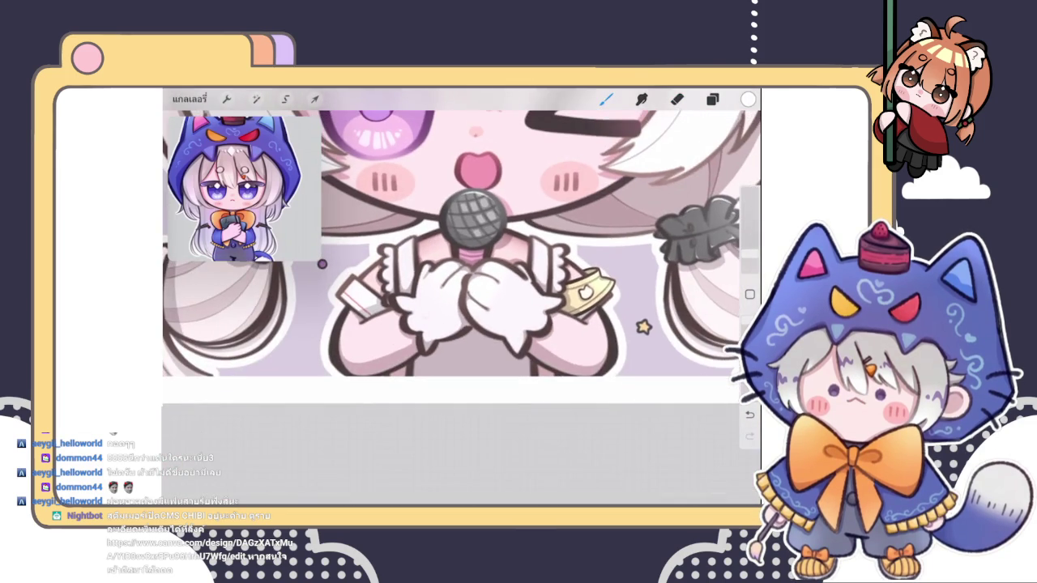
pyautogui.scroll(3, 461, 308)
pyautogui.scroll(3, 462, 308)
pyautogui.scroll(2, 462, 308)
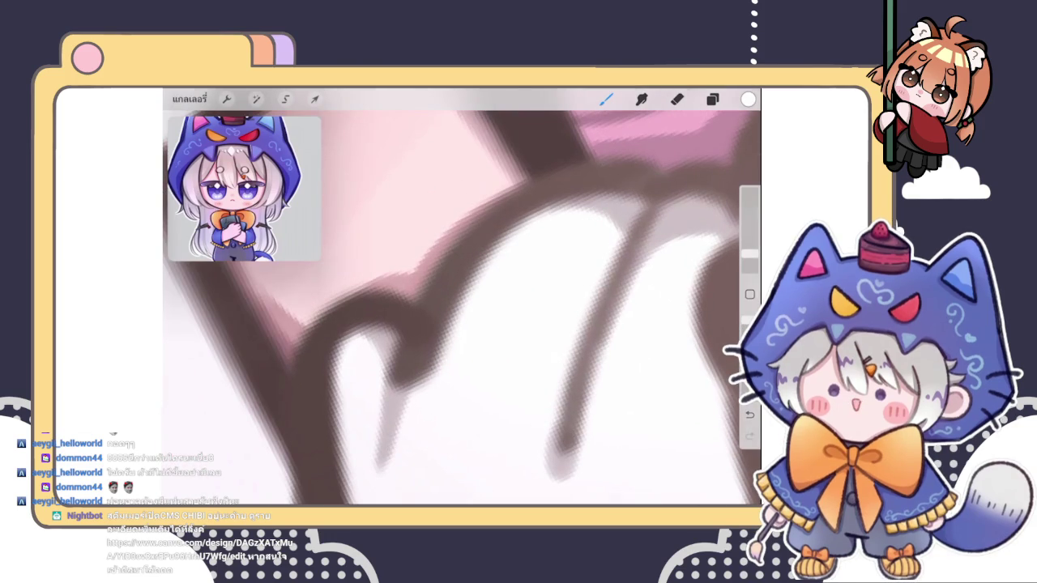
pyautogui.scroll(3, 462, 308)
# - Undo two bad outline strokes and retrace the hand outline with a thin light line
pyautogui.hotkey('ctrl', 'z')
pyautogui.scroll(-2, 462, 308)
pyautogui.scroll(-2, 462, 308)
pyautogui.scroll(-3, 462, 308)
pyautogui.scroll(-2, 462, 308)
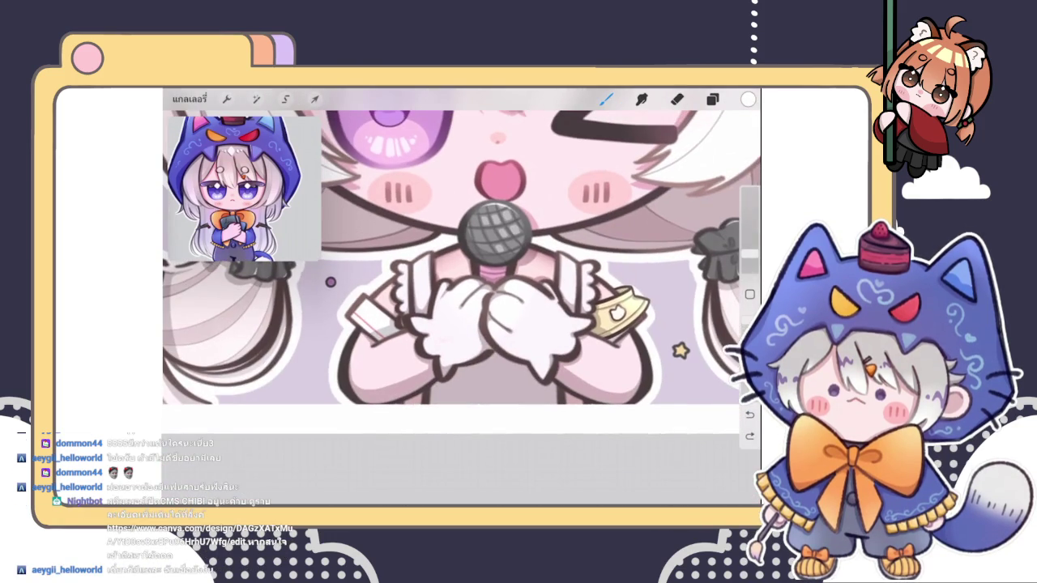
pyautogui.scroll(2, 462, 308)
pyautogui.scroll(2, 421, 308)
pyautogui.scroll(2, 405, 308)
pyautogui.scroll(1, 405, 308)
pyautogui.scroll(3, 462, 308)
pyautogui.hotkey('ctrl', 'z')
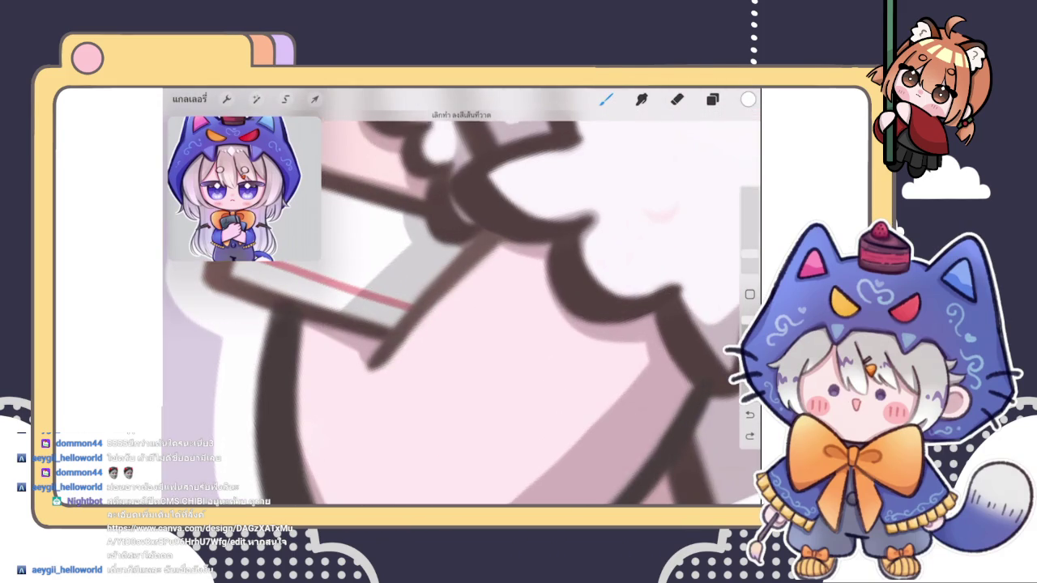
pyautogui.moveTo(371, 374); pyautogui.dragTo(491, 266)
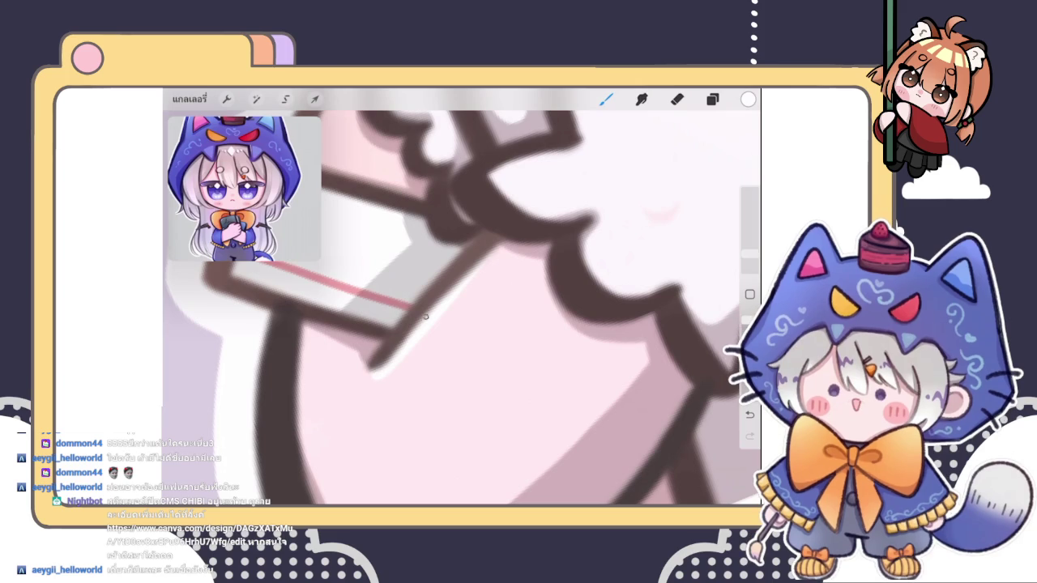
# - Paint a thin white highlight along the gold cuff's edge
pyautogui.scroll(-2, 461, 297)
pyautogui.scroll(-3, 462, 297)
pyautogui.scroll(-2, 462, 296)
pyautogui.scroll(-1, 462, 297)
pyautogui.scroll(2, 462, 243)
pyautogui.scroll(2, 462, 243)
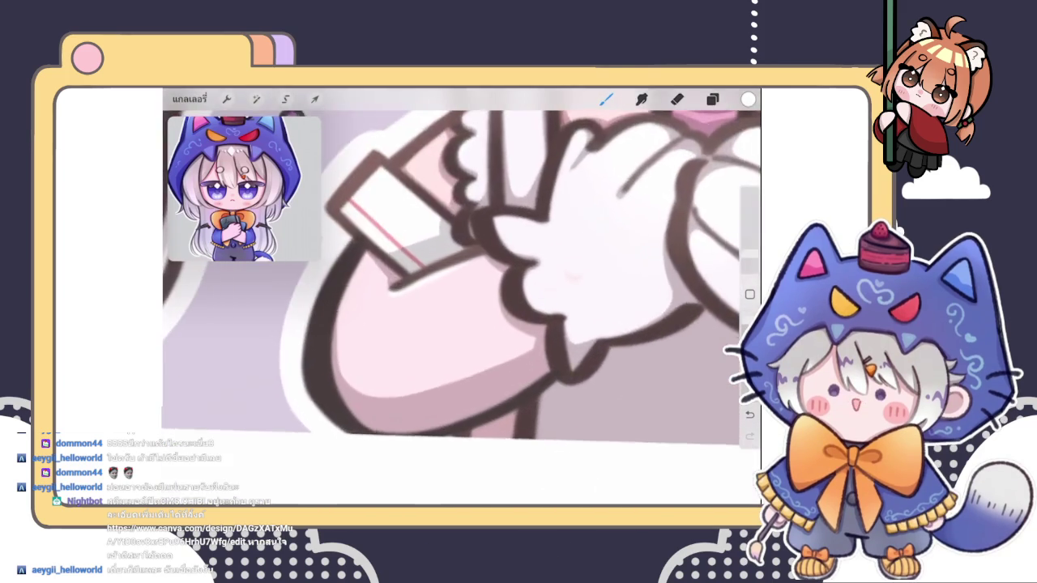
pyautogui.scroll(2, 461, 243)
pyautogui.scroll(-1, 461, 243)
pyautogui.scroll(-2, 461, 297)
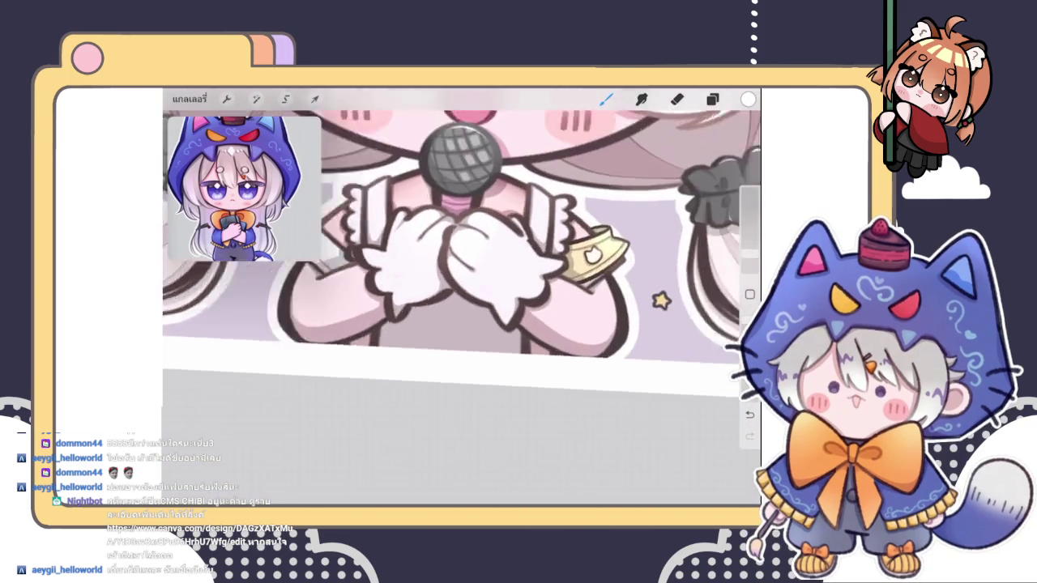
pyautogui.scroll(3, 462, 296)
pyautogui.scroll(2, 462, 296)
pyautogui.moveTo(475, 287); pyautogui.dragTo(438, 388)
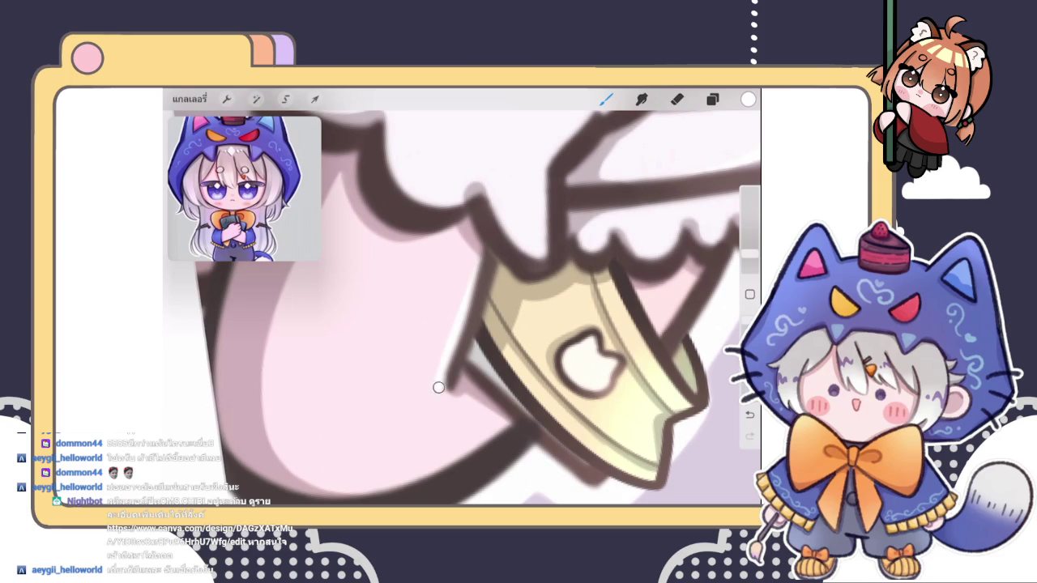
# - Review the hands up close and briefly browse the brush library
pyautogui.scroll(-2, 462, 297)
pyautogui.scroll(-2, 462, 297)
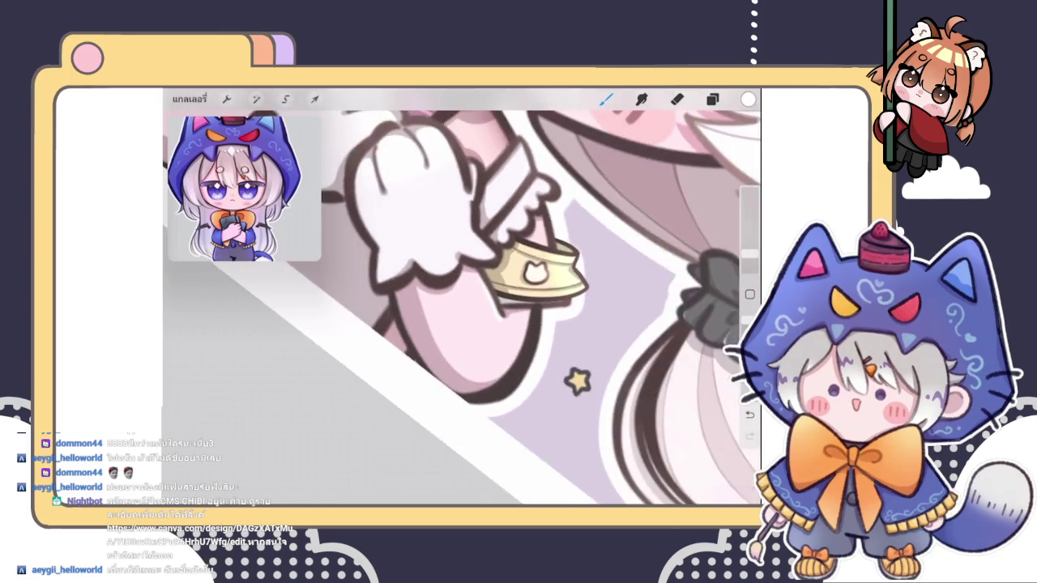
pyautogui.scroll(-2, 462, 296)
pyautogui.scroll(-2, 462, 243)
pyautogui.scroll(1, 462, 243)
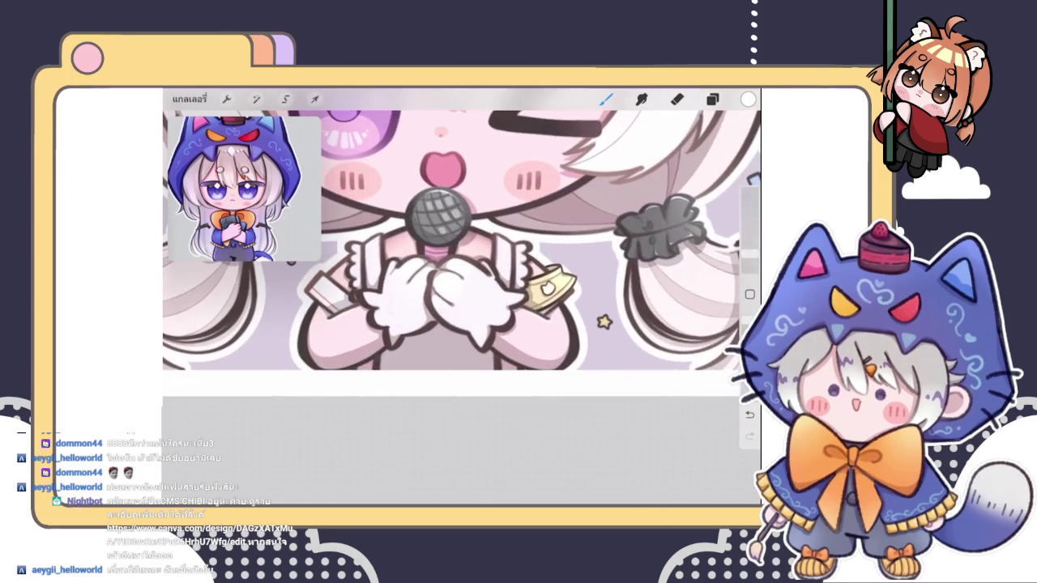
pyautogui.scroll(-1, 461, 243)
pyautogui.scroll(2, 458, 300)
pyautogui.scroll(2, 458, 300)
pyautogui.scroll(2, 458, 300)
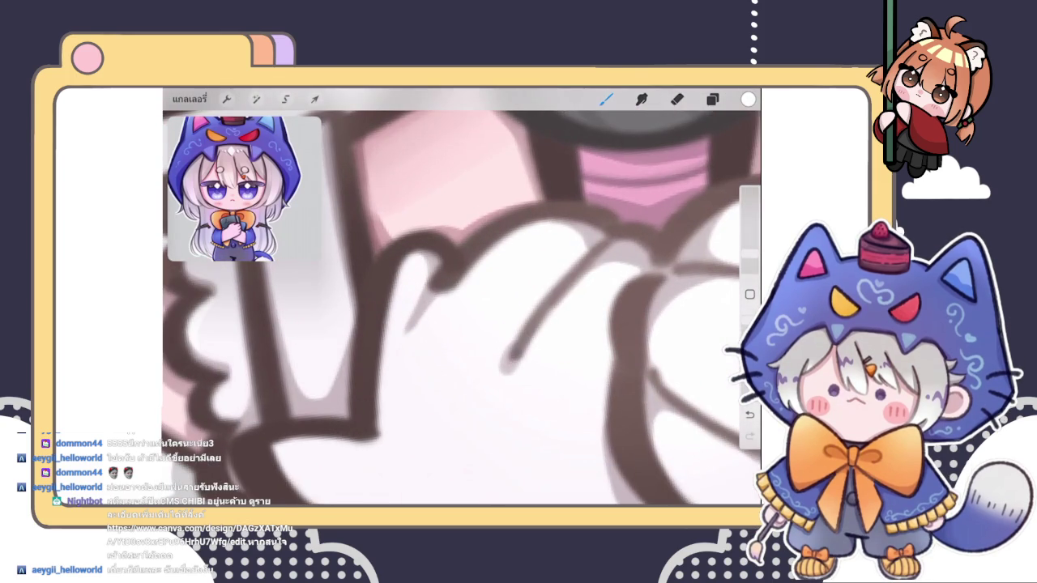
pyautogui.scroll(-1, 461, 300)
pyautogui.scroll(-2, 461, 300)
pyautogui.scroll(-2, 461, 300)
pyautogui.scroll(-1, 462, 300)
pyautogui.scroll(-1, 462, 300)
pyautogui.scroll(-1, 462, 300)
pyautogui.scroll(1, 461, 300)
pyautogui.scroll(-2, 462, 299)
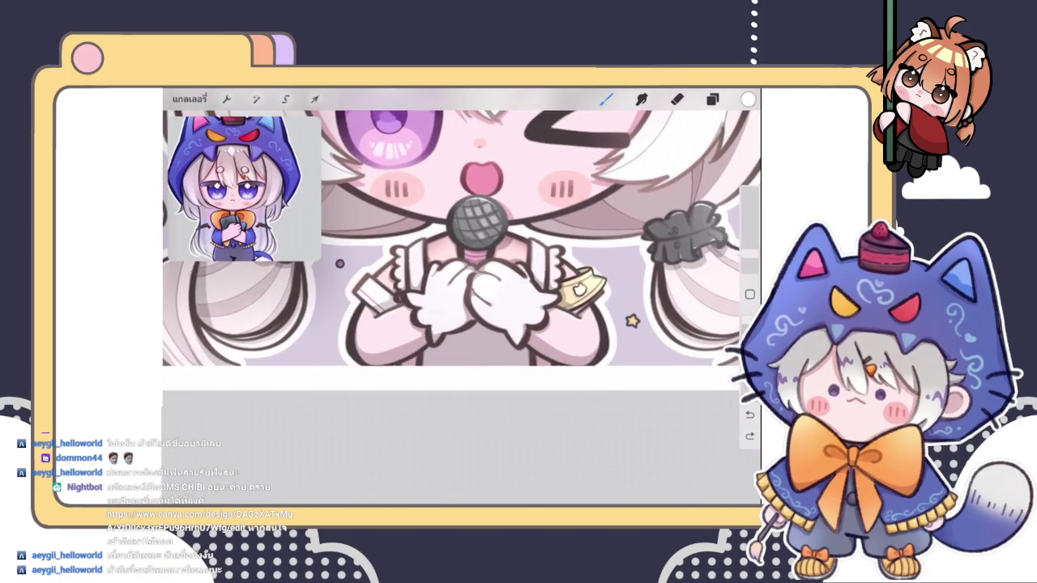
pyautogui.scroll(2, 462, 267)
pyautogui.scroll(-2, 462, 267)
pyautogui.click(606, 99)
pyautogui.click(606, 99)
pyautogui.scroll(-1, 462, 243)
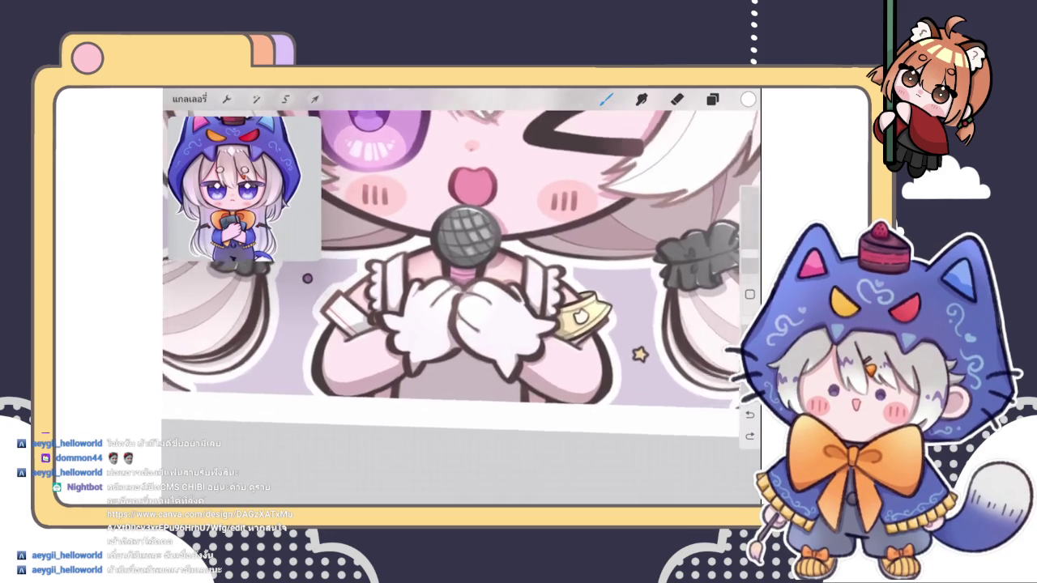
pyautogui.scroll(-2, 462, 243)
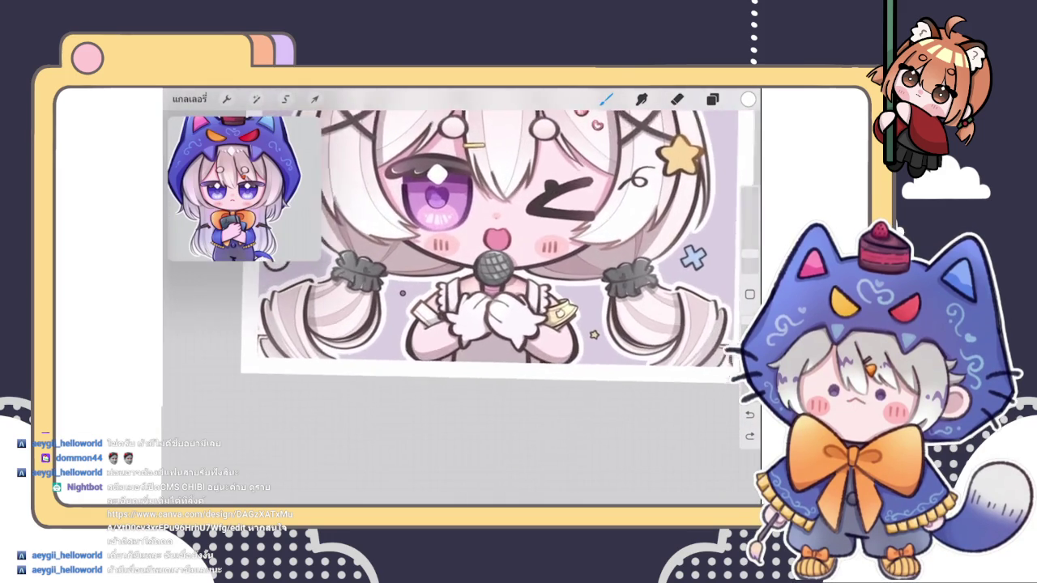
pyautogui.scroll(2, 462, 243)
pyautogui.scroll(3, 462, 267)
pyautogui.click(712, 99)
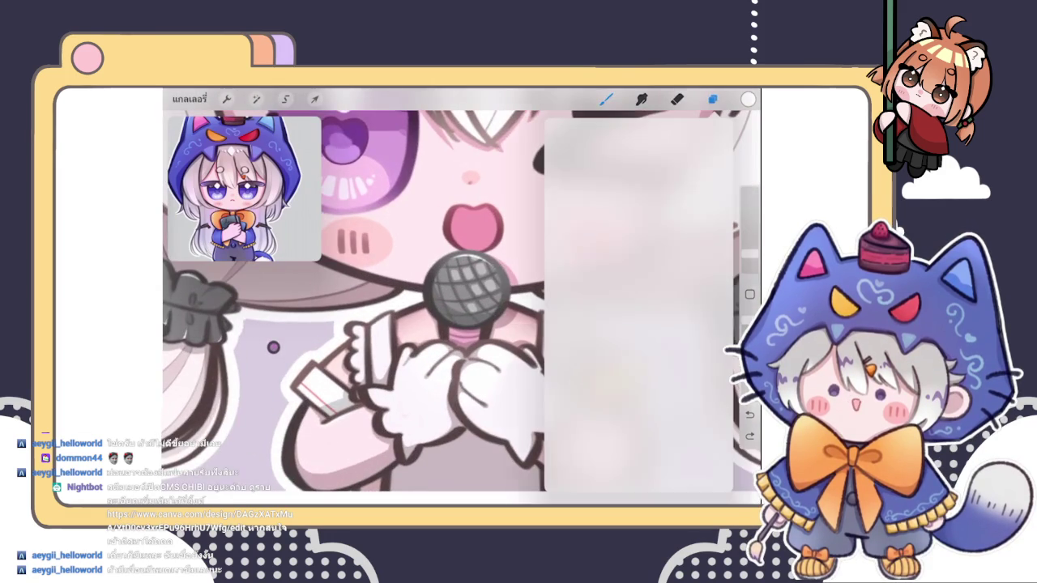
pyautogui.click(712, 98)
pyautogui.click(712, 99)
pyautogui.click(712, 99)
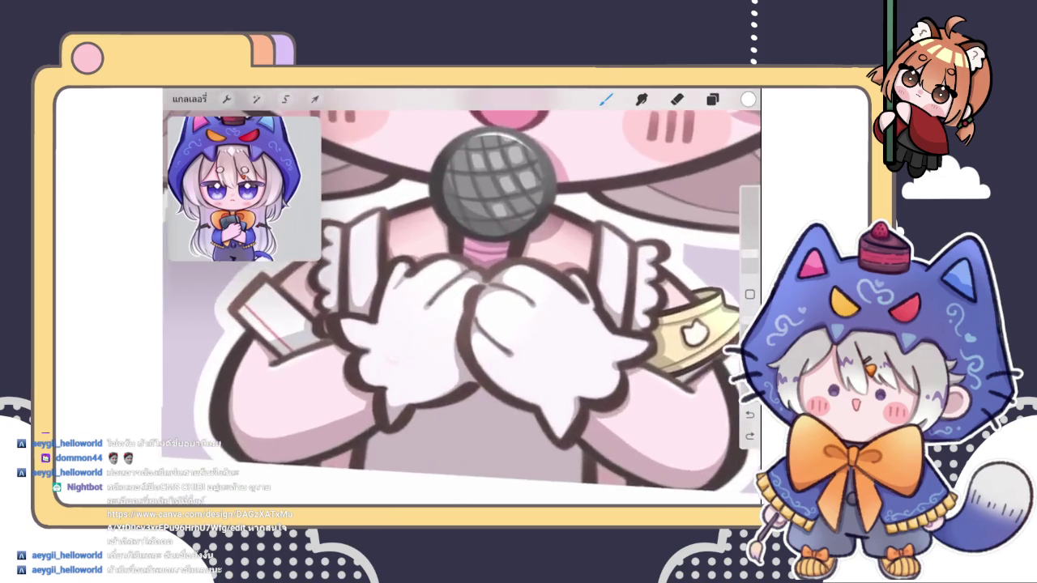
pyautogui.scroll(-3, 462, 300)
pyautogui.click(712, 99)
pyautogui.click(712, 99)
pyautogui.click(712, 99)
pyautogui.click(712, 99)
pyautogui.scroll(-5, 421, 292)
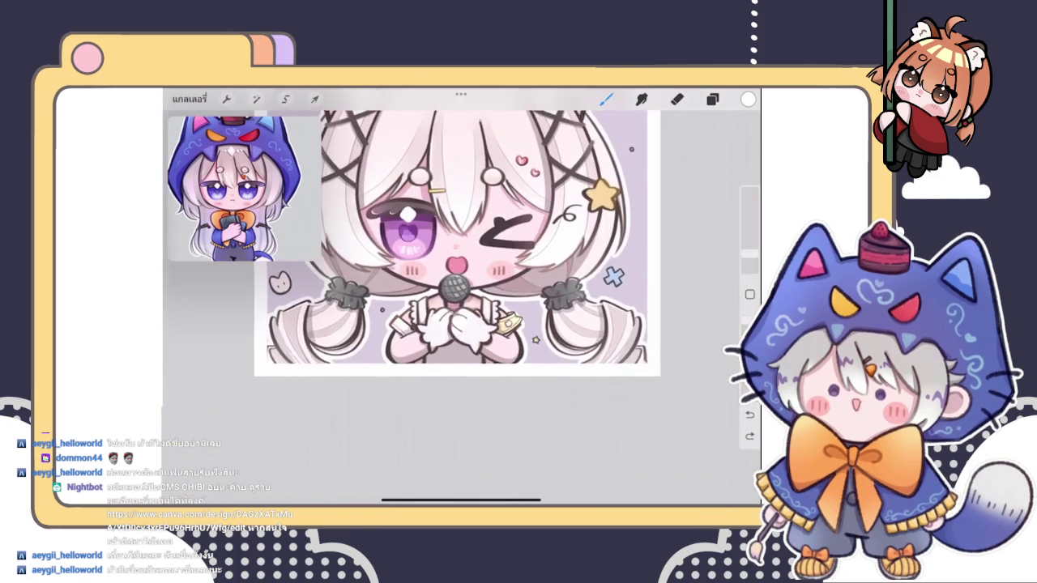
pyautogui.click(712, 98)
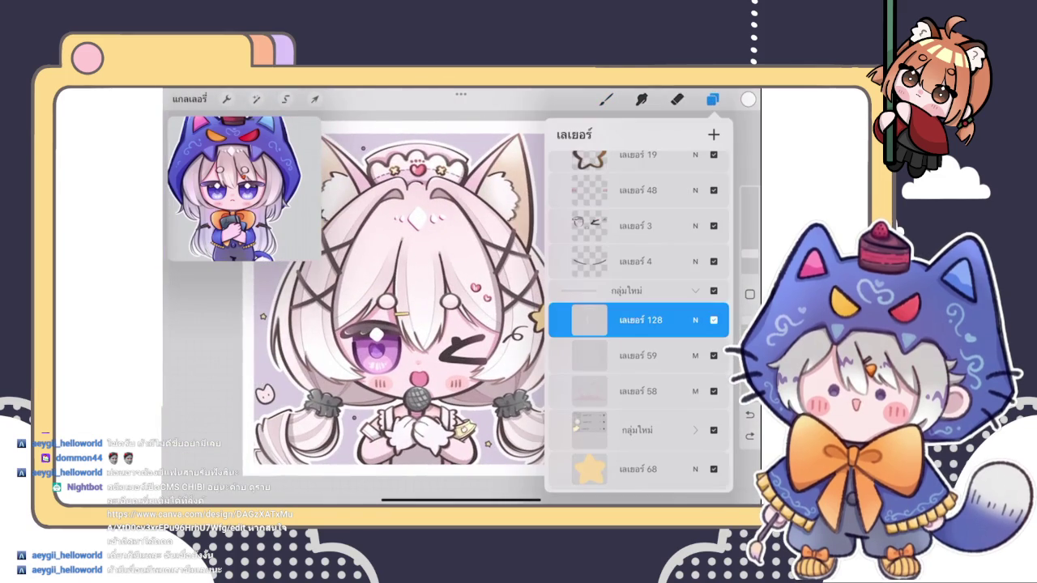
pyautogui.click(712, 99)
pyautogui.scroll(-3, 446, 284)
pyautogui.click(712, 98)
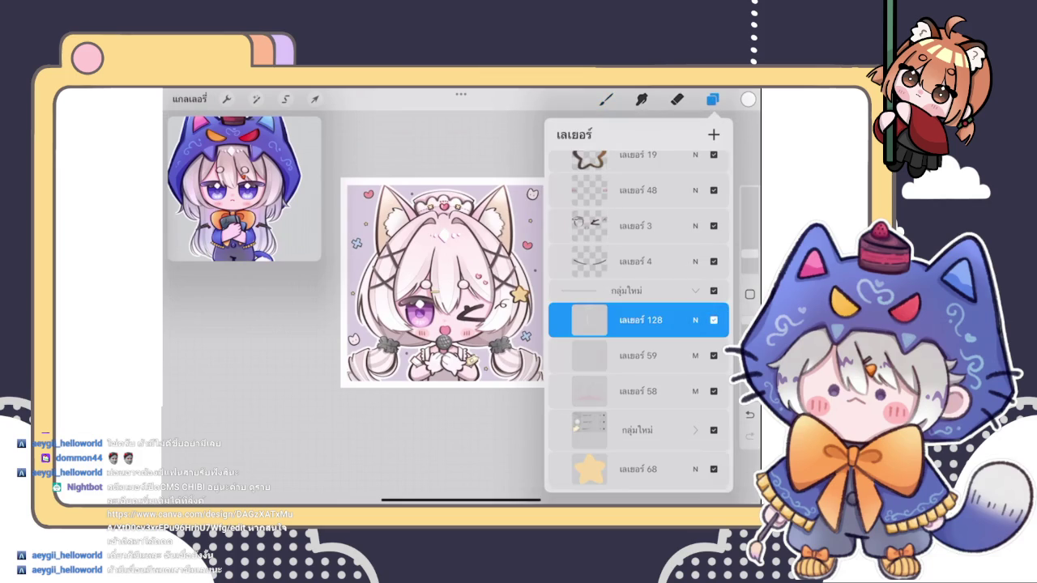
pyautogui.click(712, 99)
pyautogui.scroll(5, 474, 275)
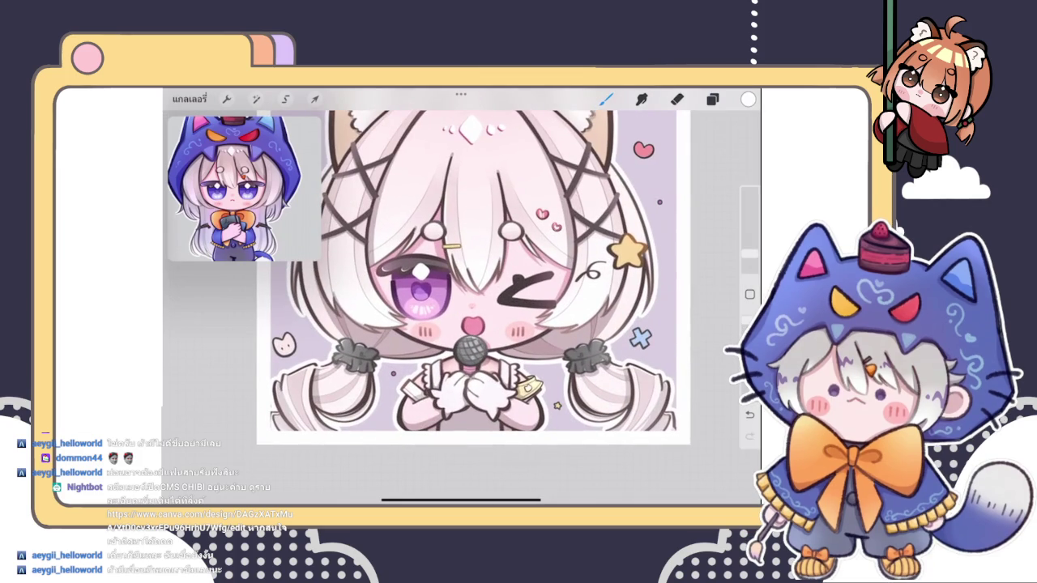
pyautogui.scroll(10, 627, 251)
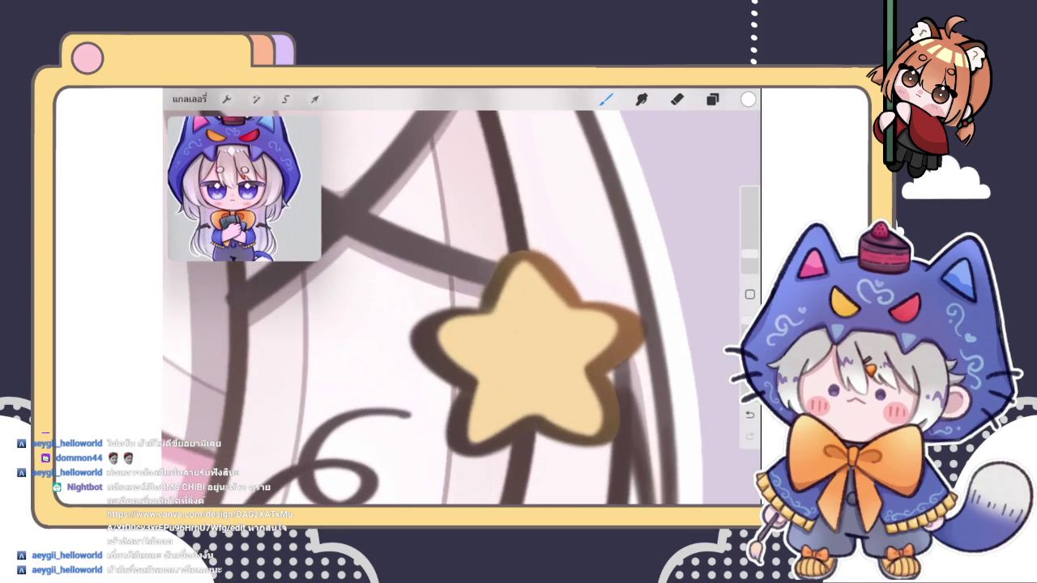
# - Zoom into the small yellow star and trim its white highlight with the Eraser
pyautogui.scroll(5, 518, 340)
pyautogui.scroll(3, 519, 341)
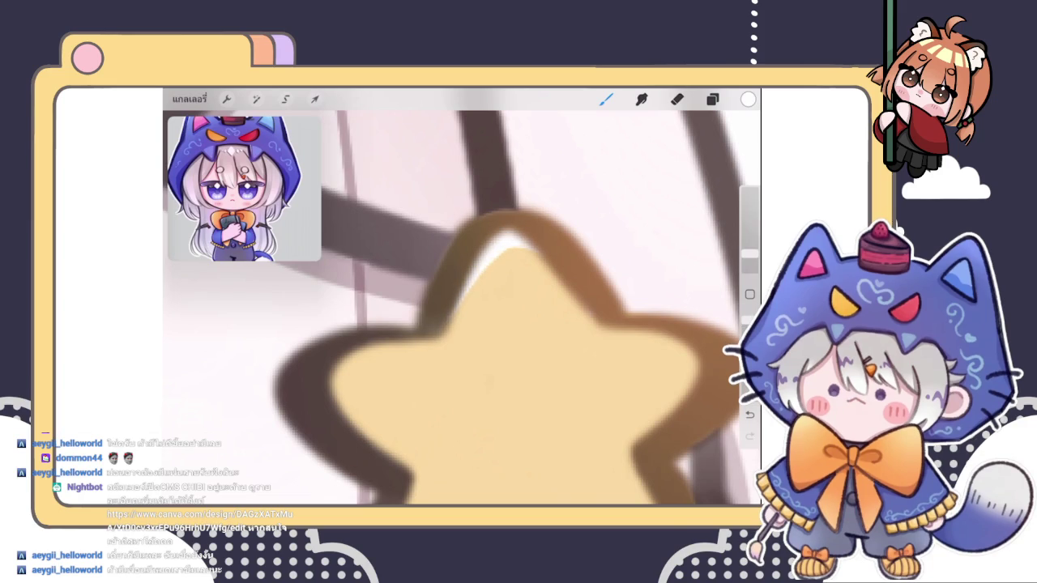
pyautogui.scroll(-5, 462, 307)
pyautogui.scroll(-5, 462, 308)
pyautogui.scroll(4, 462, 308)
pyautogui.scroll(3, 461, 308)
pyautogui.scroll(1, 486, 308)
pyautogui.scroll(3, 486, 308)
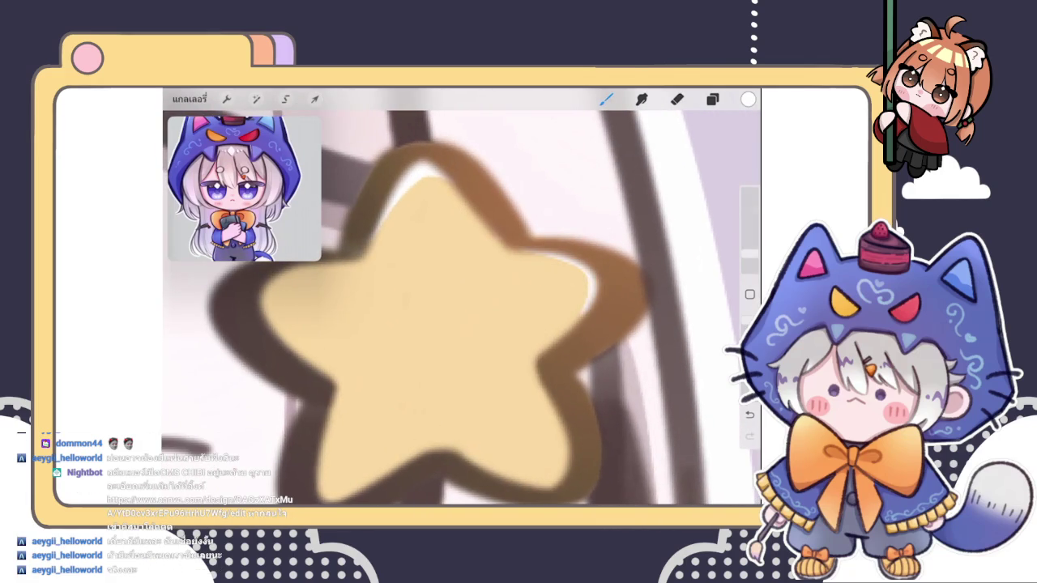
pyautogui.scroll(-2, 461, 308)
pyautogui.scroll(5, 462, 308)
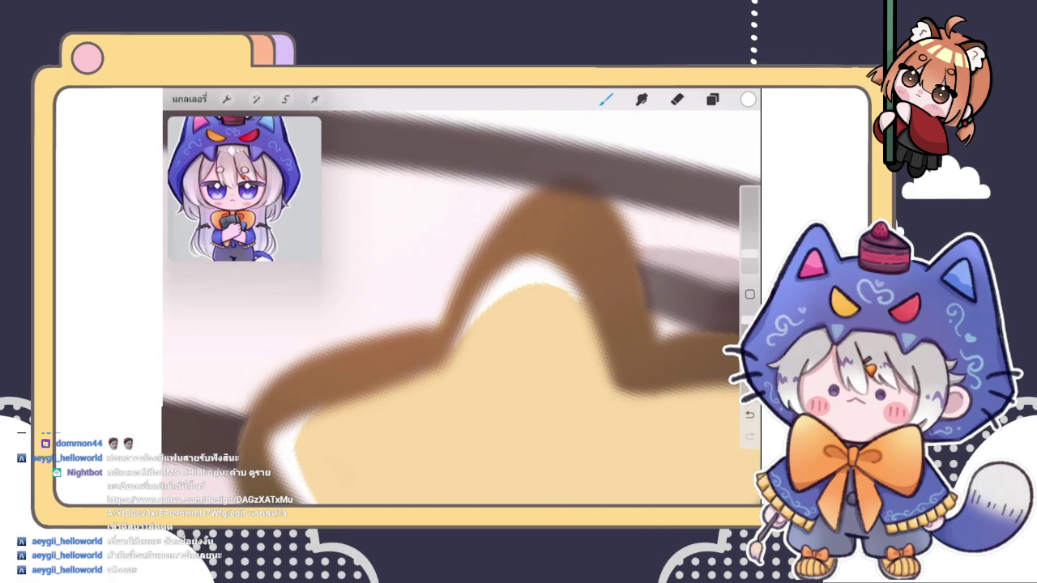
pyautogui.click(677, 99)
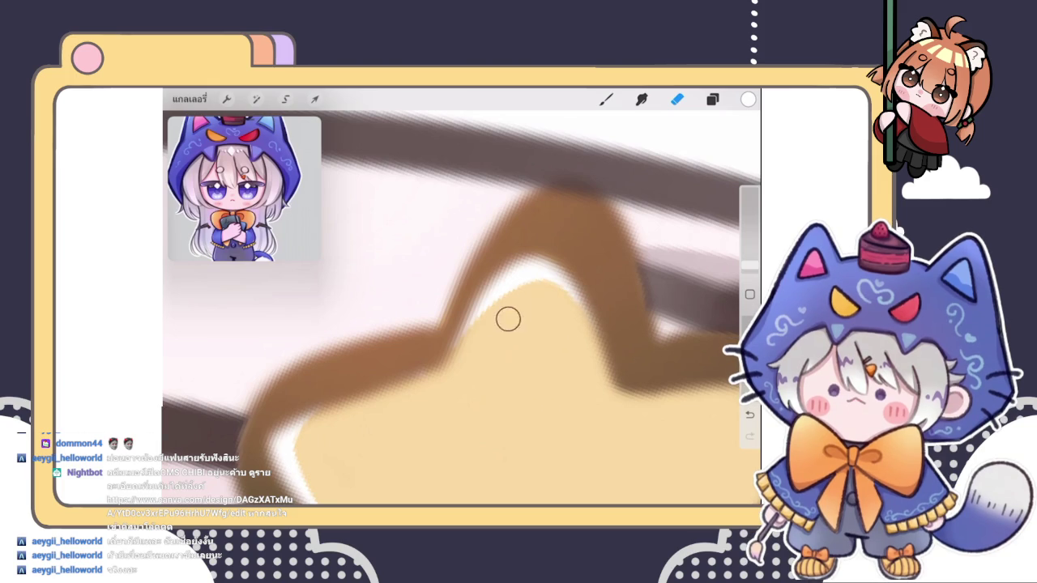
pyautogui.scroll(-3, 530, 294)
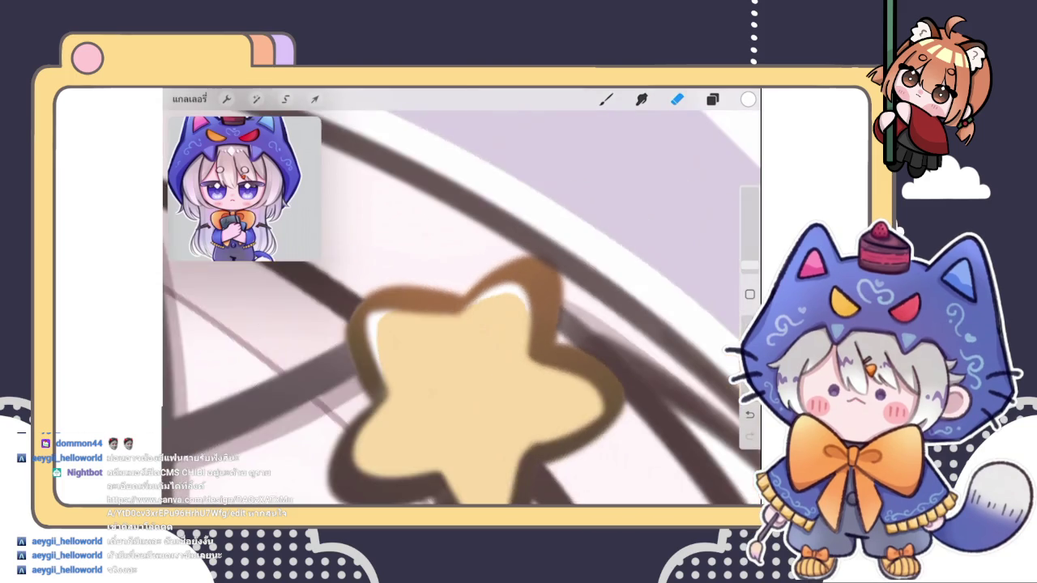
pyautogui.scroll(-3, 461, 296)
pyautogui.scroll(-3, 461, 297)
pyautogui.scroll(-2, 405, 271)
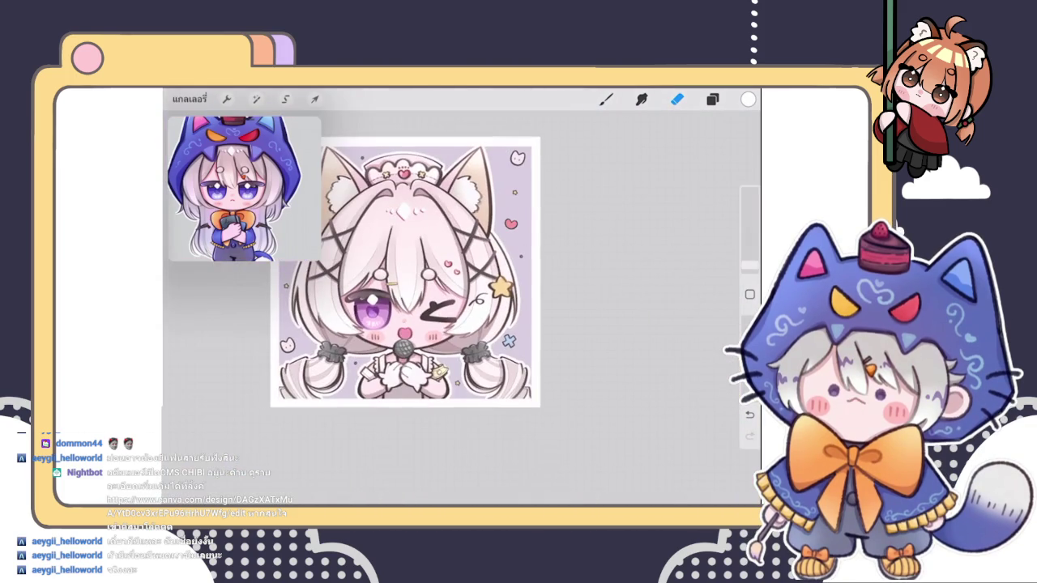
# - Try a white highlight stroke on the star's lower-right edge, then undo it
pyautogui.press('b')
pyautogui.scroll(3, 500, 286)
pyautogui.scroll(3, 500, 286)
pyautogui.scroll(2, 500, 286)
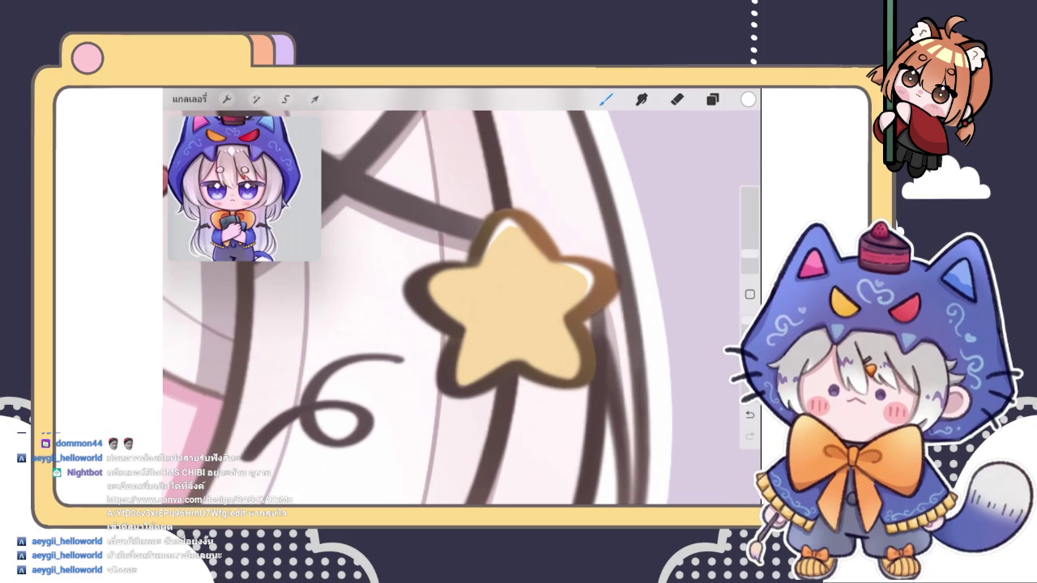
pyautogui.moveTo(578, 340); pyautogui.dragTo(564, 373)
pyautogui.scroll(-5, 457, 308)
pyautogui.scroll(-1, 457, 308)
pyautogui.hotkey('ctrl', 'z')
pyautogui.scroll(-3, 462, 308)
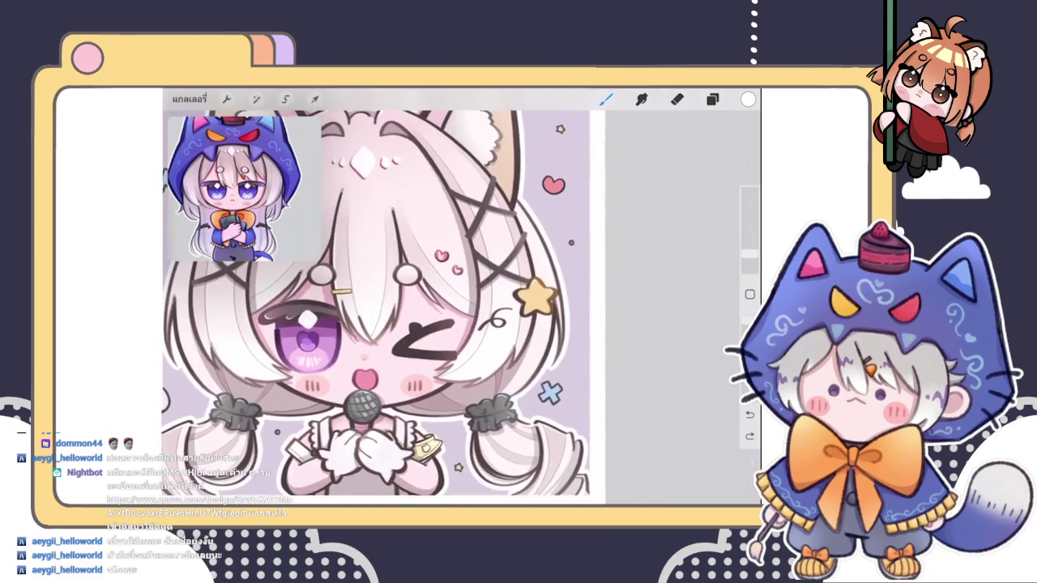
# - Zoom into the cat-face bracelet and erase stray edges of its outline
pyautogui.scroll(-3, 478, 275)
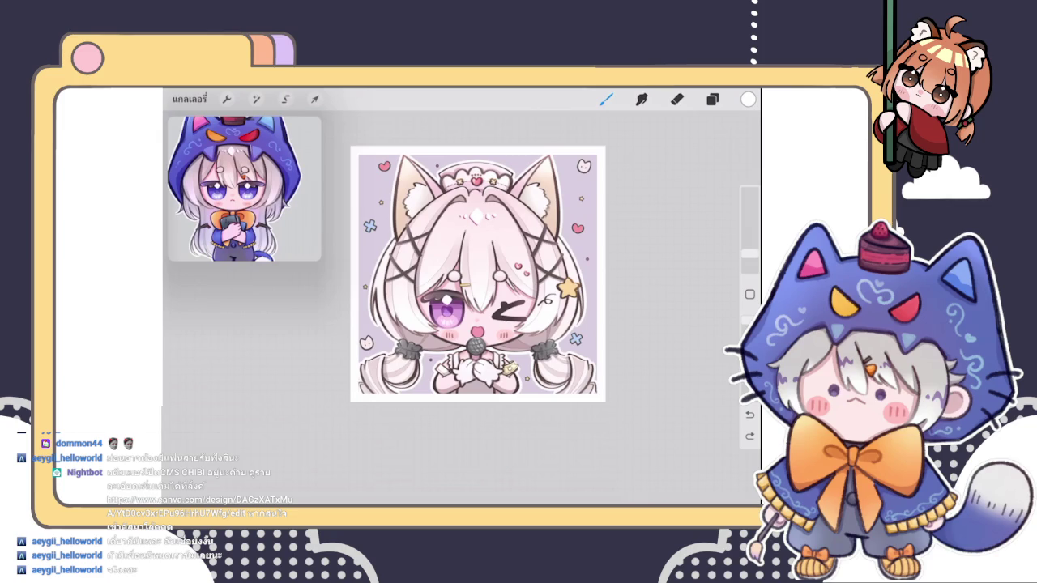
pyautogui.scroll(1, 478, 348)
pyautogui.scroll(1, 478, 348)
pyautogui.scroll(2, 478, 348)
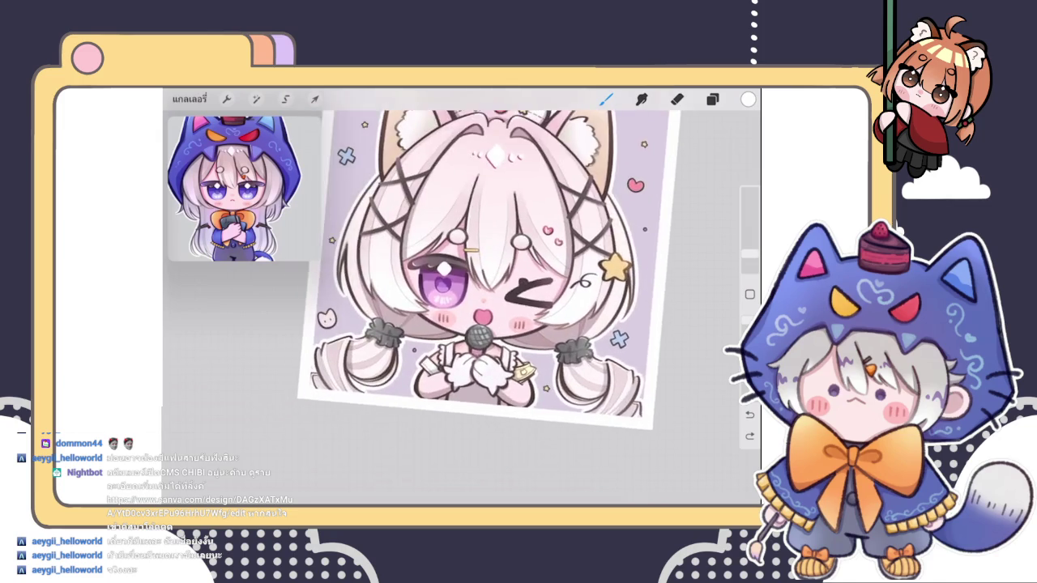
pyautogui.scroll(5, 478, 348)
pyautogui.scroll(3, 496, 332)
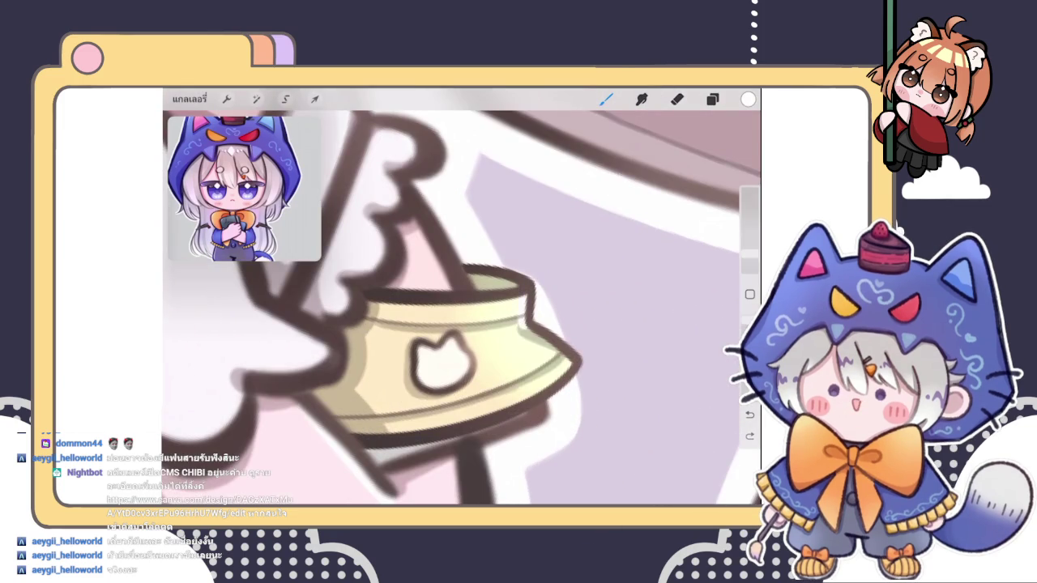
pyautogui.scroll(2, 575, 445)
pyautogui.scroll(1, 575, 446)
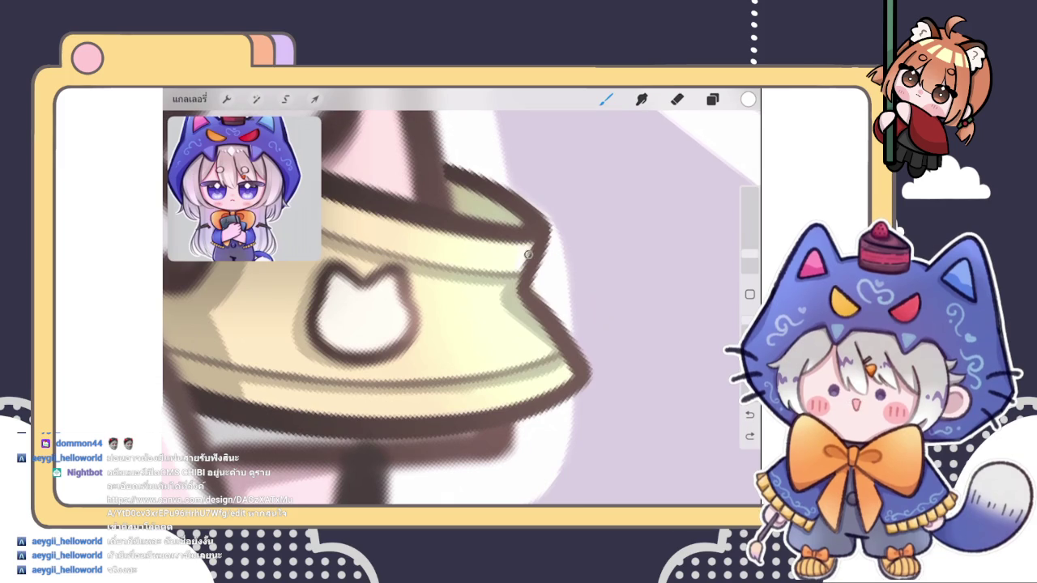
pyautogui.scroll(-1, 453, 308)
pyautogui.scroll(2, 454, 307)
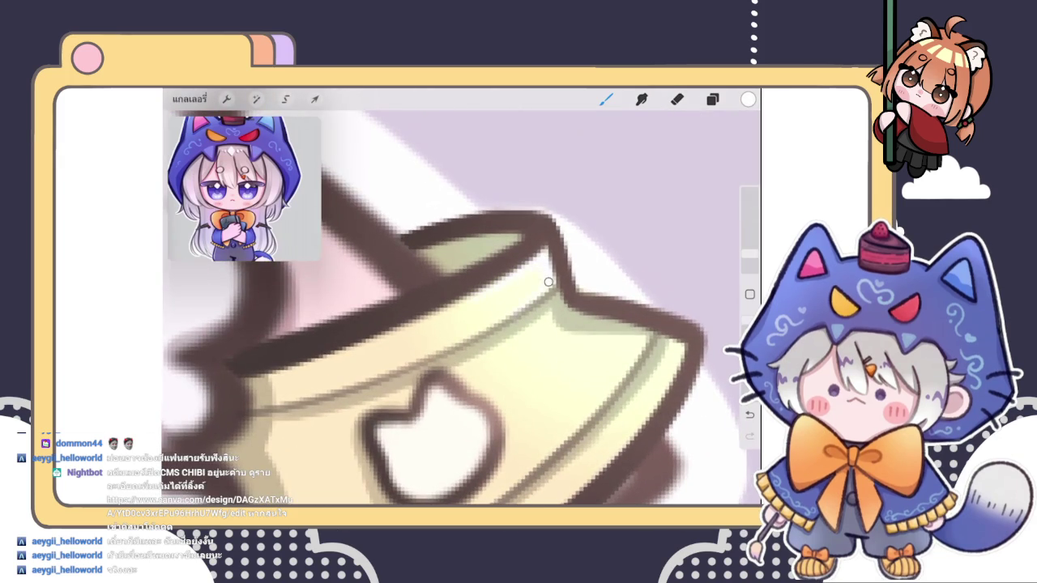
pyautogui.scroll(-1, 454, 308)
pyautogui.scroll(1, 454, 308)
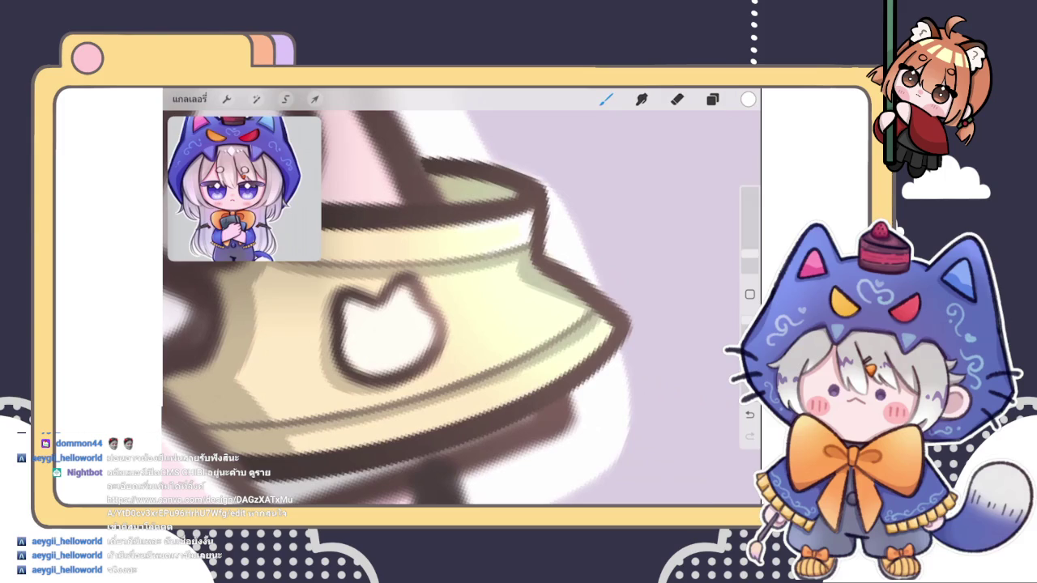
pyautogui.scroll(-1, 454, 308)
pyautogui.scroll(1, 454, 308)
pyautogui.press('e')
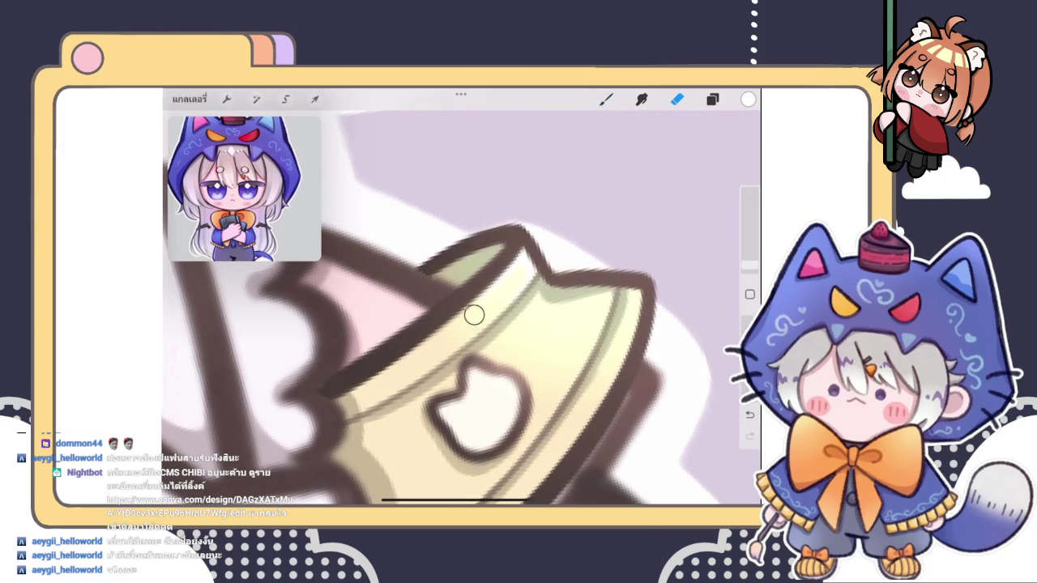
pyautogui.scroll(-2, 486, 316)
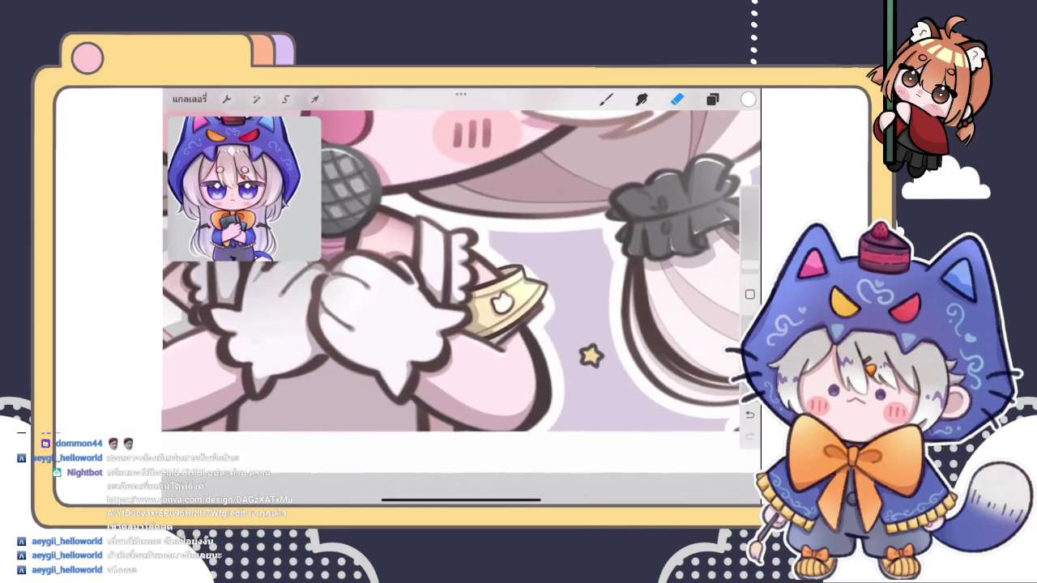
pyautogui.scroll(-2, 461, 308)
pyautogui.scroll(3, 462, 308)
# - Touch up the bracelet shading with the Brush, then pan back to the microphone and gloves
pyautogui.press('b')
pyautogui.scroll(-2, 461, 308)
pyautogui.scroll(3, 462, 308)
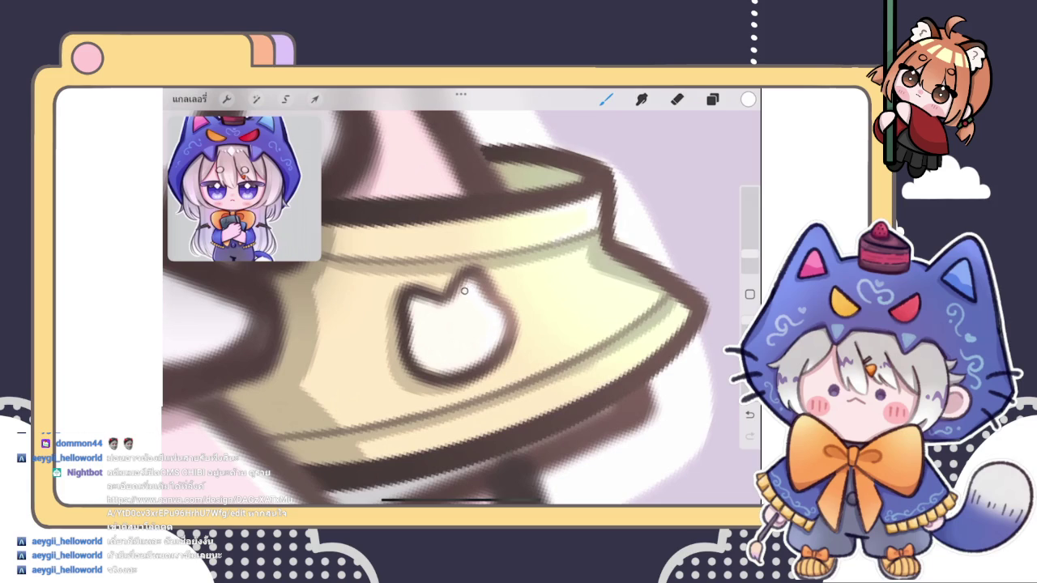
pyautogui.scroll(-2, 461, 308)
pyautogui.scroll(-2, 461, 307)
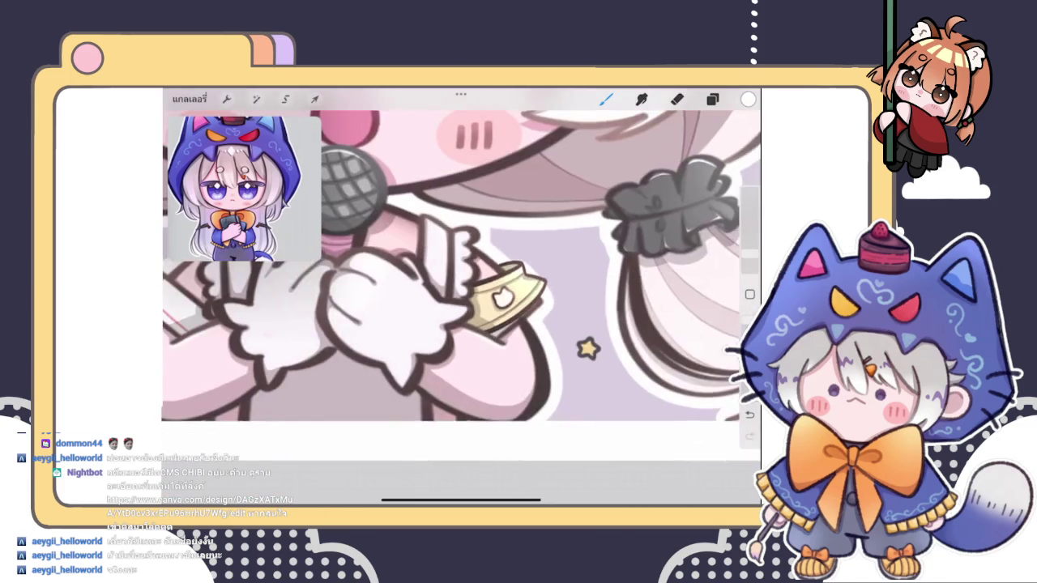
pyautogui.scroll(-2, 461, 307)
pyautogui.scroll(-1, 461, 243)
pyautogui.scroll(1, 486, 300)
pyautogui.scroll(3, 486, 300)
pyautogui.scroll(2, 486, 300)
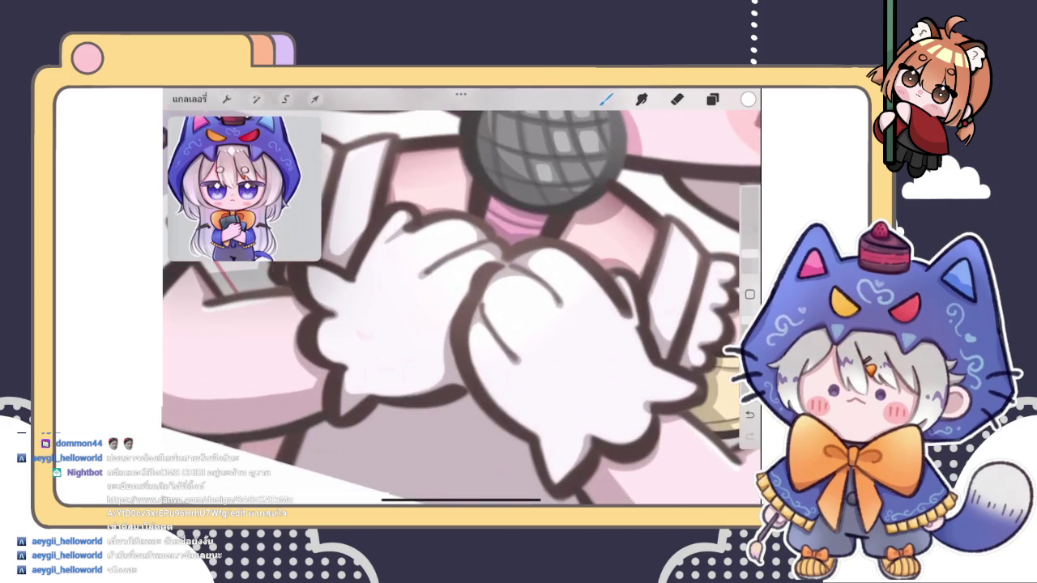
pyautogui.moveTo(551, 154); pyautogui.dragTo(445, 187)
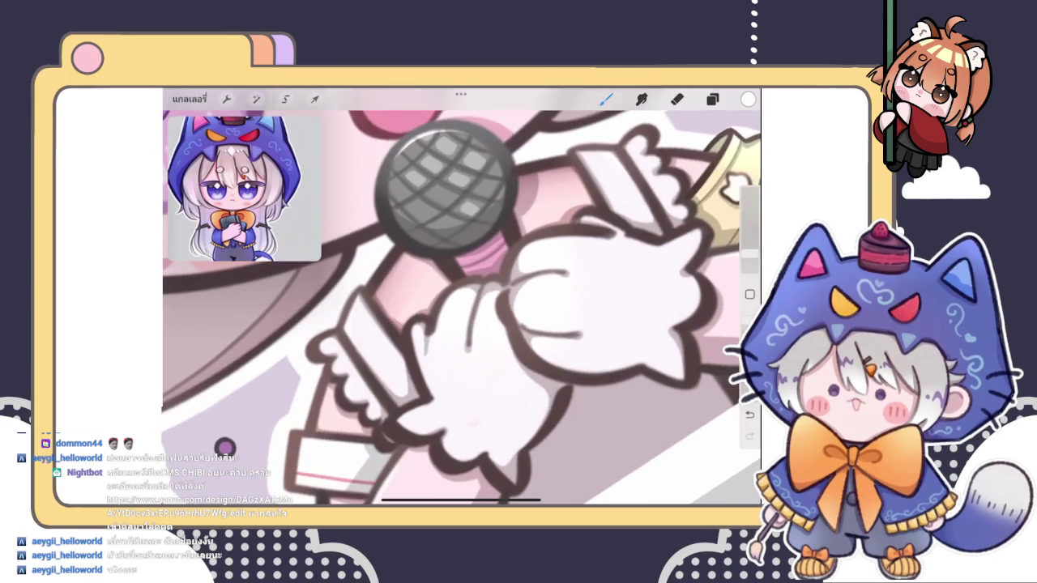
# - Hide layer 128 in the layers list to see the artwork without it
pyautogui.scroll(-2, 462, 300)
pyautogui.scroll(-2, 462, 299)
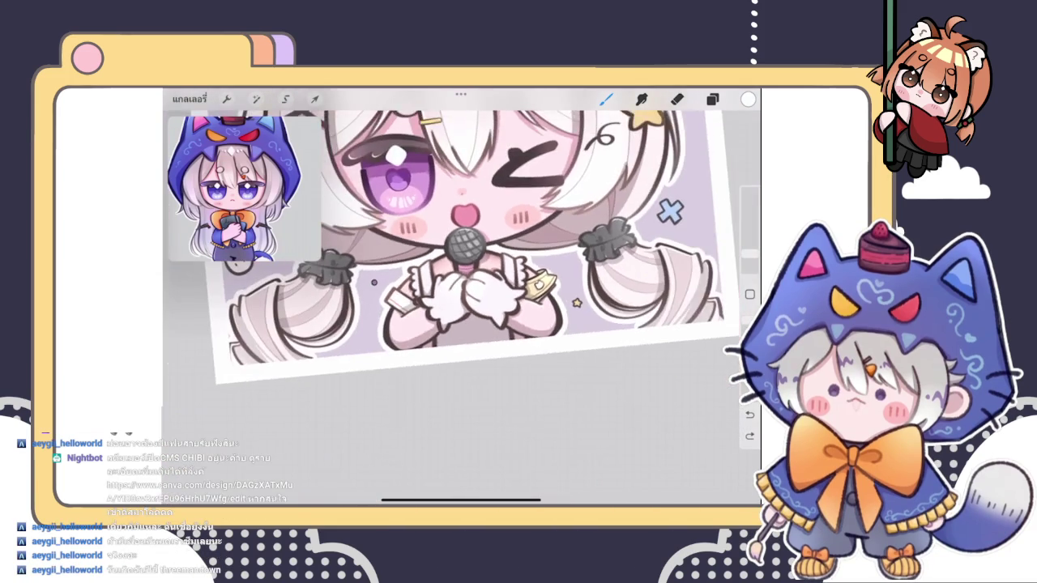
pyautogui.scroll(-2, 462, 300)
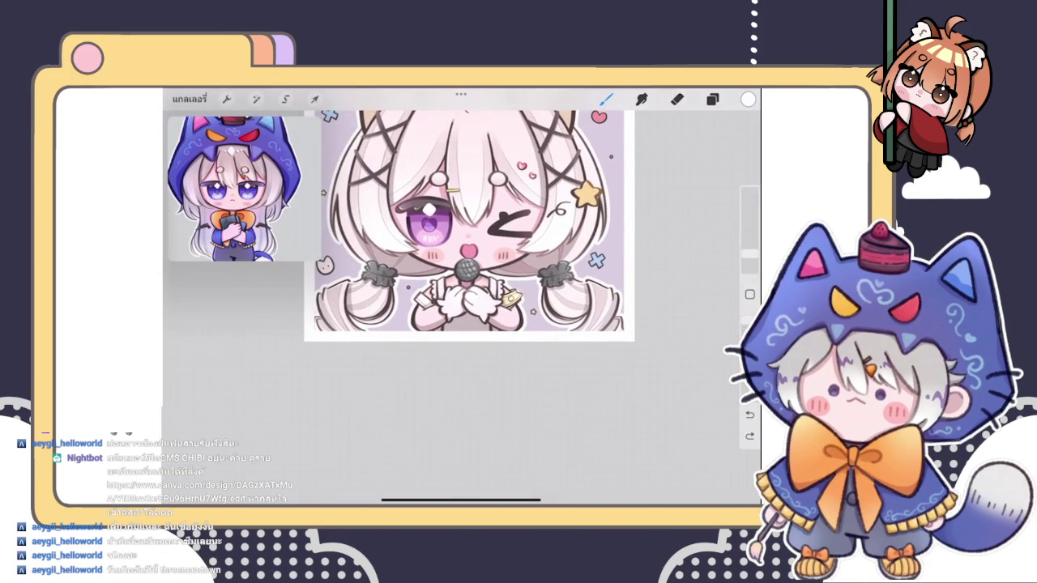
pyautogui.scroll(1, 454, 259)
pyautogui.scroll(1, 453, 259)
pyautogui.scroll(2, 453, 259)
pyautogui.scroll(-1, 449, 259)
pyautogui.scroll(-1, 469, 251)
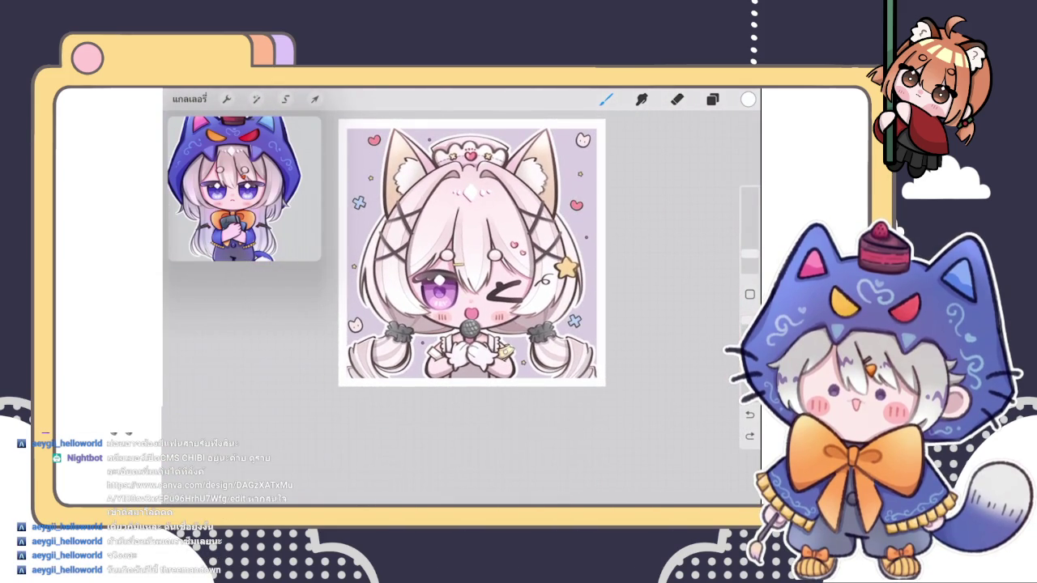
pyautogui.scroll(3, 452, 286)
pyautogui.scroll(-3, 452, 286)
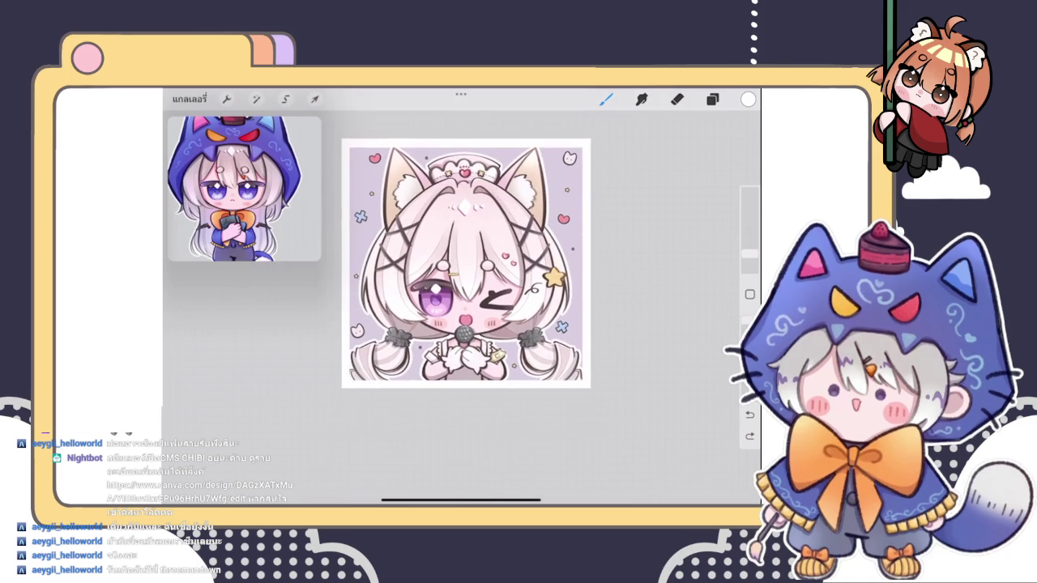
pyautogui.scroll(3, 465, 263)
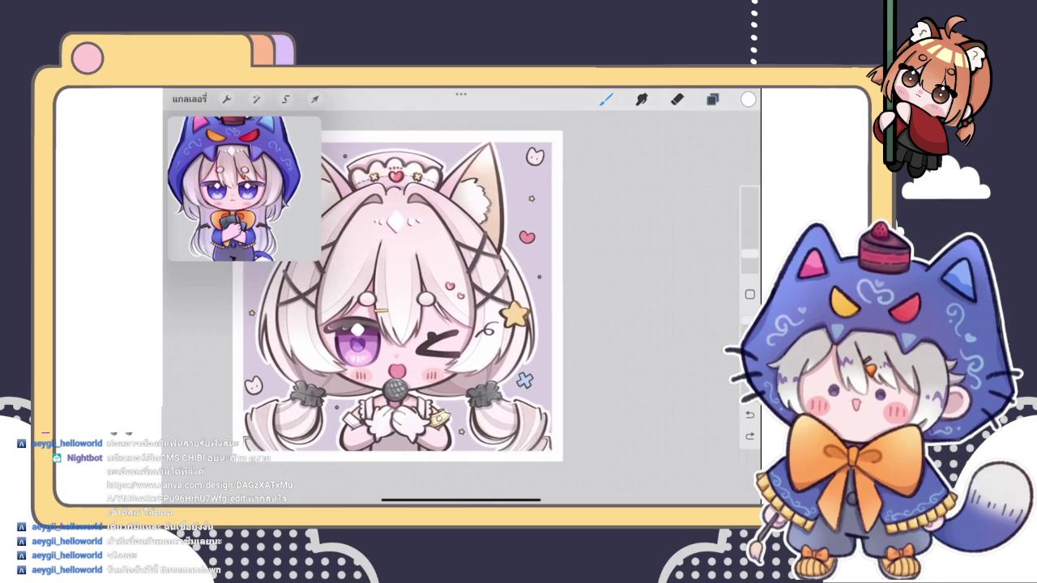
pyautogui.click(712, 99)
pyautogui.scroll(-3, 388, 295)
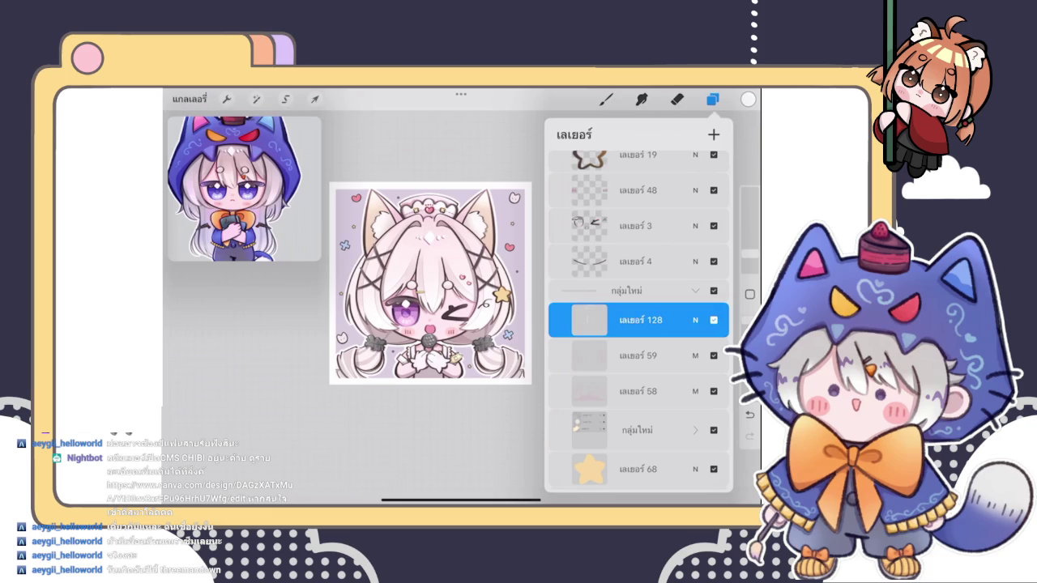
pyautogui.scroll(3, 430, 284)
pyautogui.scroll(-3, 430, 283)
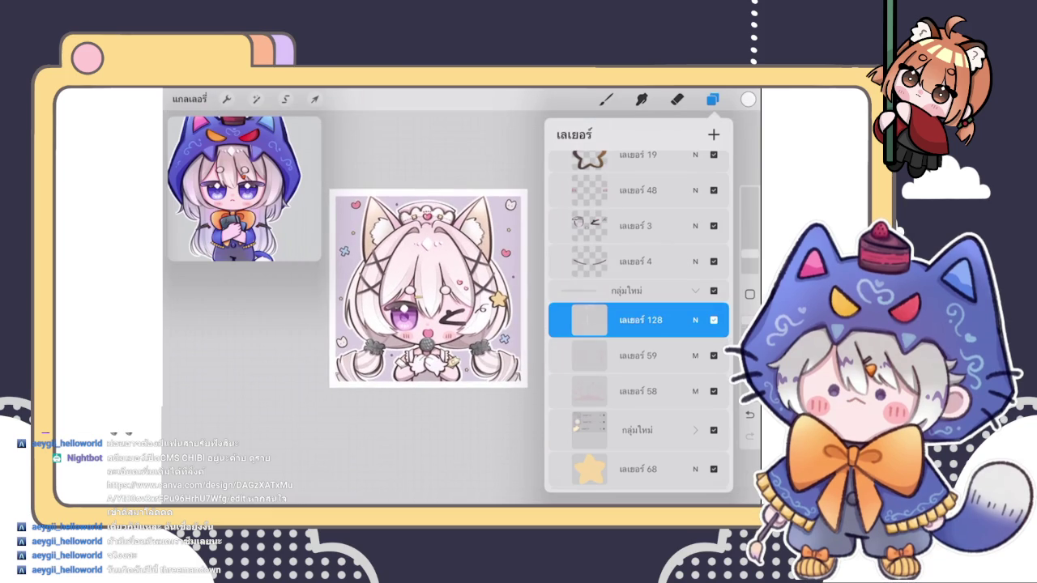
pyautogui.click(713, 320)
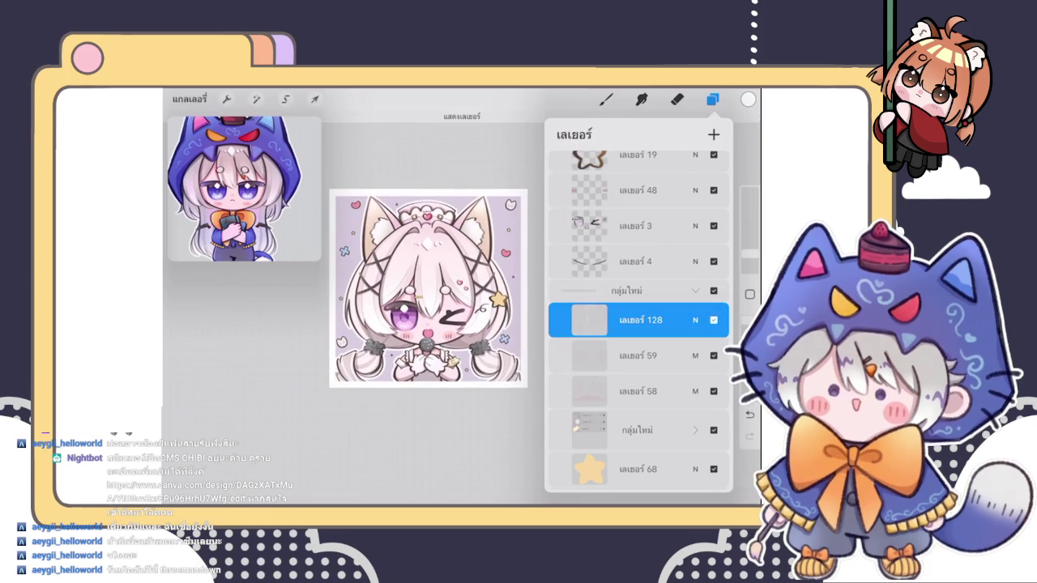
# - Turn layer 128 back on, close the layers list, and recentre the illustration
pyautogui.scroll(2, 427, 288)
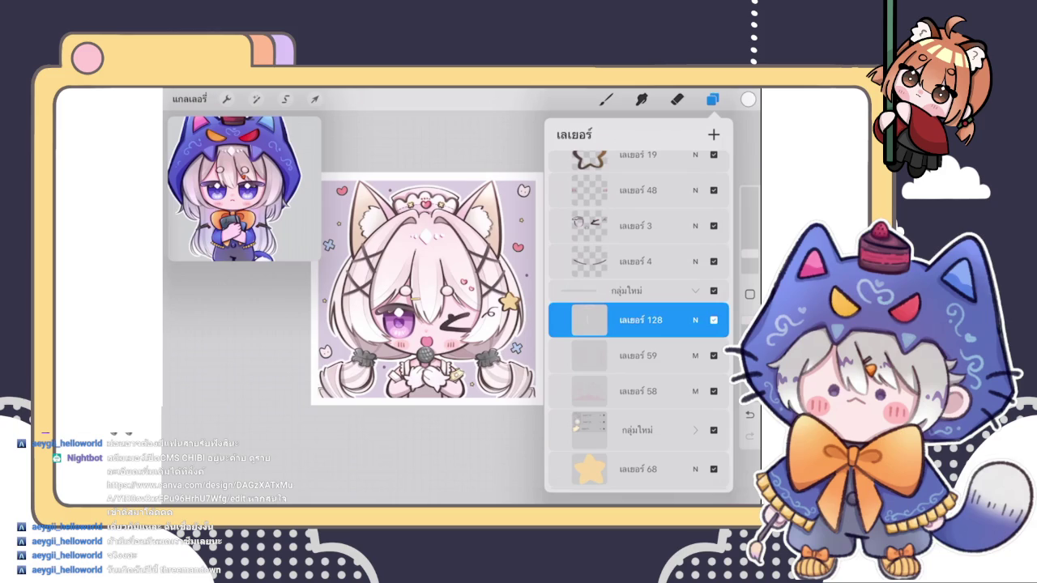
pyautogui.scroll(1, 414, 288)
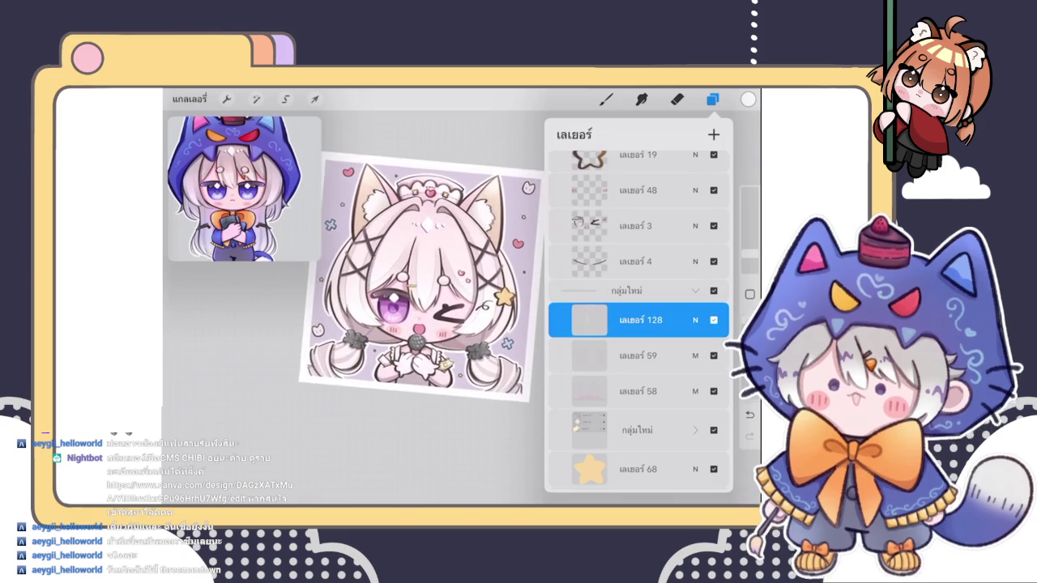
pyautogui.scroll(-1, 415, 289)
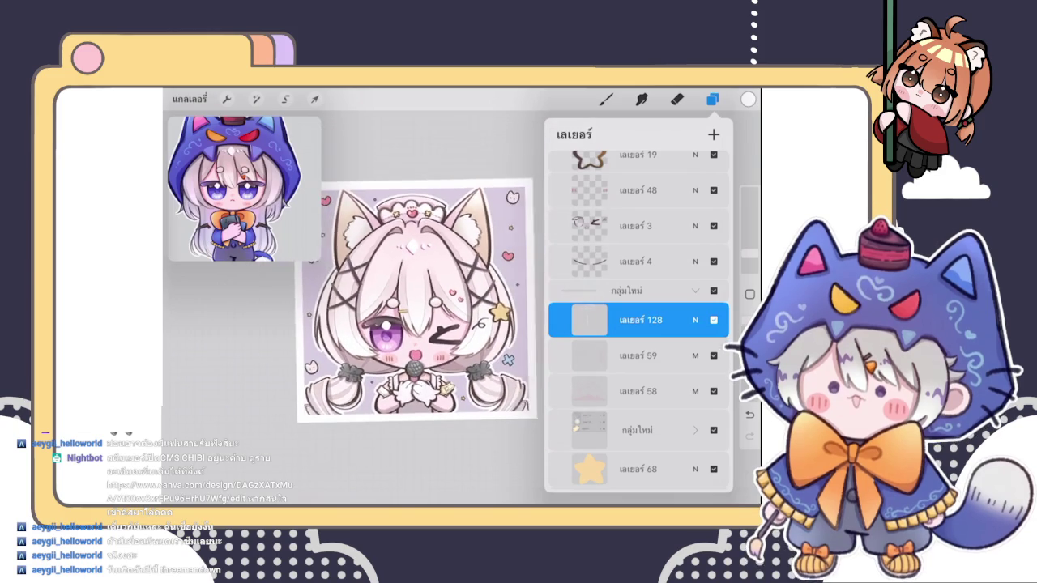
pyautogui.click(713, 320)
pyautogui.click(713, 320)
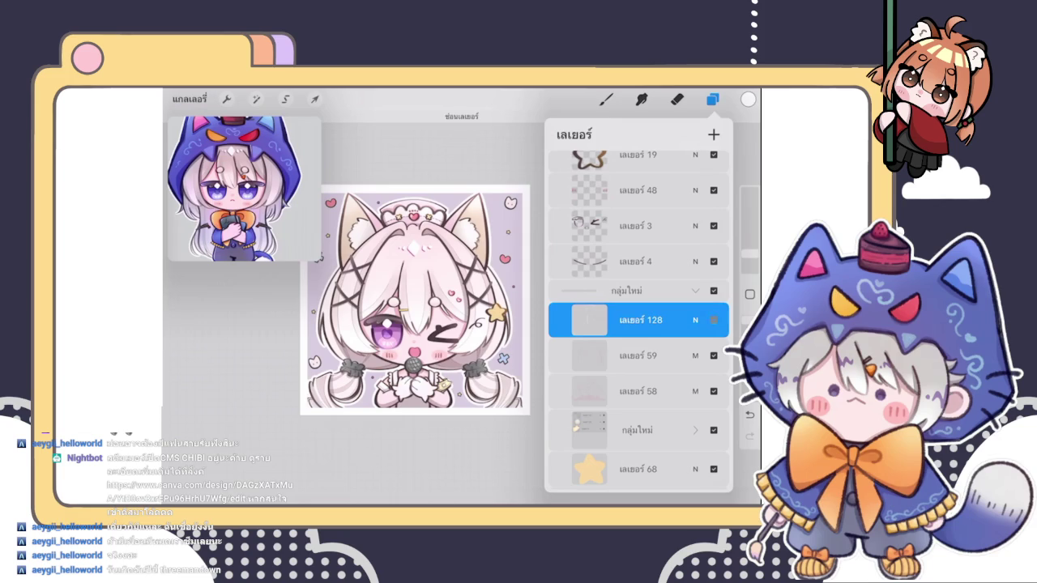
pyautogui.click(714, 320)
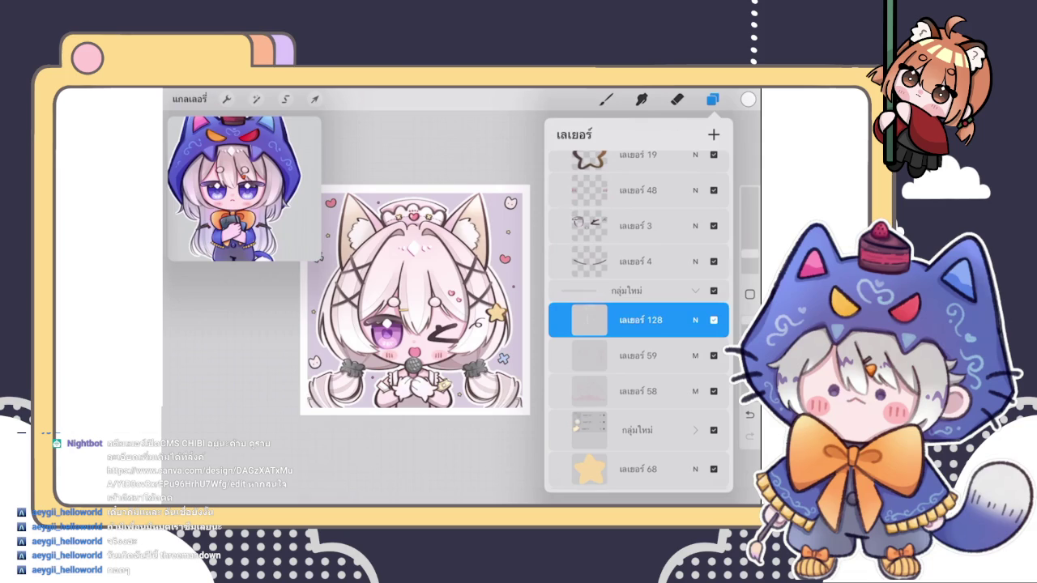
pyautogui.click(712, 99)
pyautogui.click(712, 99)
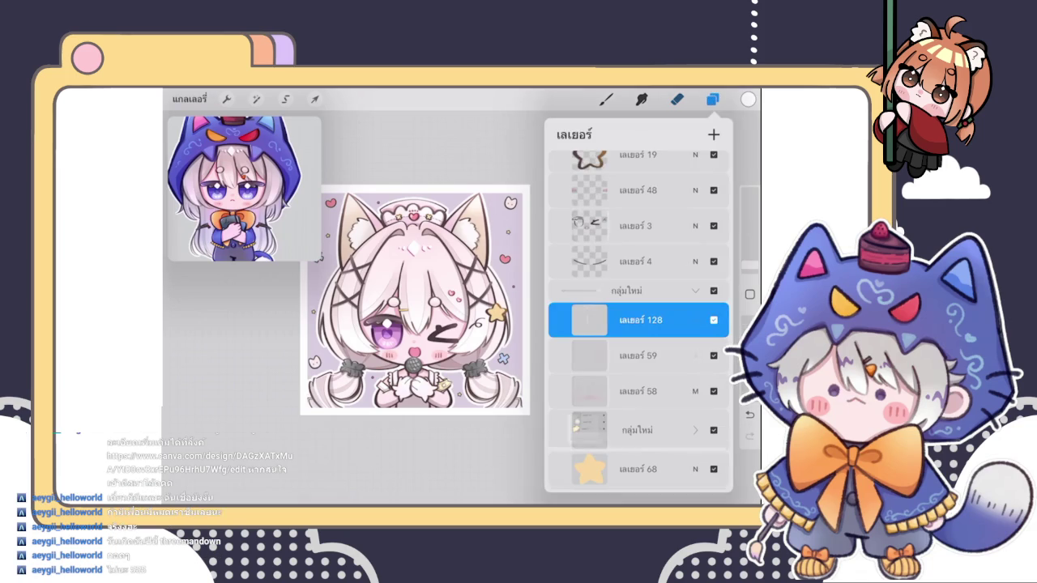
pyautogui.click(712, 99)
pyautogui.moveTo(414, 300); pyautogui.dragTo(445, 290)
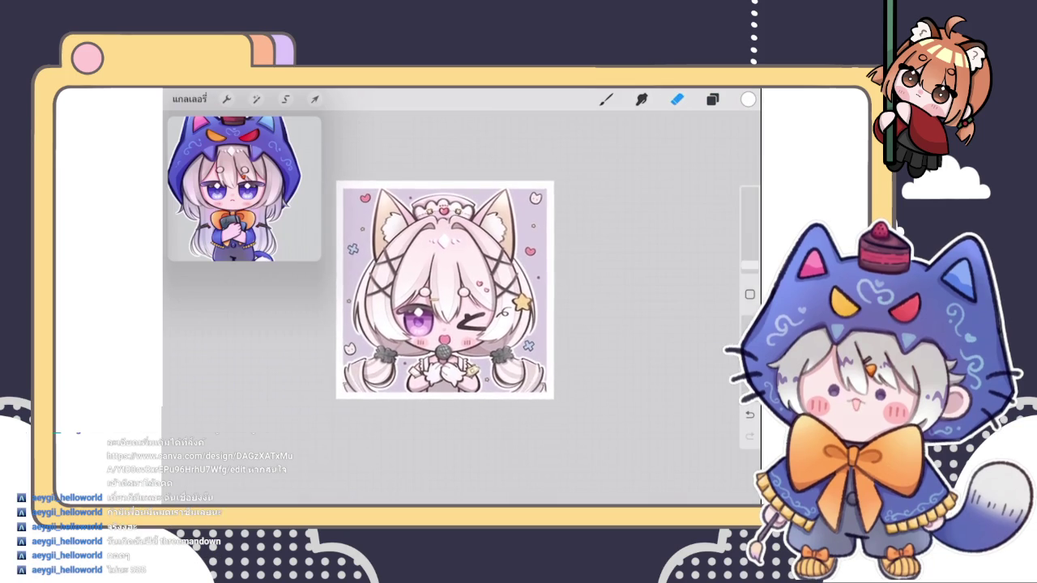
# - Zoom toward the crown and switch from the Eraser to the Brush with B
pyautogui.scroll(3, 445, 219)
pyautogui.scroll(3, 445, 219)
pyautogui.scroll(2, 445, 219)
pyautogui.scroll(2, 445, 218)
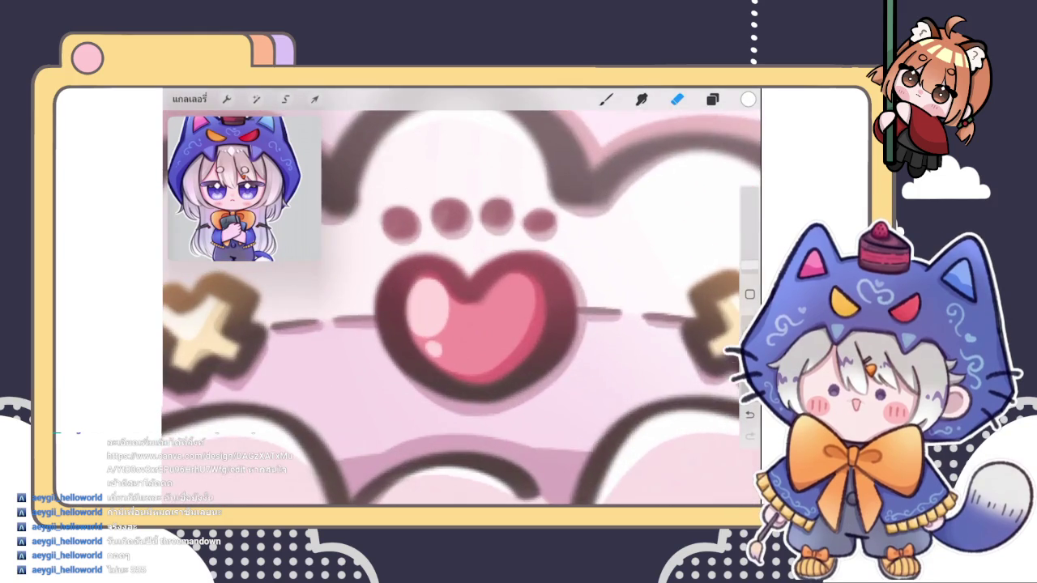
pyautogui.click(712, 99)
pyautogui.click(712, 99)
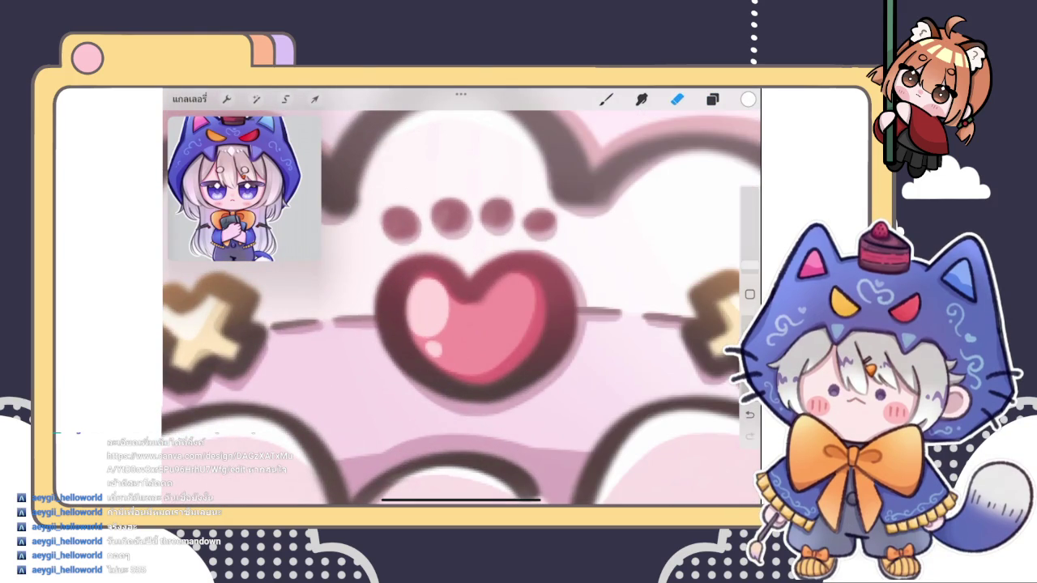
pyautogui.press('b')
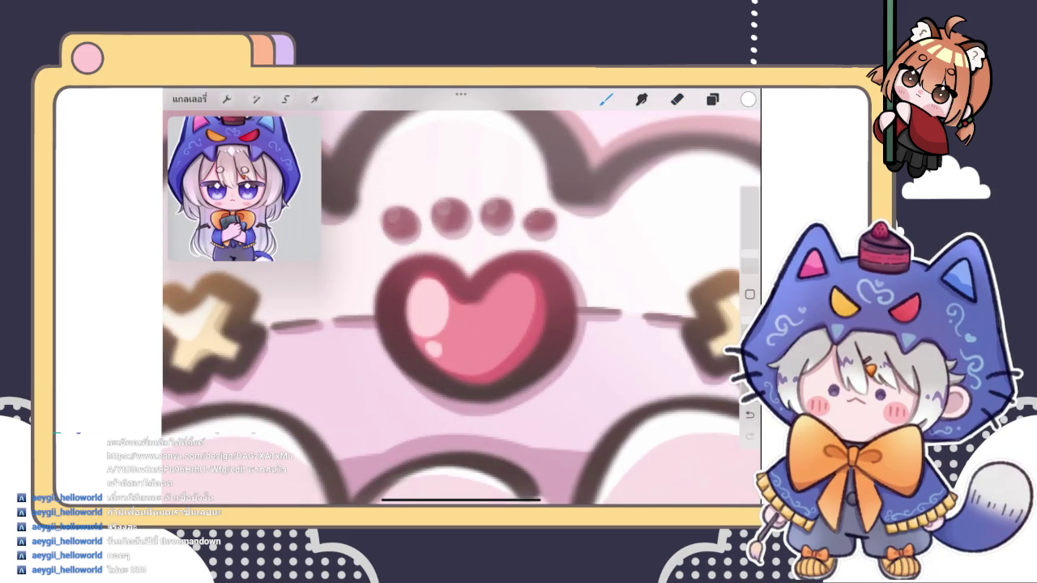
# - Undo the heart's old white highlight and paint new light strokes along its inner left edge
pyautogui.scroll(2, 462, 308)
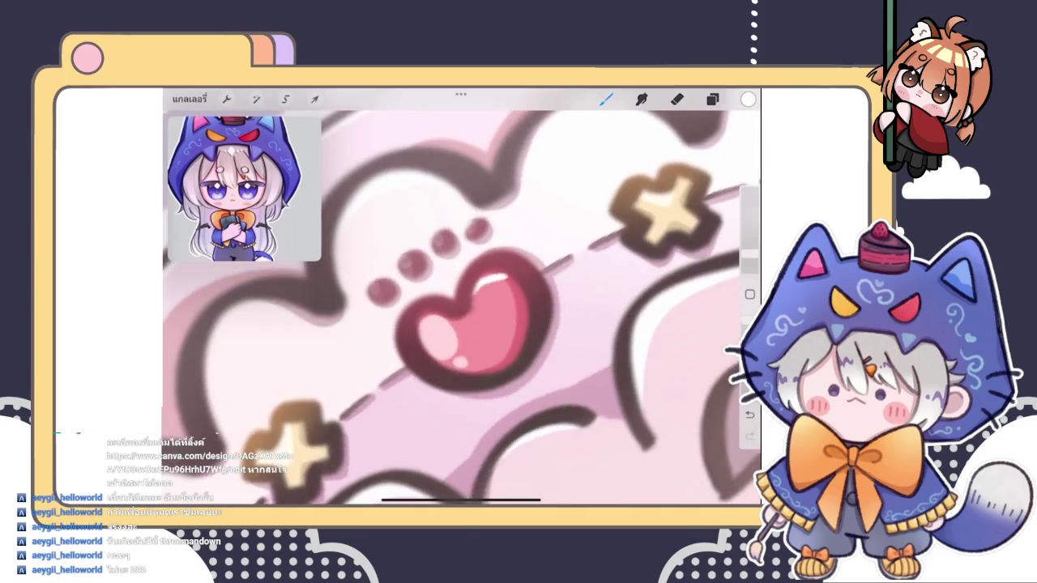
pyautogui.scroll(2, 462, 308)
pyautogui.scroll(3, 462, 308)
pyautogui.hotkey('ctrl', 'z')
pyautogui.moveTo(527, 276); pyautogui.dragTo(458, 356)
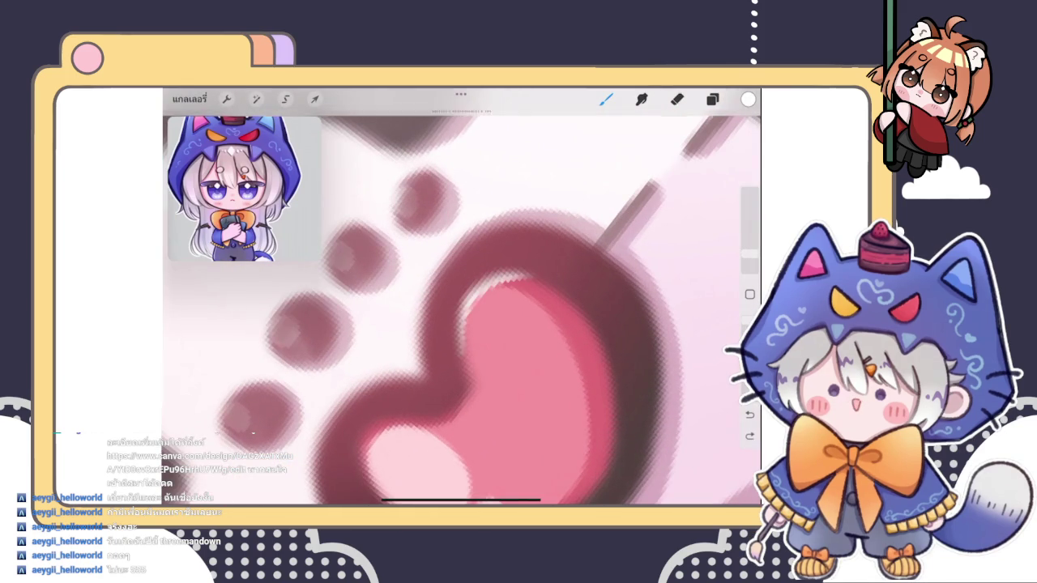
pyautogui.moveTo(461, 317); pyautogui.dragTo(469, 375)
pyautogui.moveTo(474, 303); pyautogui.dragTo(491, 285)
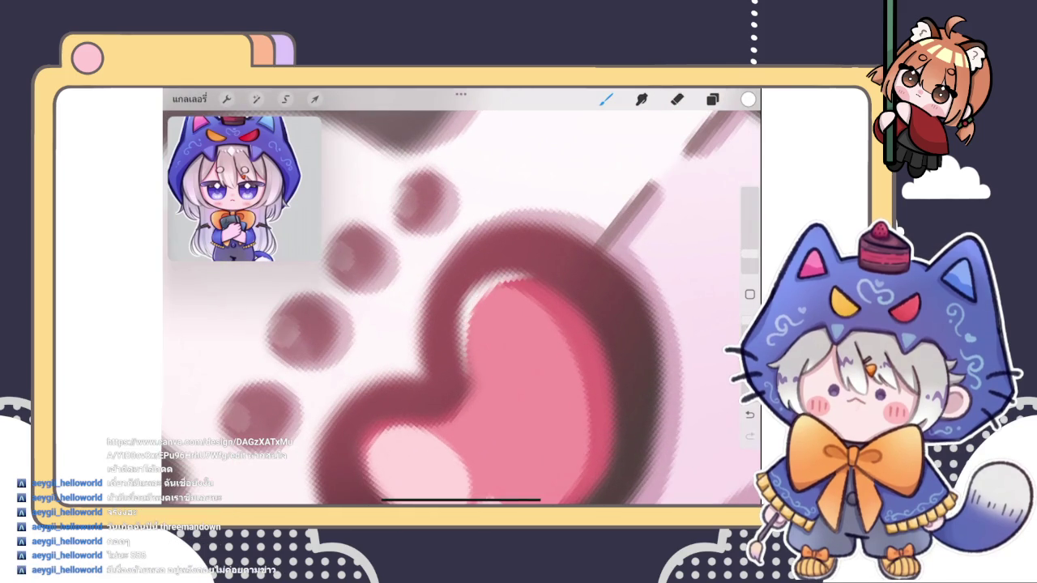
# - Zoom in and out to inspect the repainted crown heart highlight
pyautogui.scroll(-3, 462, 308)
pyautogui.scroll(-2, 462, 308)
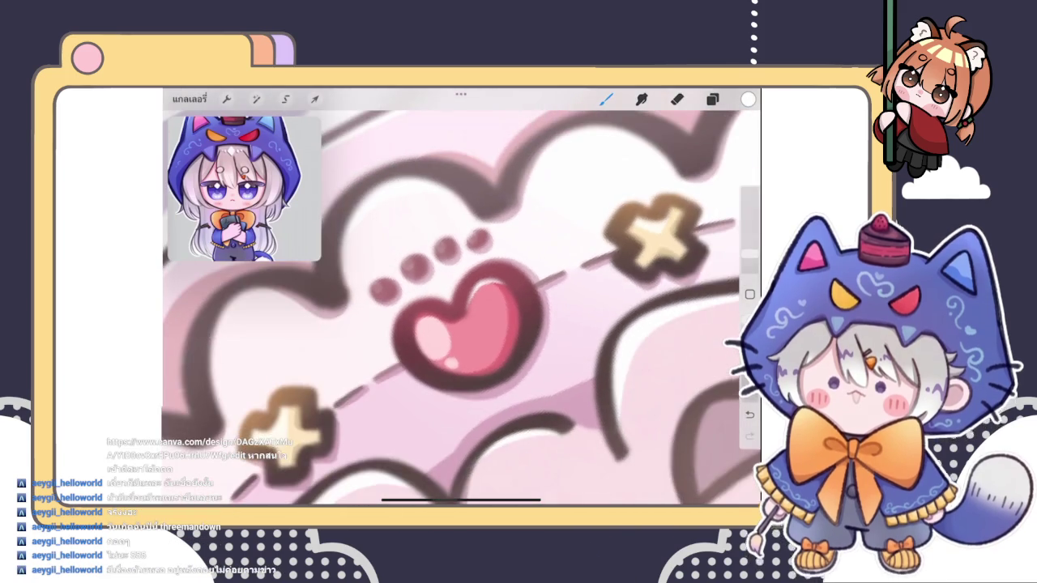
pyautogui.scroll(2, 461, 308)
pyautogui.scroll(3, 478, 284)
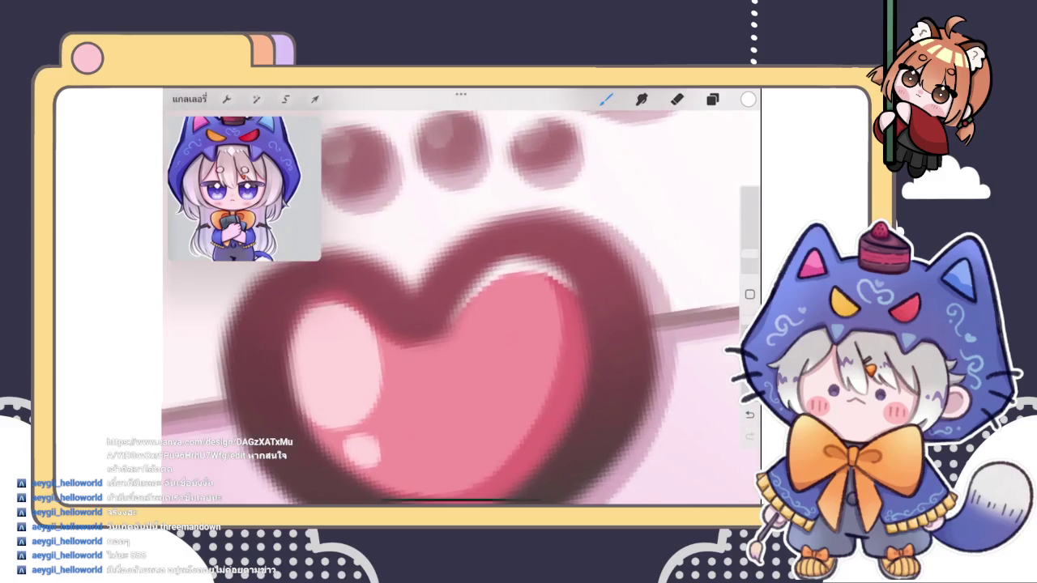
pyautogui.scroll(2, 478, 283)
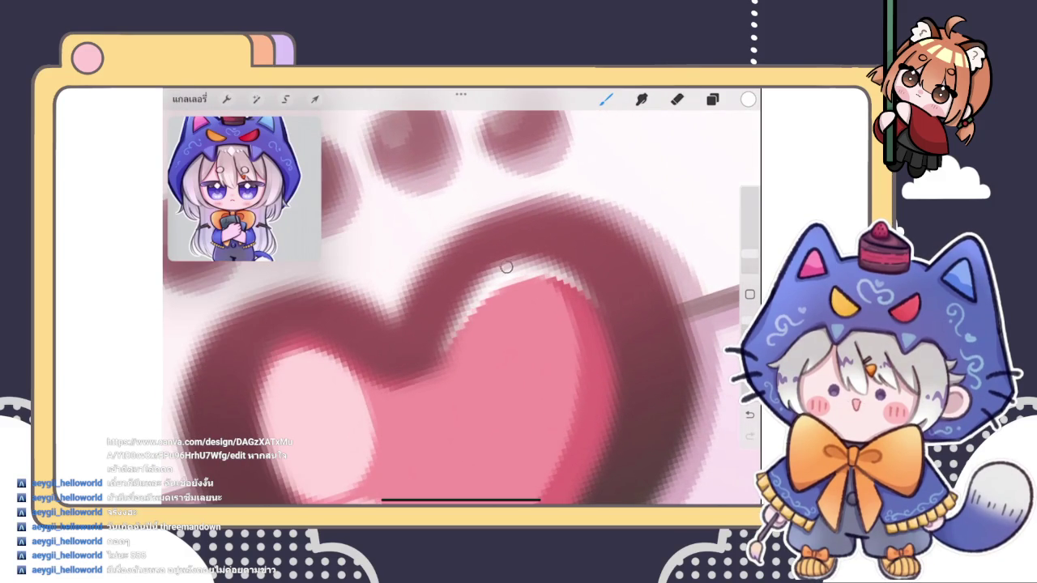
pyautogui.scroll(-3, 486, 324)
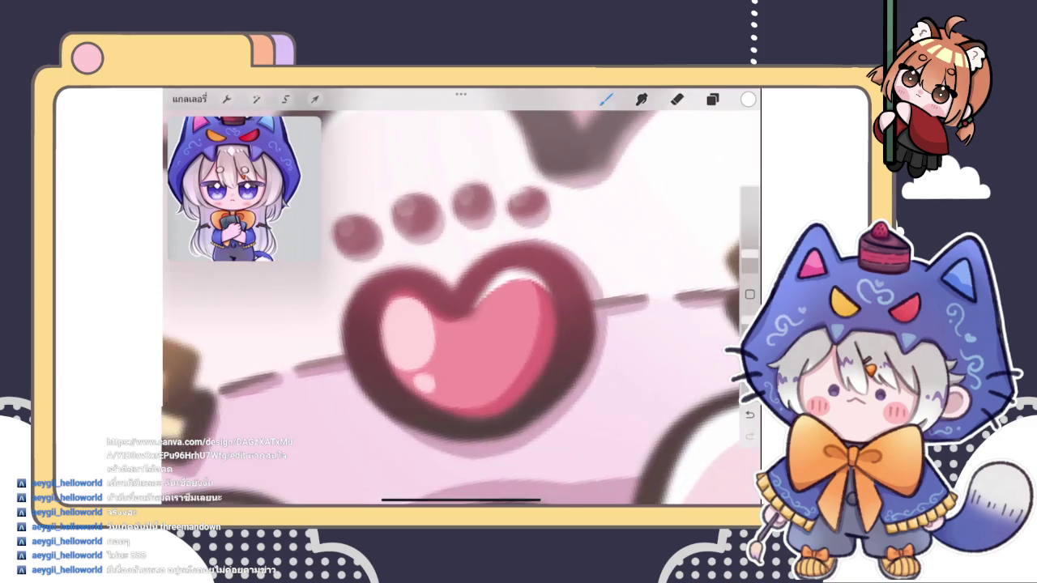
pyautogui.scroll(-3, 486, 324)
pyautogui.scroll(-3, 486, 324)
pyautogui.scroll(-3, 462, 308)
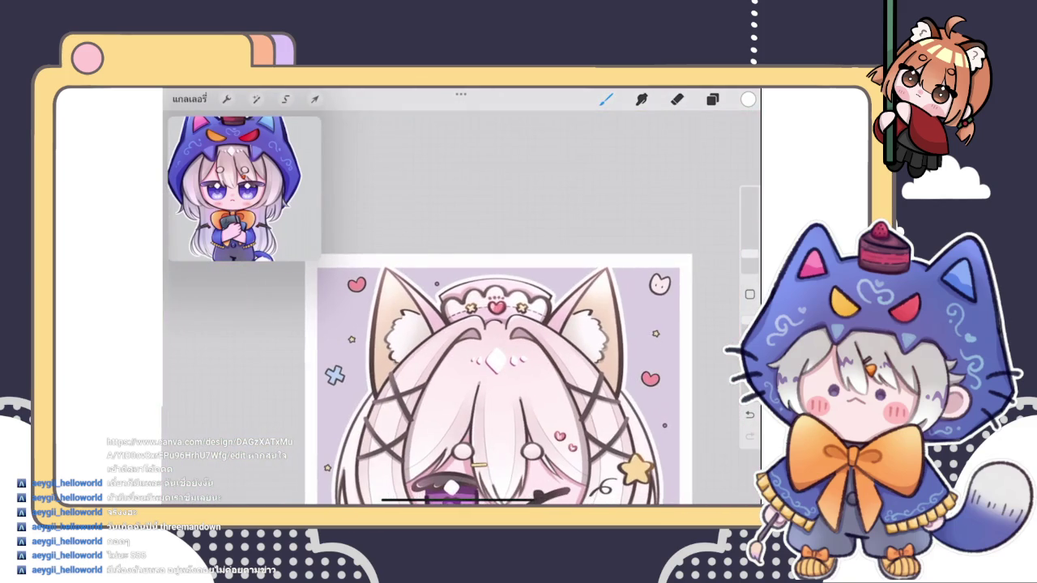
pyautogui.scroll(1, 462, 308)
pyautogui.scroll(4, 462, 308)
pyautogui.scroll(2, 502, 284)
pyautogui.scroll(3, 503, 283)
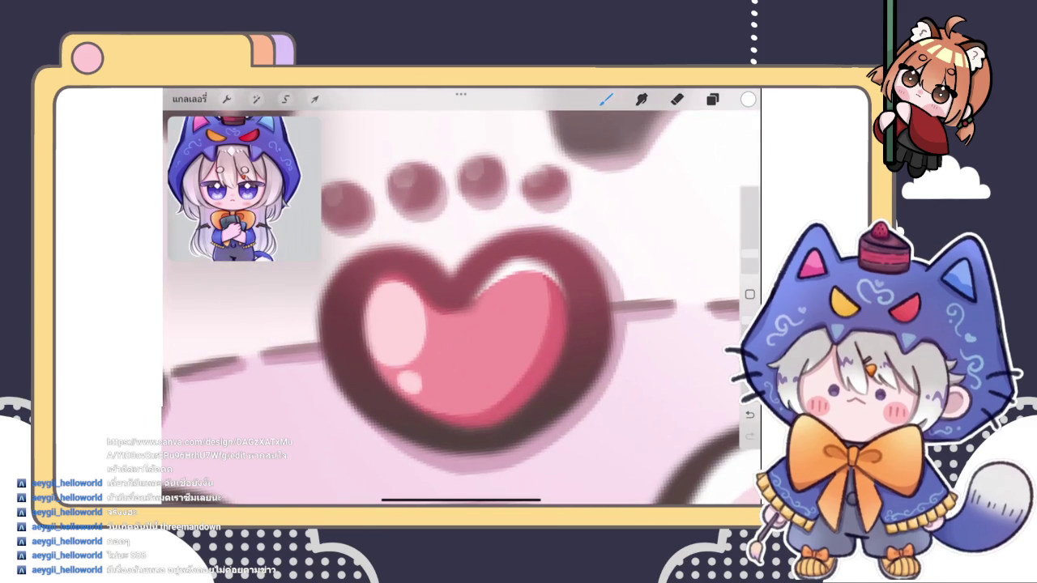
pyautogui.scroll(-3, 506, 272)
pyautogui.scroll(-2, 505, 272)
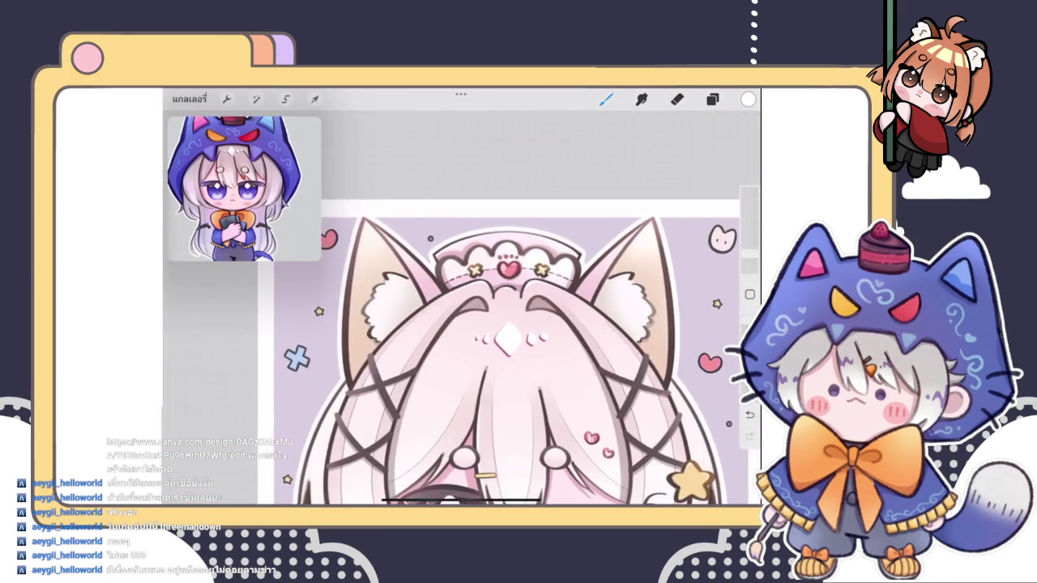
pyautogui.scroll(3, 502, 276)
pyautogui.scroll(2, 502, 275)
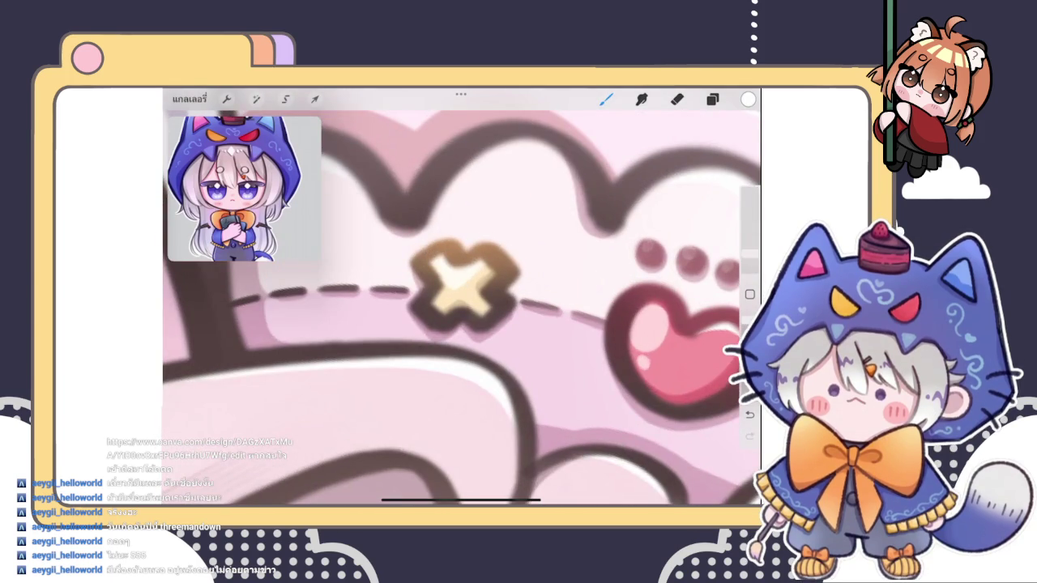
pyautogui.scroll(-2, 462, 300)
pyautogui.scroll(3, 461, 300)
pyautogui.scroll(1, 462, 300)
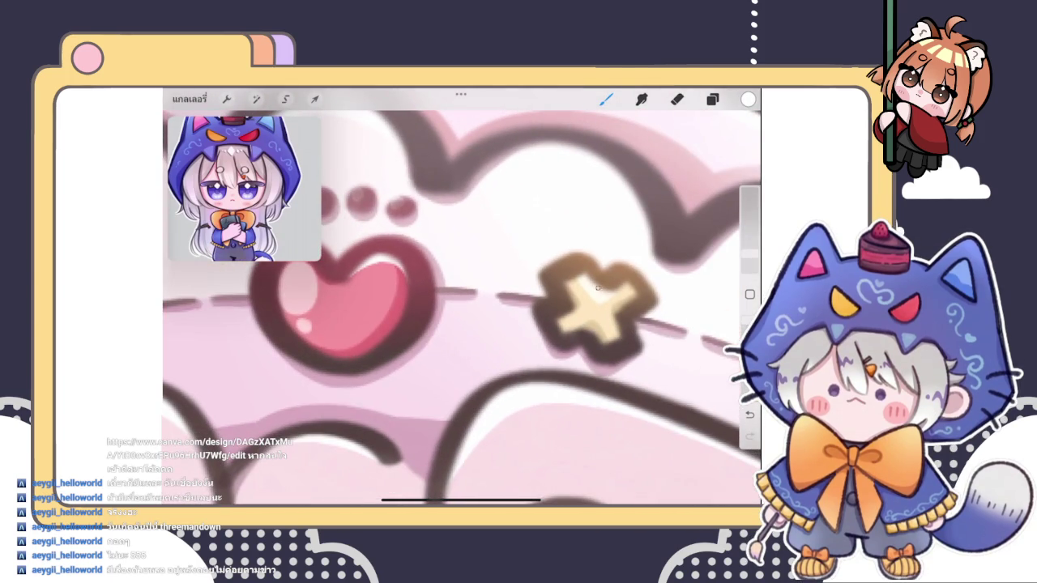
pyautogui.scroll(-3, 502, 308)
pyautogui.scroll(-1, 502, 308)
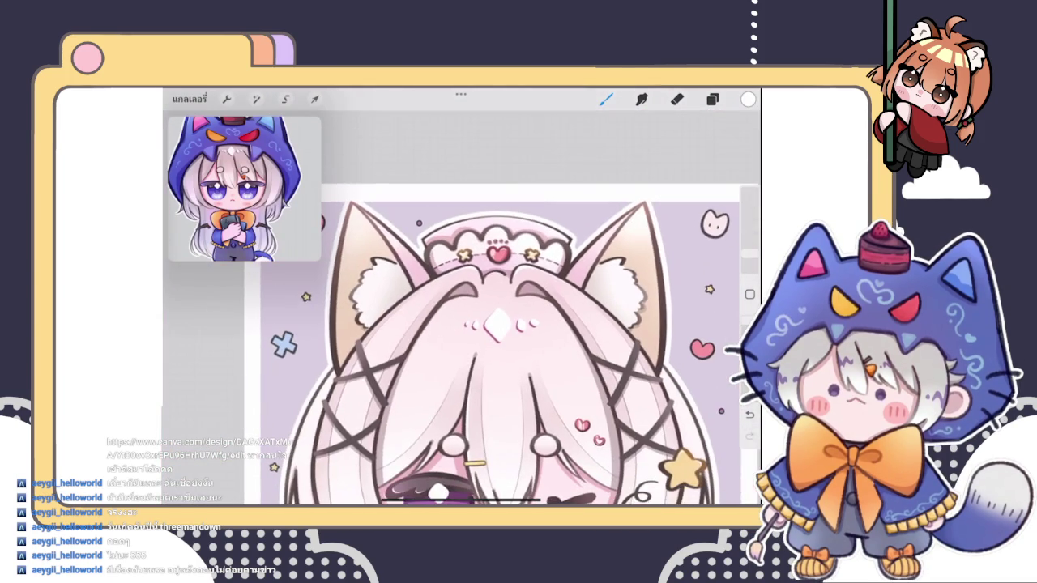
pyautogui.scroll(-5, 502, 341)
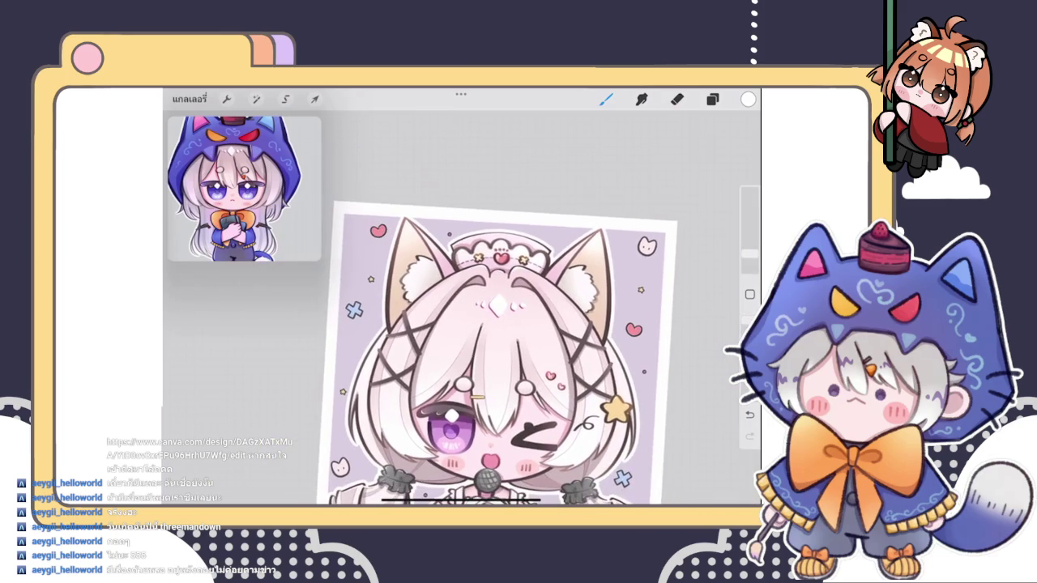
pyautogui.scroll(-2, 502, 340)
pyautogui.scroll(1, 501, 337)
pyautogui.scroll(1, 486, 335)
pyautogui.scroll(2, 470, 334)
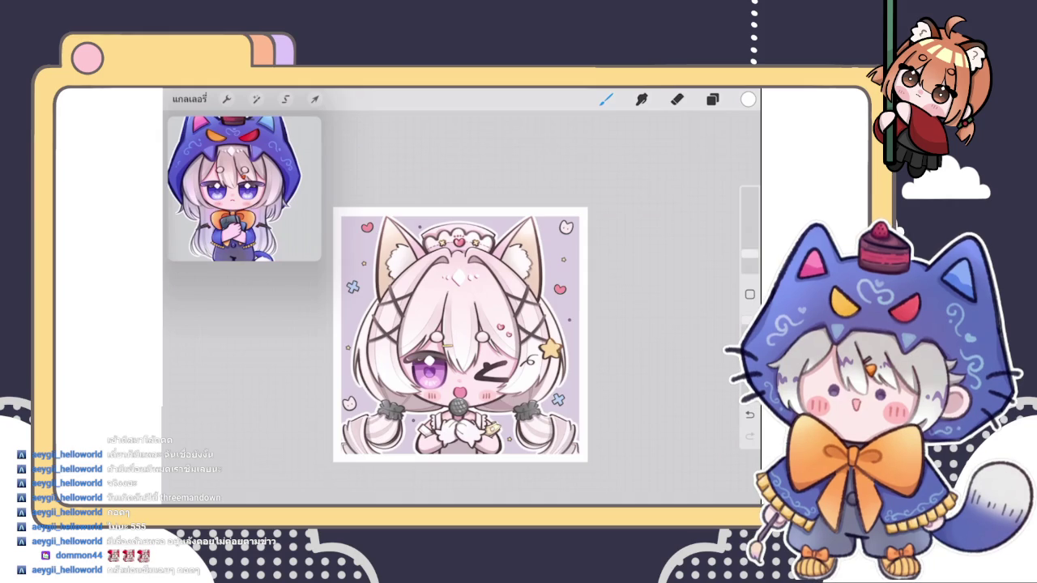
# - Switch to the Eraser with E and reopen the Layers panel showing layer 128
pyautogui.press('e')
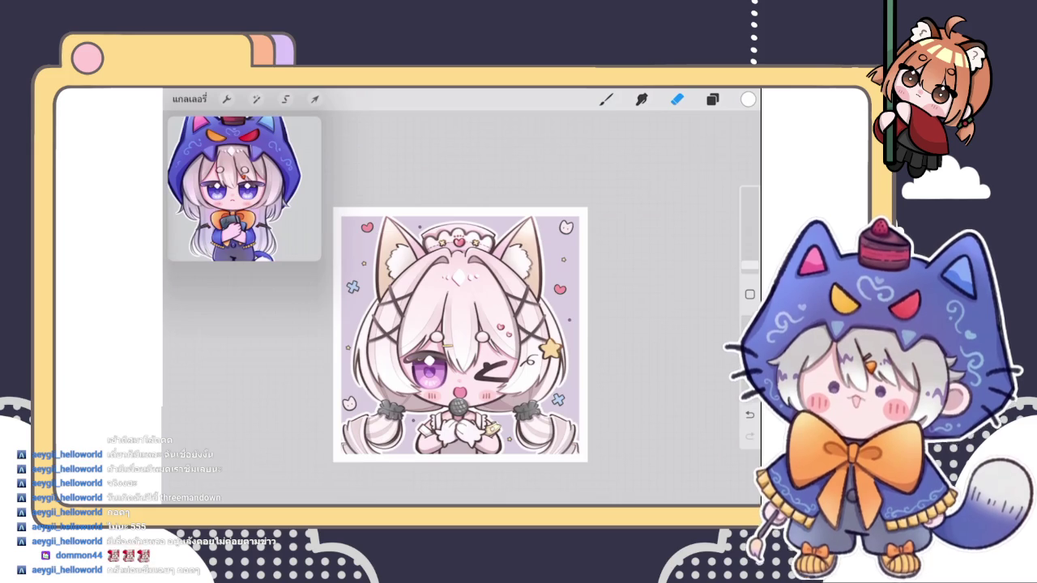
pyautogui.click(712, 99)
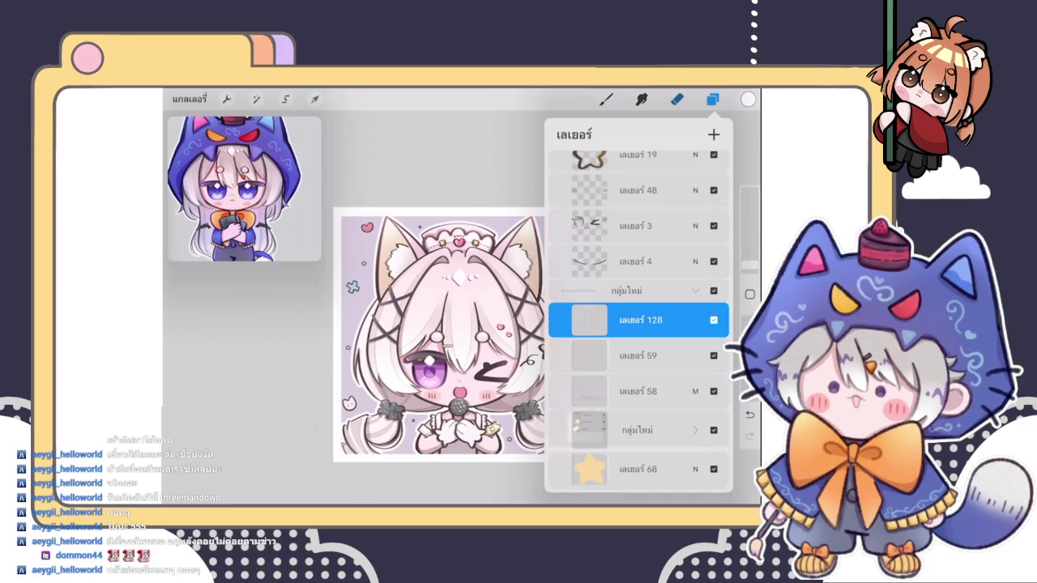
# - Collapse the upper กลุ่มใหม่ group, select empty layer 111 at the top, and close the panel
pyautogui.scroll(10, 639, 324)
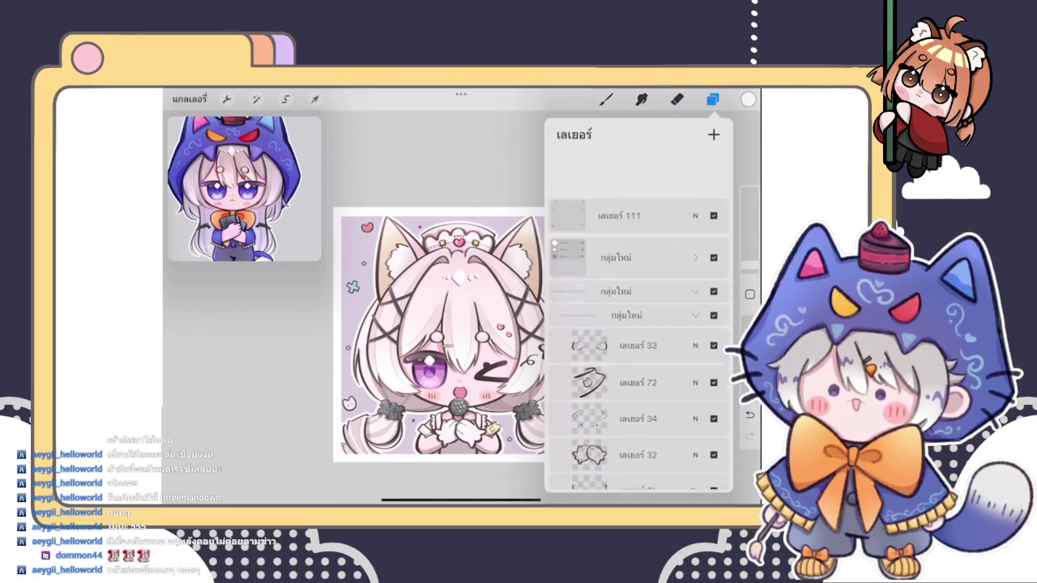
pyautogui.click(616, 262)
pyautogui.click(695, 262)
pyautogui.click(695, 240)
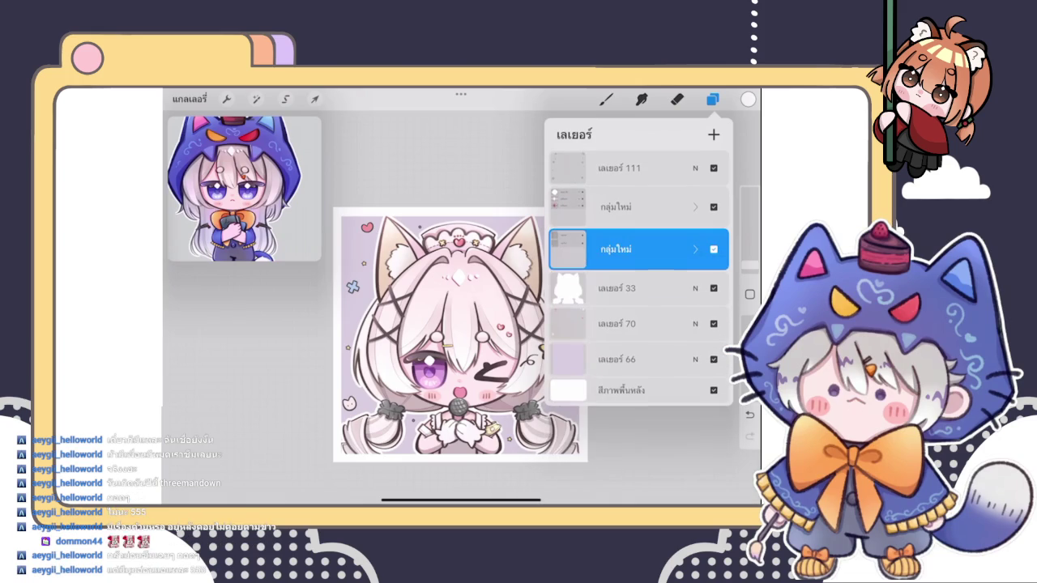
pyautogui.click(619, 168)
pyautogui.click(619, 168)
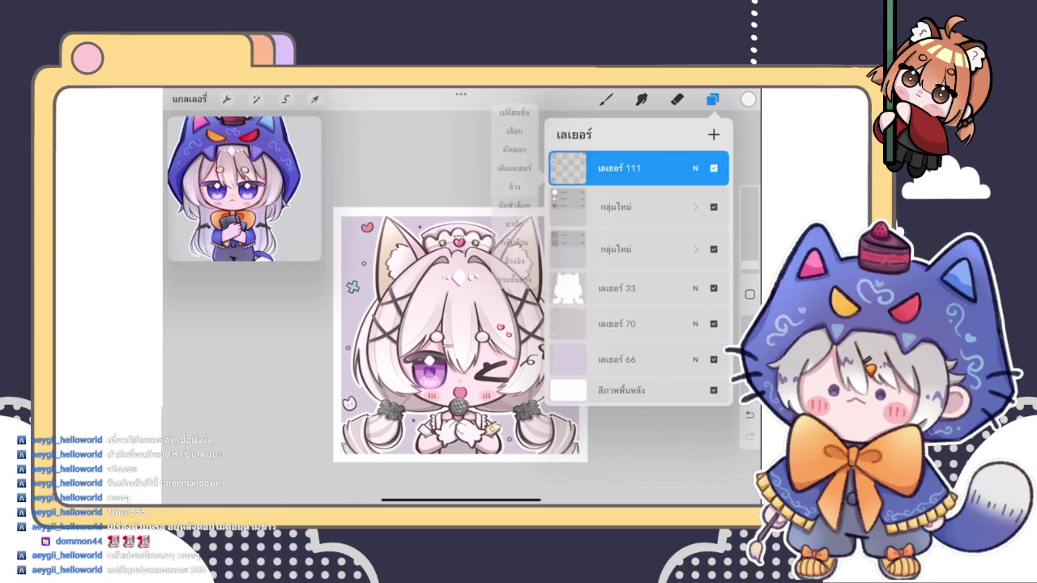
pyautogui.click(619, 168)
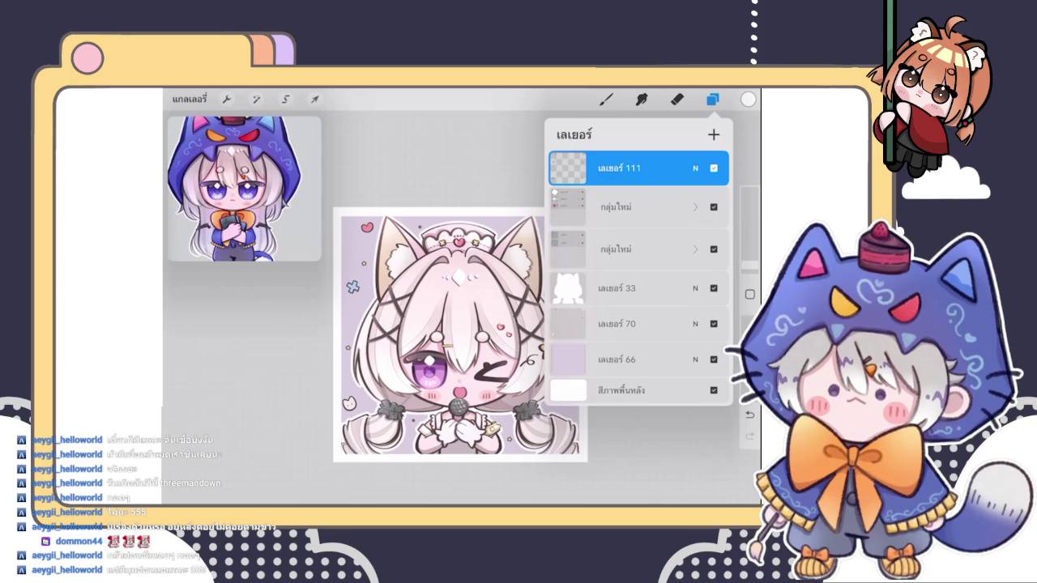
pyautogui.click(676, 99)
# - Sample the dark red ear outline colour, choose the second brush, and adjust its size
pyautogui.scroll(10, 458, 332)
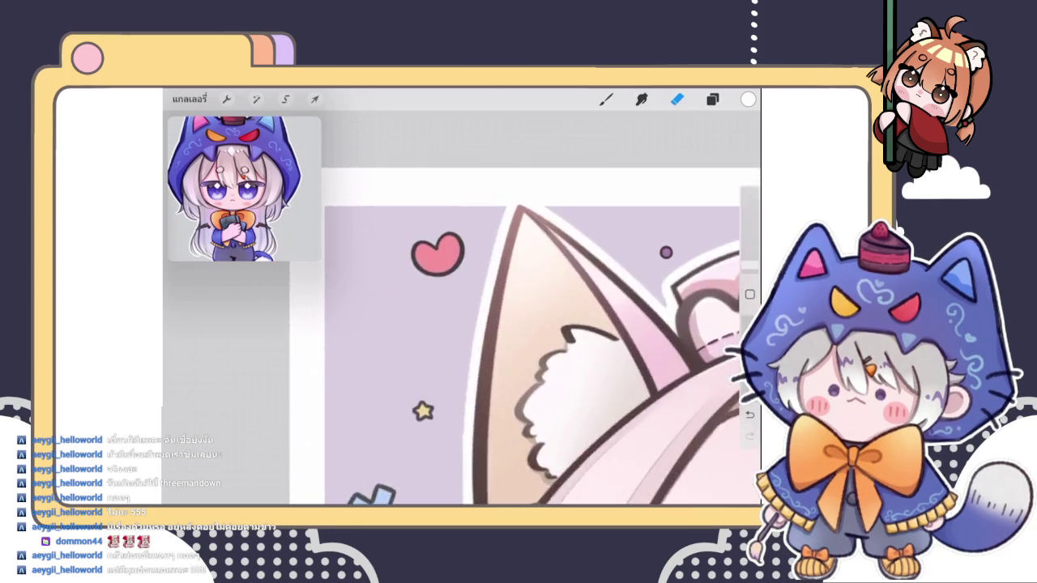
pyautogui.click(601, 292)
pyautogui.click(747, 99)
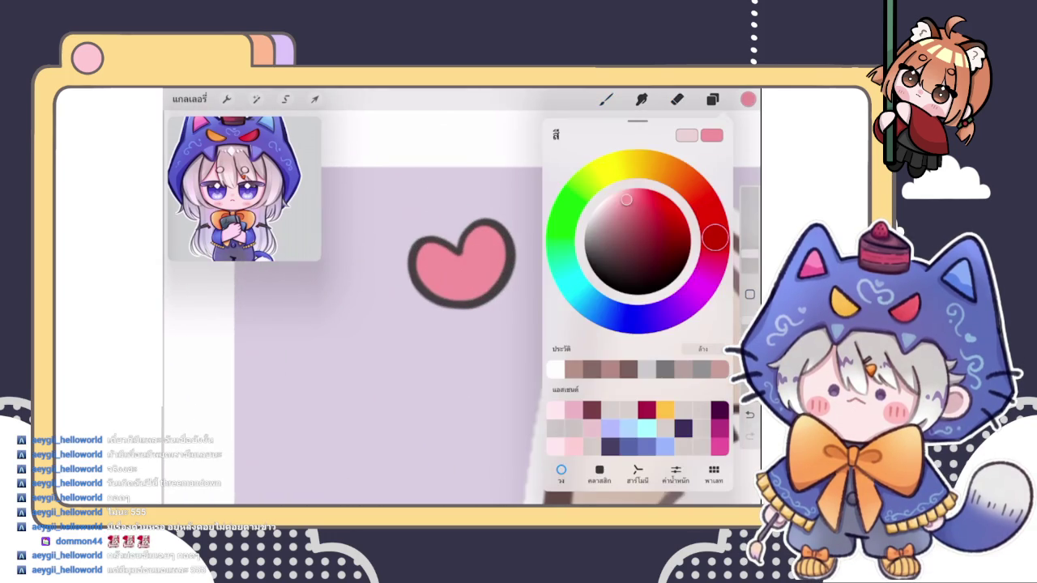
pyautogui.click(748, 99)
pyautogui.click(606, 99)
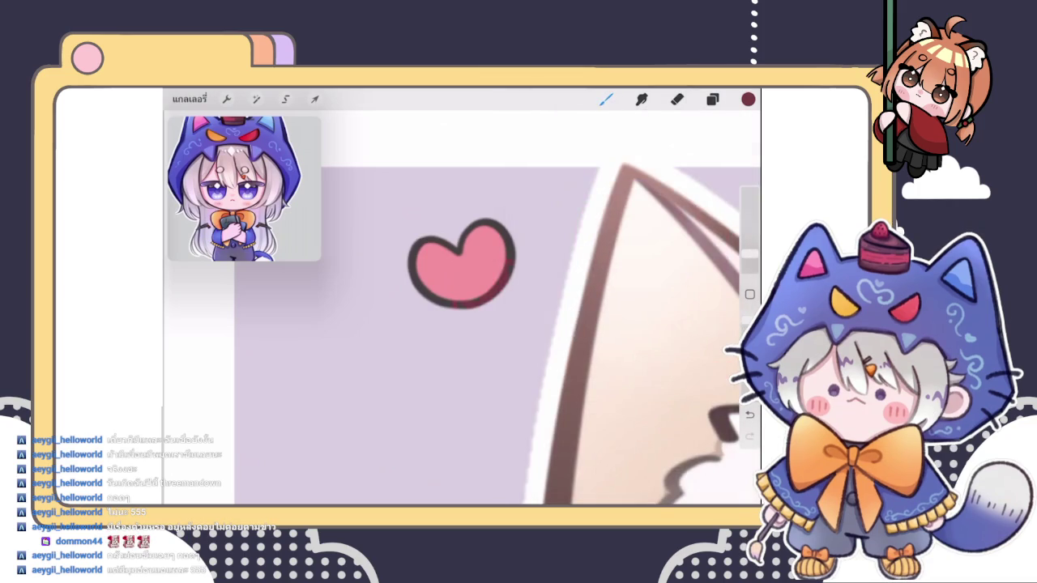
pyautogui.click(606, 99)
pyautogui.click(648, 216)
pyautogui.click(364, 364)
pyautogui.moveTo(749, 268); pyautogui.dragTo(749, 258)
# - Zoom around the canvas and check the current painting colour
pyautogui.scroll(-5, 527, 340)
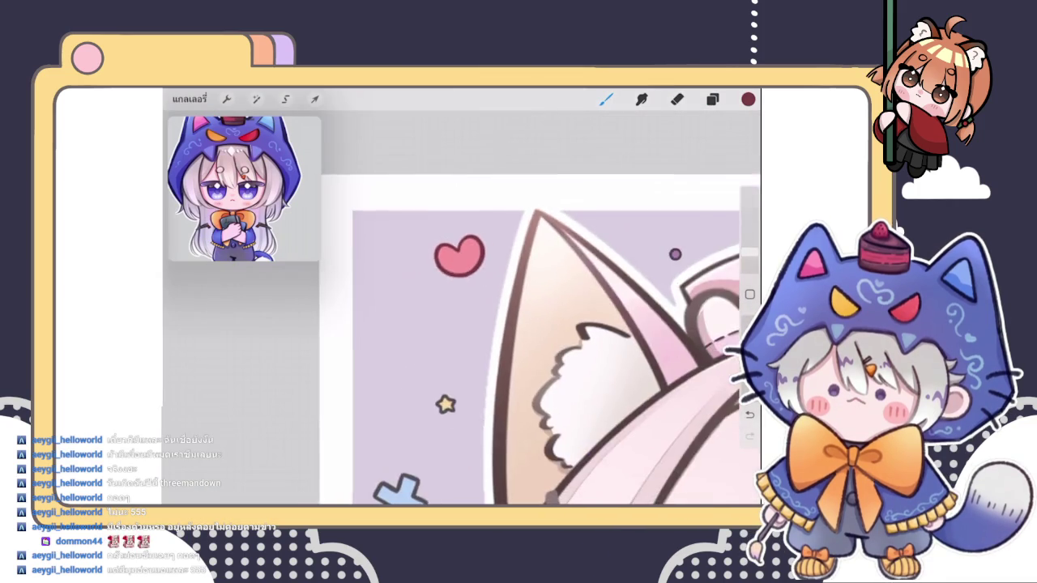
pyautogui.scroll(-1, 559, 365)
pyautogui.scroll(-1, 558, 365)
pyautogui.scroll(-2, 527, 356)
pyautogui.scroll(3, 405, 324)
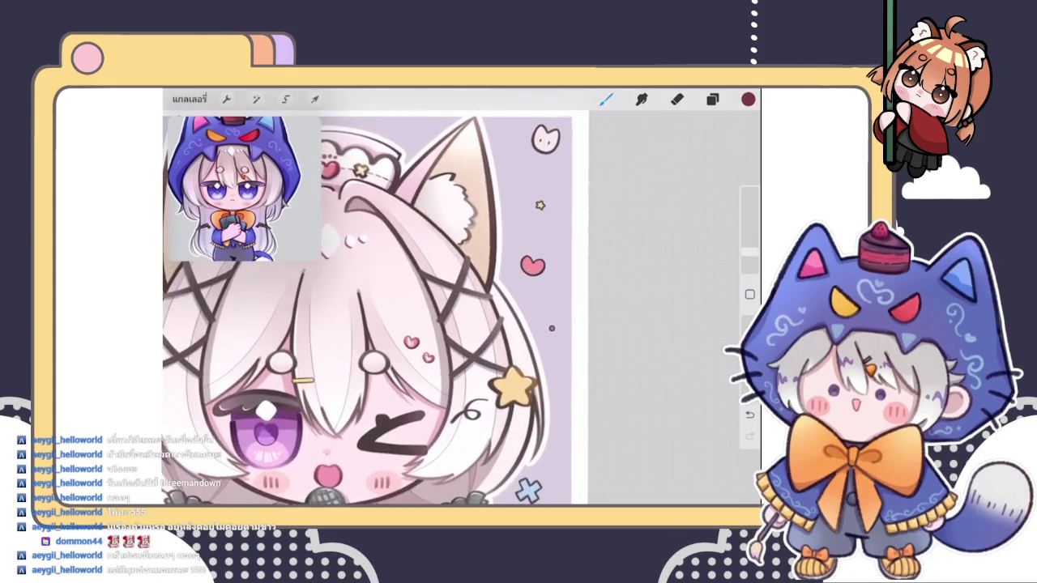
pyautogui.scroll(2, 388, 324)
pyautogui.scroll(-3, 453, 308)
pyautogui.scroll(-2, 486, 299)
pyautogui.scroll(-1, 526, 283)
pyautogui.scroll(1, 527, 284)
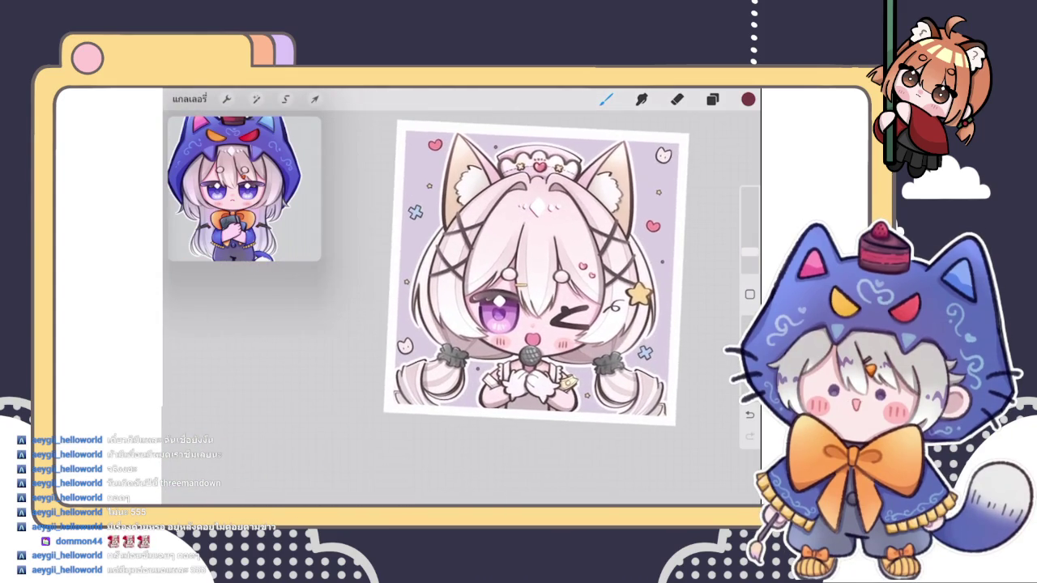
pyautogui.scroll(2, 526, 283)
pyautogui.scroll(3, 486, 308)
pyautogui.scroll(2, 526, 284)
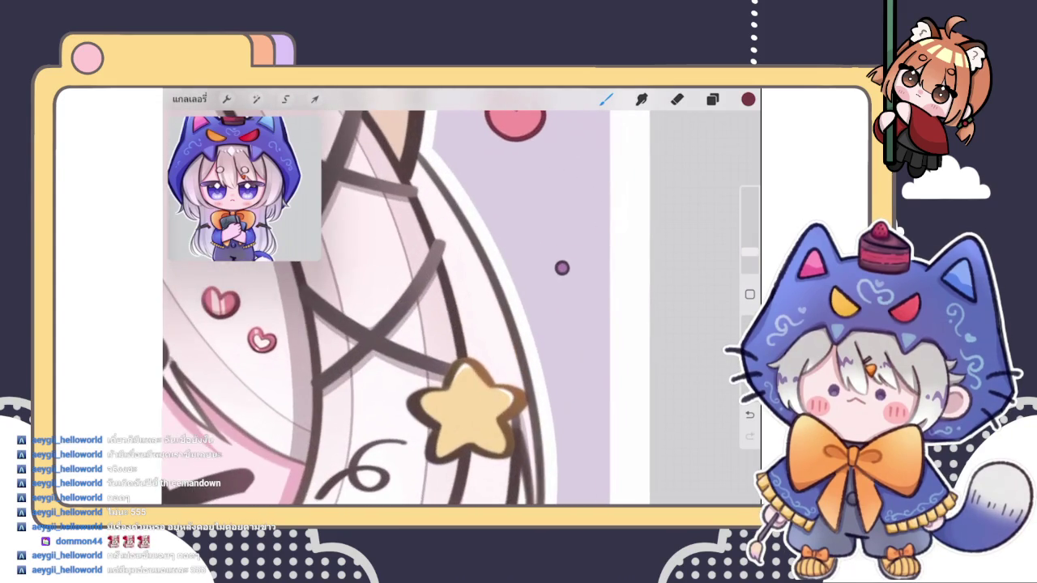
pyautogui.click(748, 99)
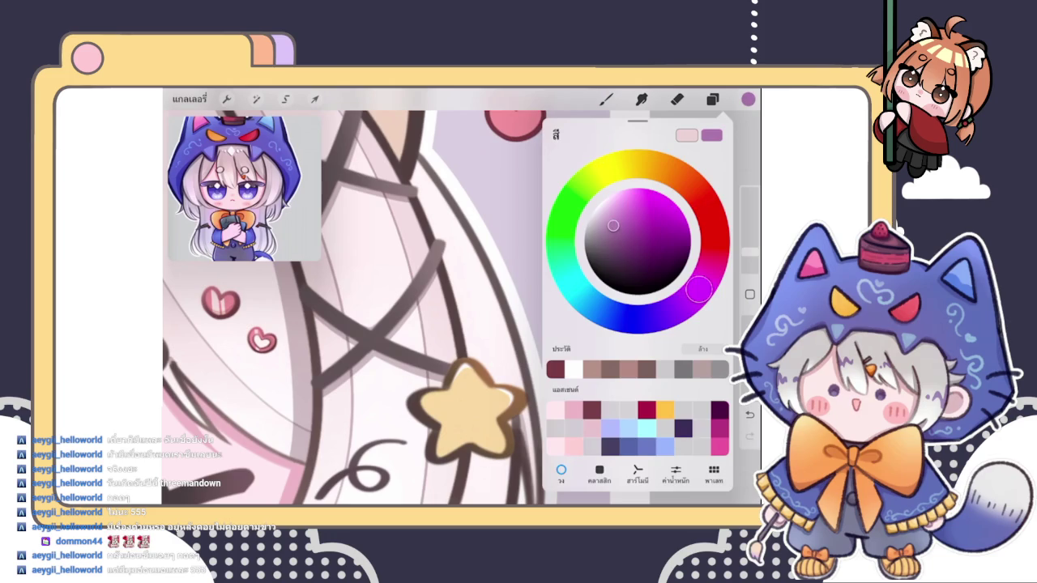
pyautogui.click(748, 99)
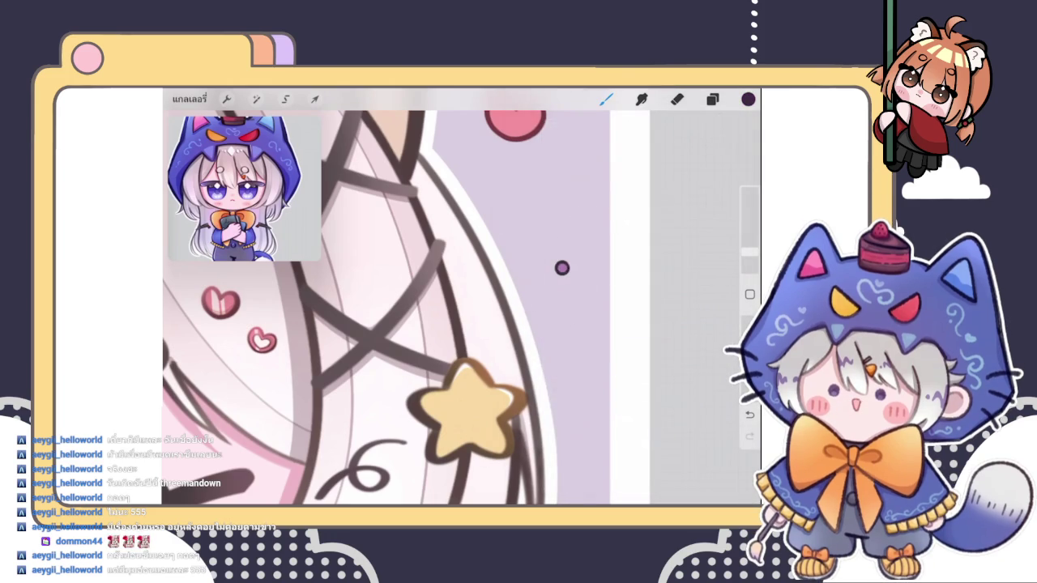
pyautogui.click(748, 99)
pyautogui.click(748, 99)
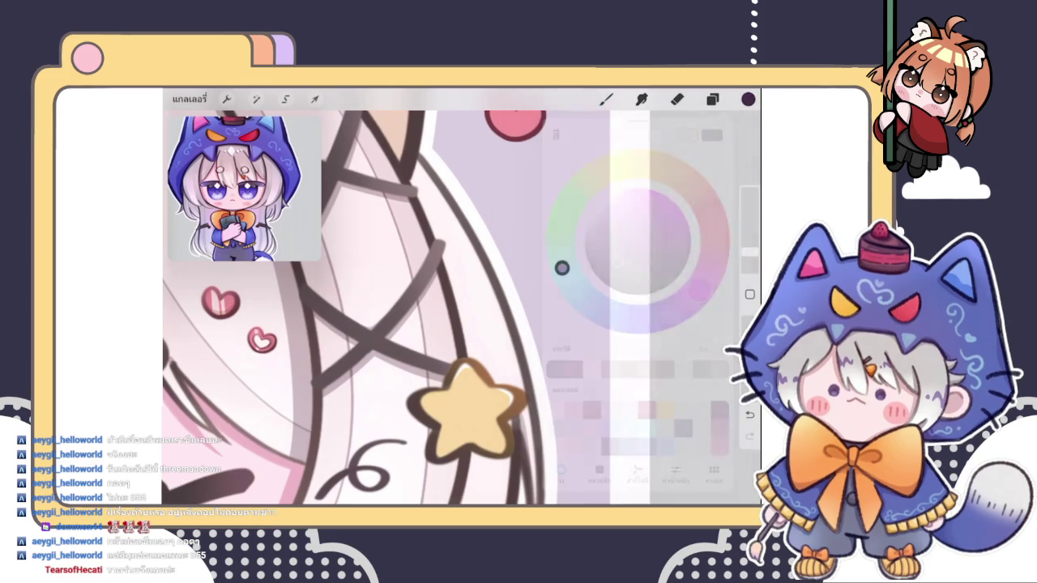
pyautogui.scroll(-2, 445, 307)
pyautogui.scroll(-3, 446, 308)
pyautogui.scroll(-2, 446, 308)
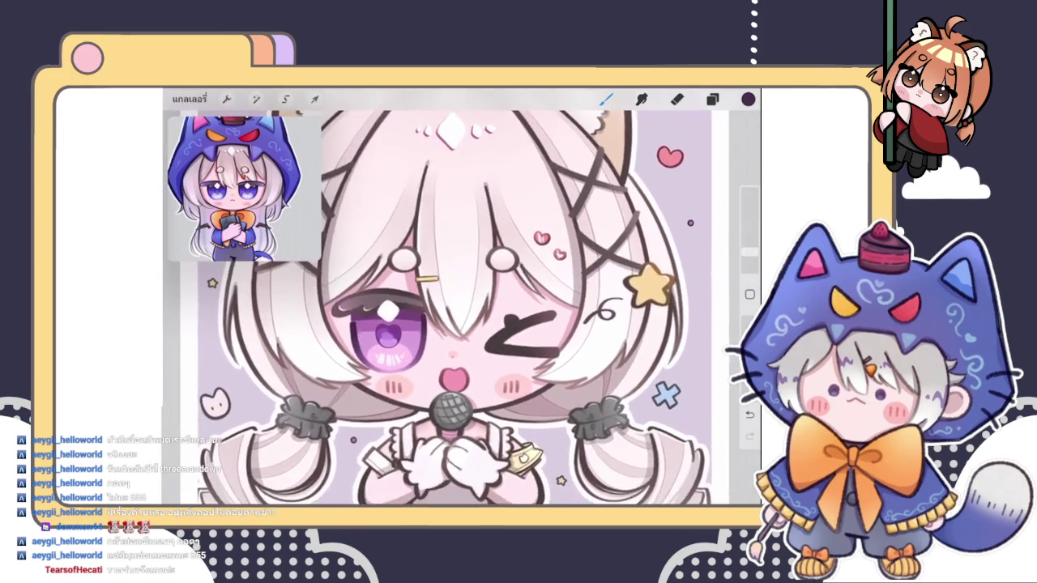
pyautogui.scroll(-3, 453, 307)
pyautogui.scroll(3, 575, 292)
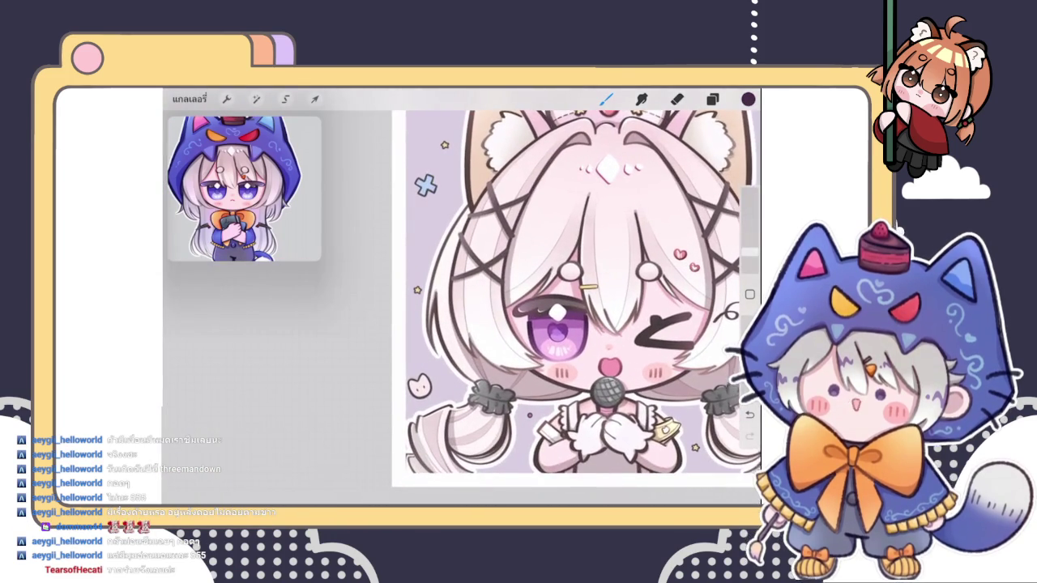
pyautogui.scroll(3, 486, 259)
pyautogui.scroll(3, 462, 308)
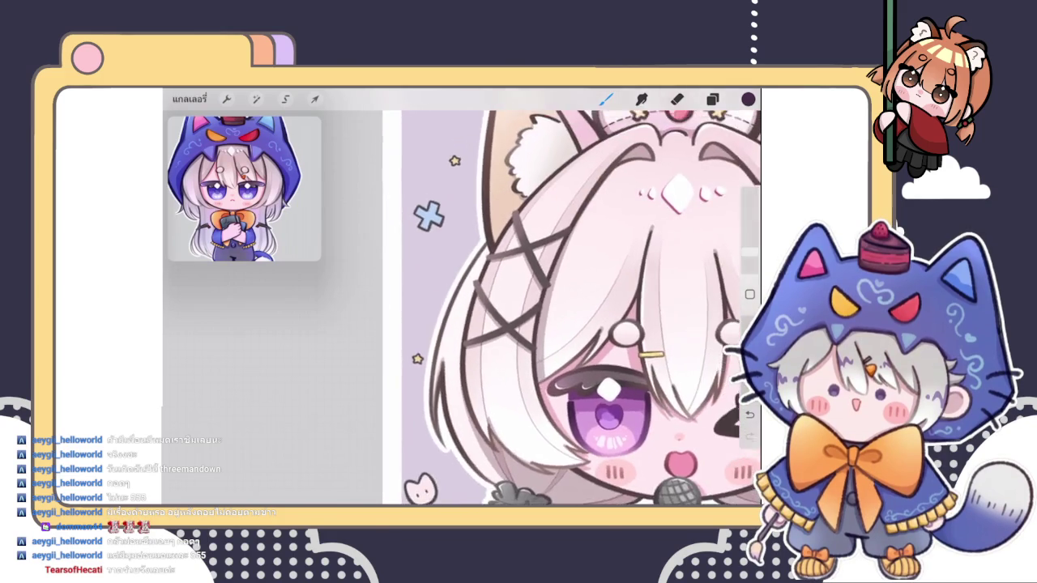
pyautogui.scroll(3, 461, 308)
pyautogui.scroll(3, 462, 308)
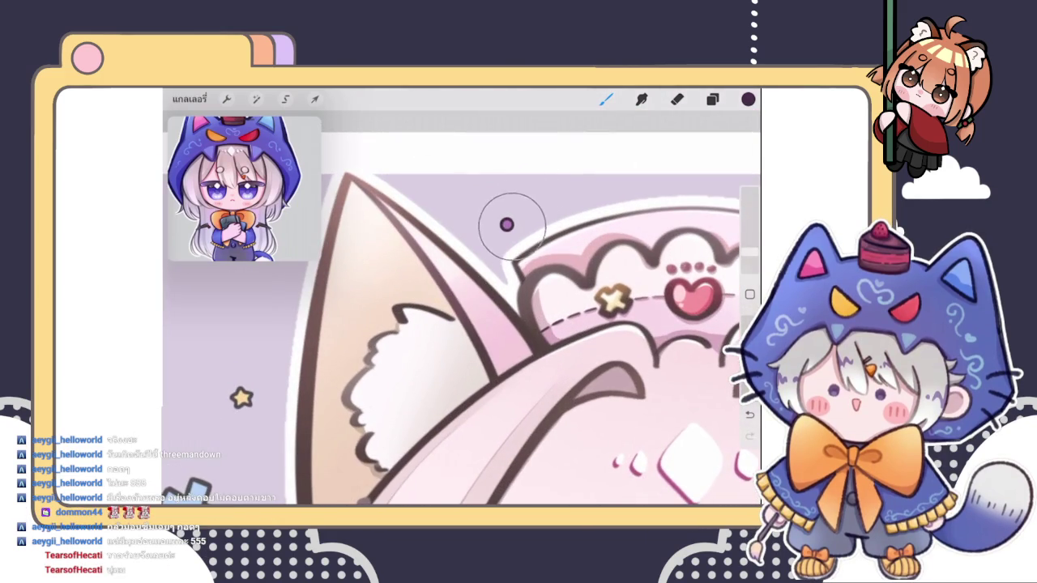
pyautogui.scroll(-3, 535, 340)
pyautogui.scroll(-5, 526, 324)
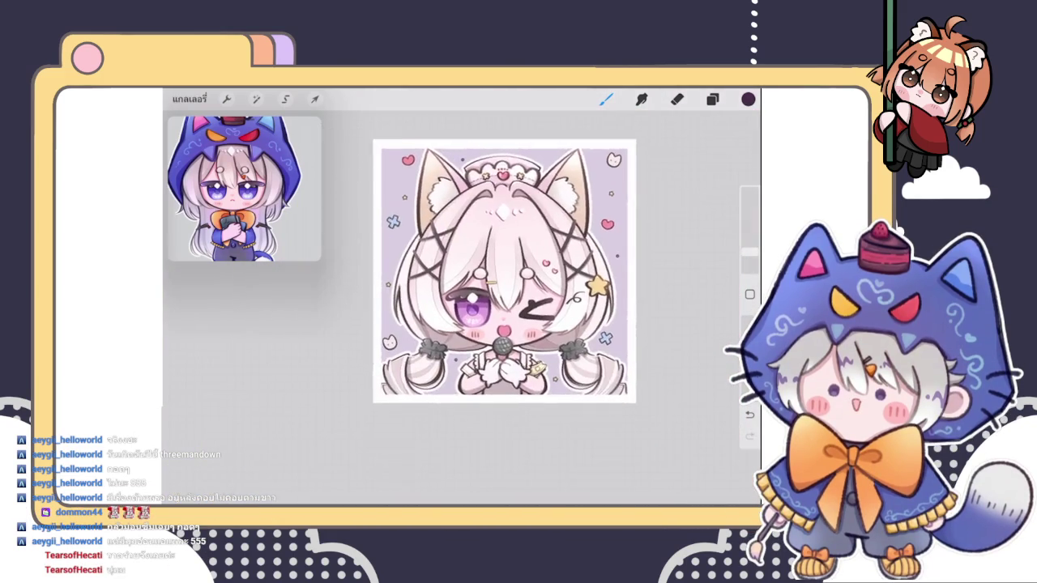
pyautogui.scroll(3, 527, 308)
pyautogui.scroll(3, 502, 324)
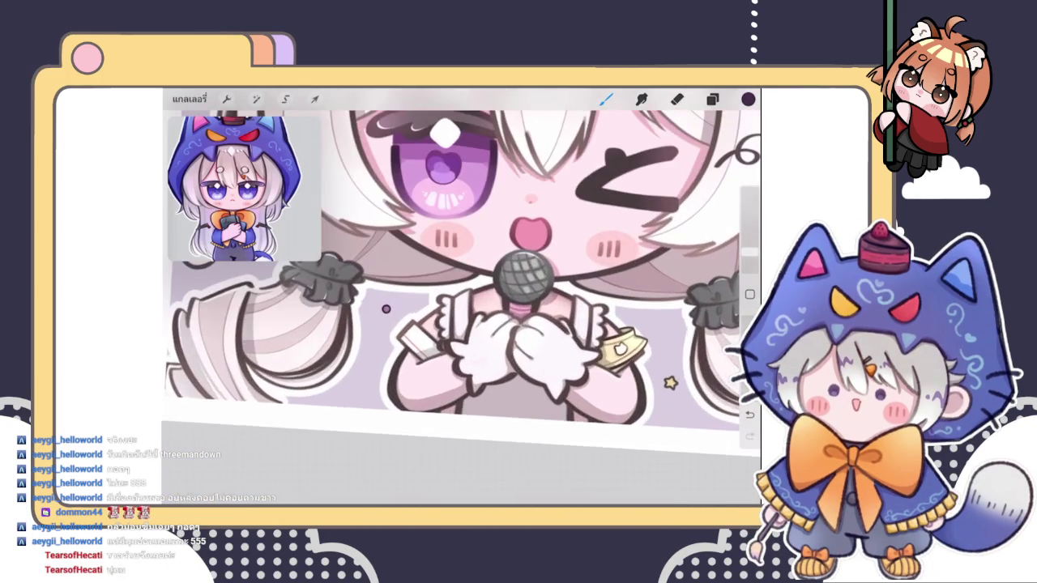
pyautogui.scroll(-2, 486, 307)
pyautogui.scroll(-3, 486, 308)
pyautogui.scroll(2, 486, 275)
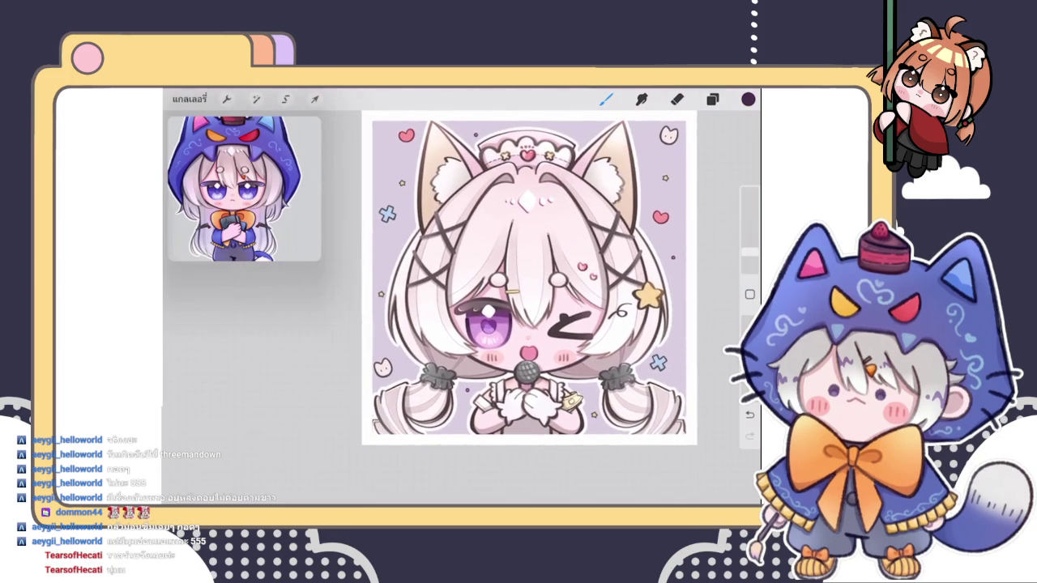
# - Sample the colour beside the star and darken it toward a dark orange-brown
pyautogui.click(712, 99)
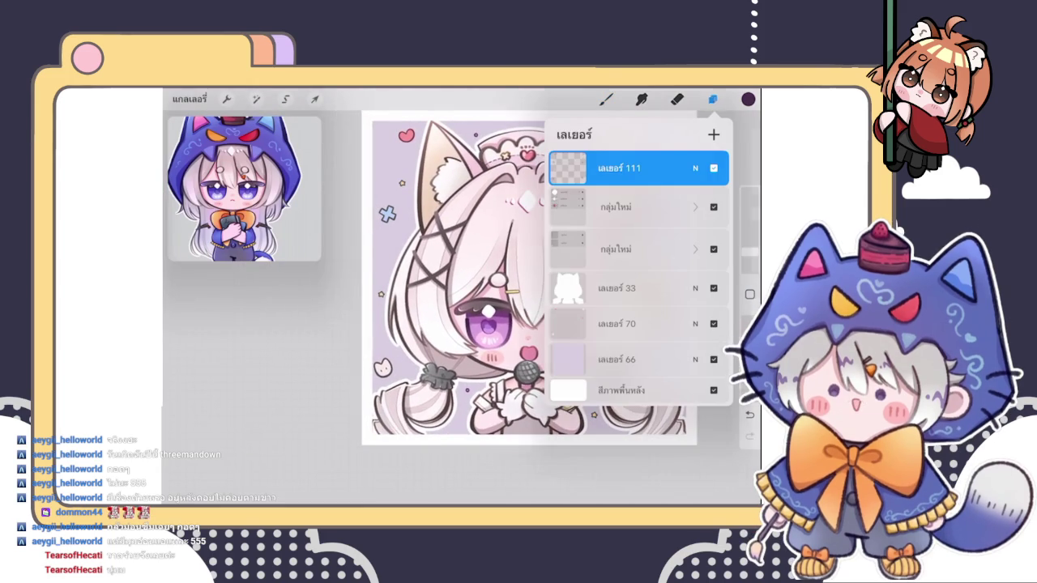
pyautogui.click(606, 99)
pyautogui.scroll(3, 486, 307)
pyautogui.scroll(3, 486, 308)
pyautogui.click(460, 336)
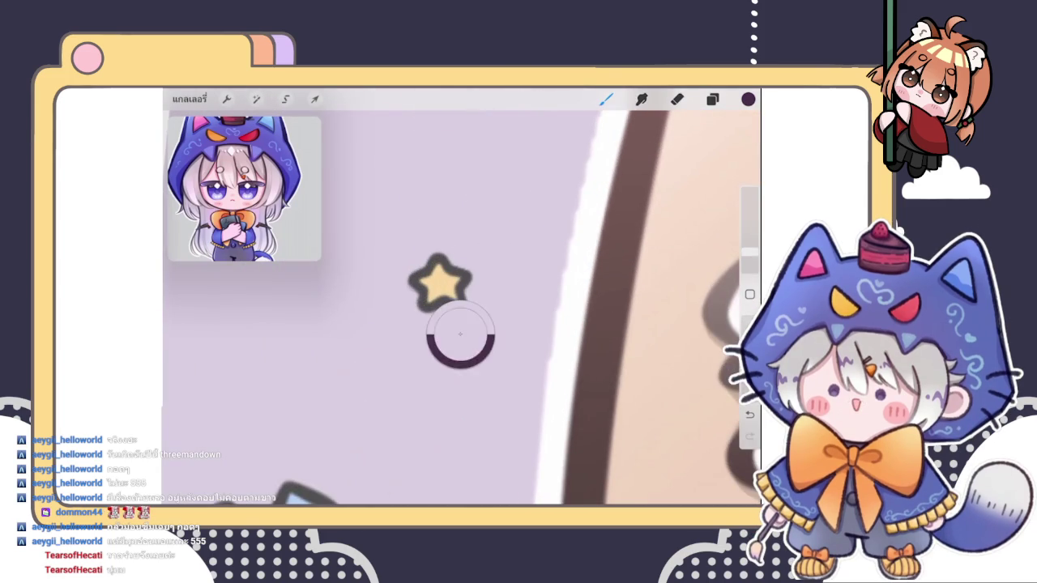
pyautogui.click(747, 99)
pyautogui.moveTo(626, 237); pyautogui.dragTo(623, 258)
pyautogui.moveTo(654, 166); pyautogui.dragTo(679, 175)
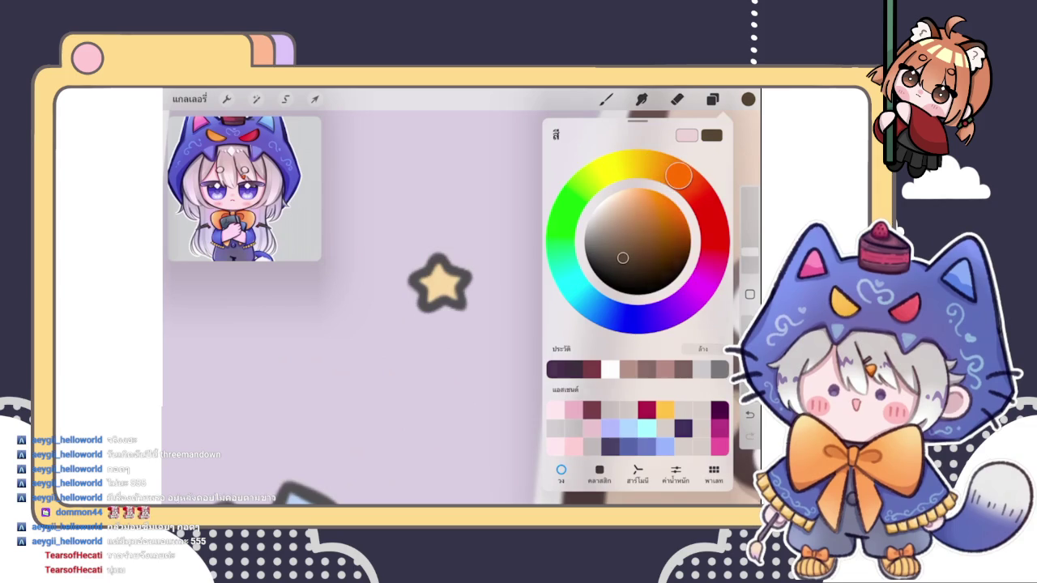
pyautogui.click(440, 290)
pyautogui.scroll(-5, 551, 308)
pyautogui.scroll(-3, 558, 315)
pyautogui.scroll(10, 405, 306)
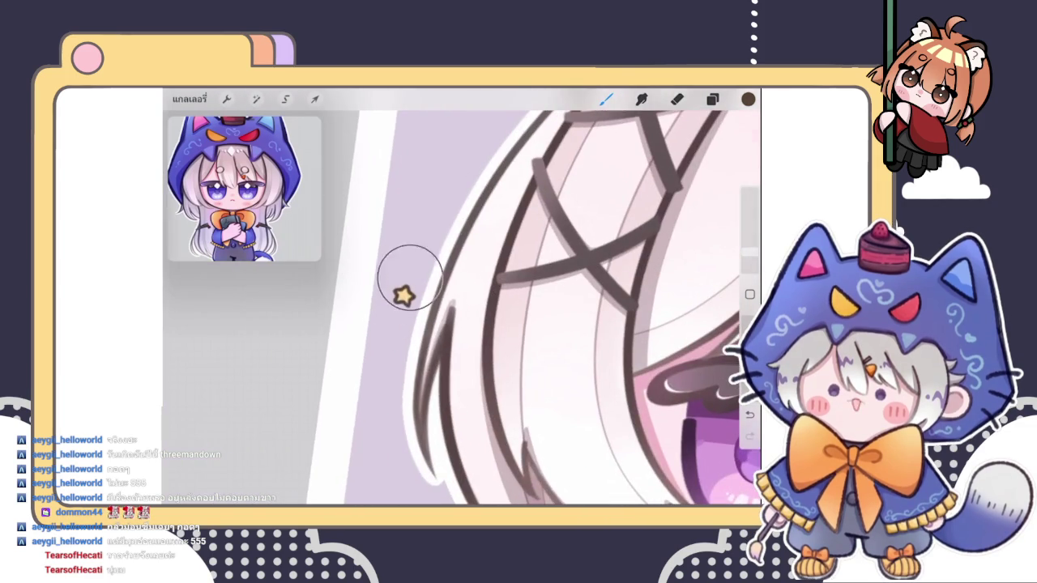
pyautogui.scroll(-4, 405, 306)
pyautogui.scroll(-3, 453, 308)
pyautogui.scroll(3, 453, 308)
pyautogui.scroll(4, 365, 308)
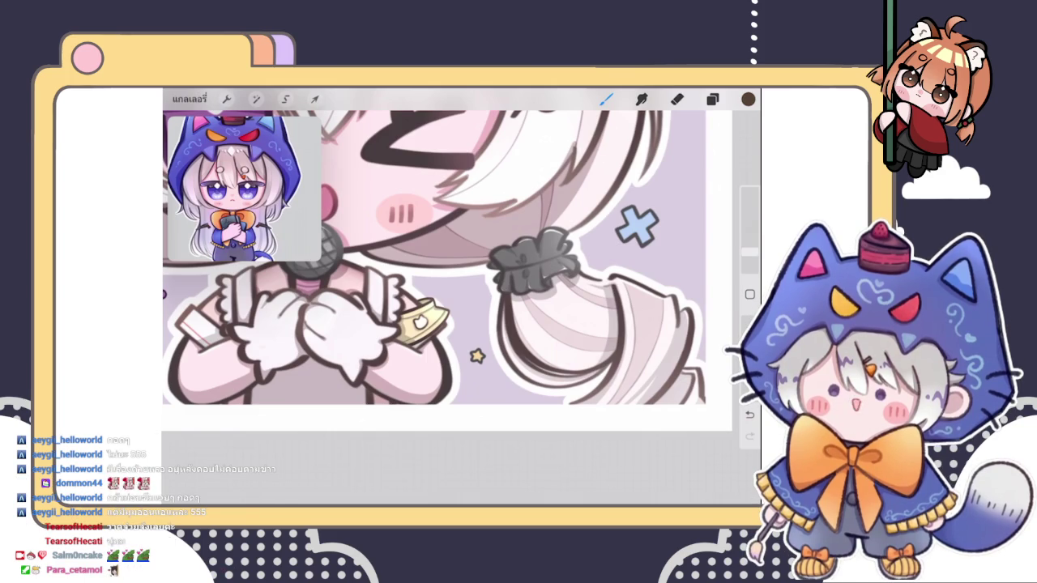
# - Review the layer list while zooming in on the blue cross decoration
pyautogui.scroll(-3, 445, 259)
pyautogui.click(712, 99)
pyautogui.click(712, 99)
pyautogui.scroll(3, 446, 259)
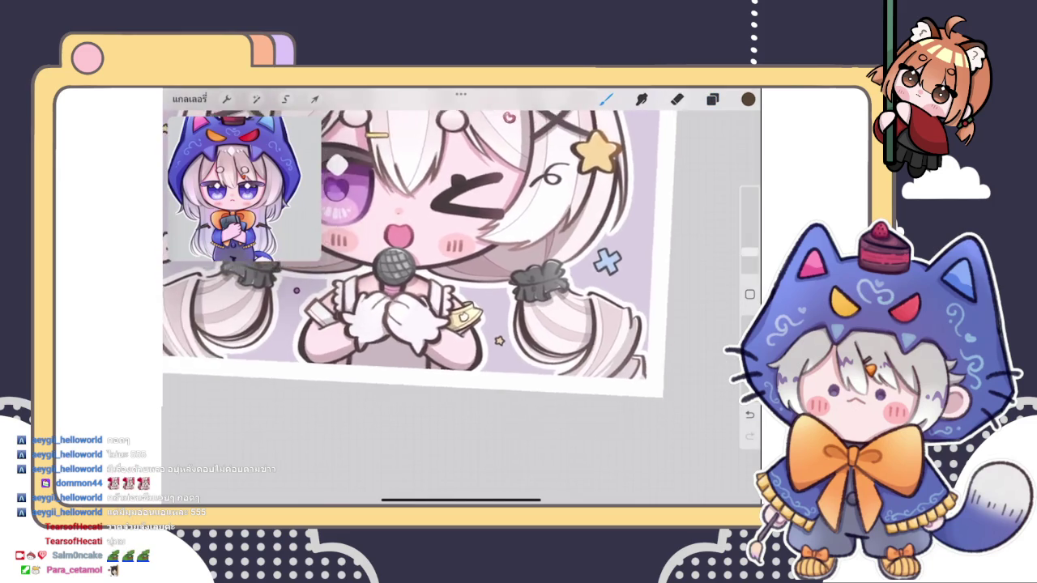
pyautogui.scroll(-3, 454, 243)
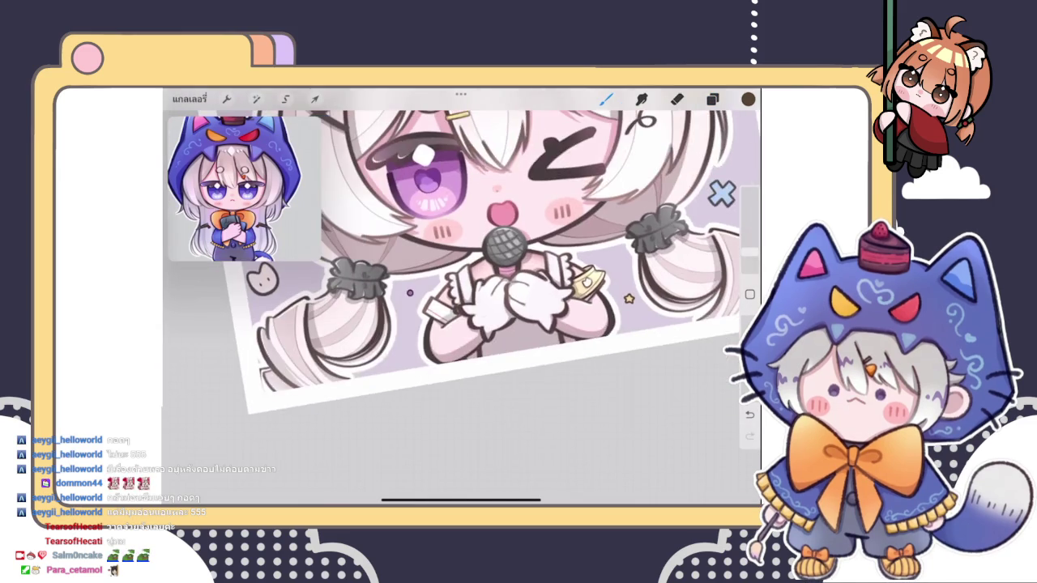
pyautogui.scroll(3, 462, 300)
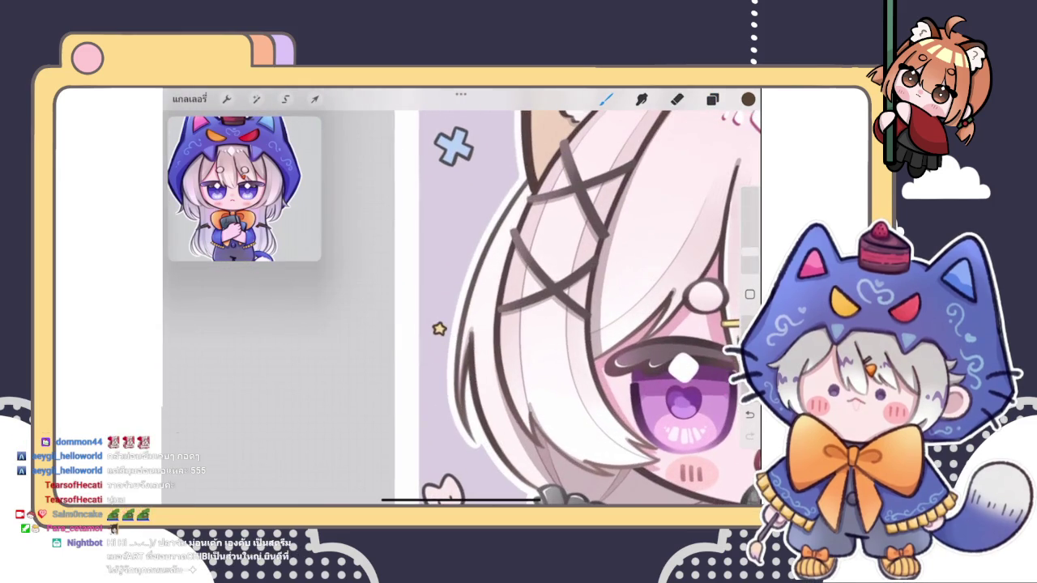
pyautogui.scroll(-3, 461, 300)
pyautogui.scroll(3, 453, 307)
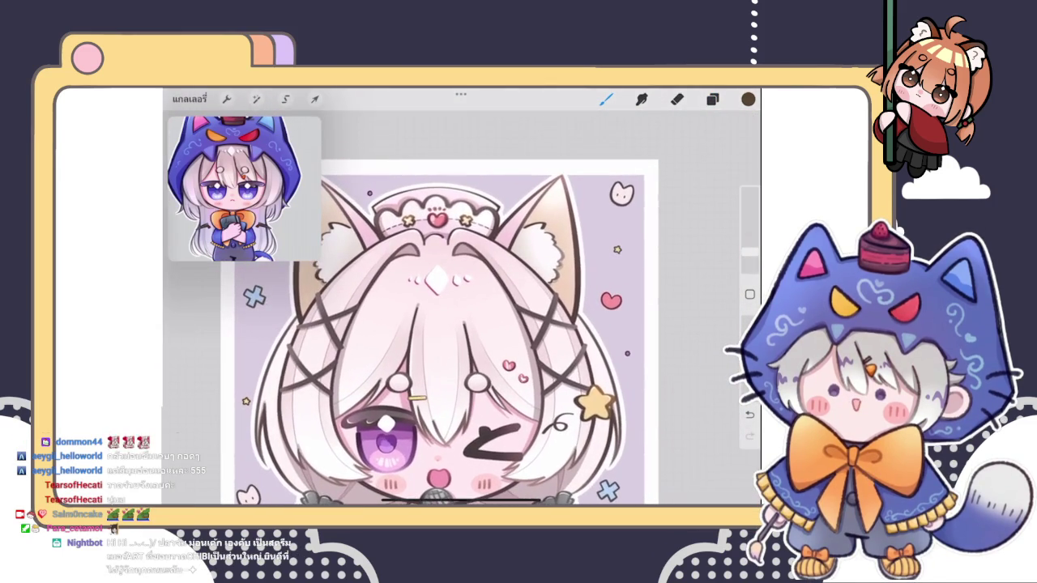
pyautogui.scroll(-2, 453, 324)
pyautogui.scroll(-3, 551, 316)
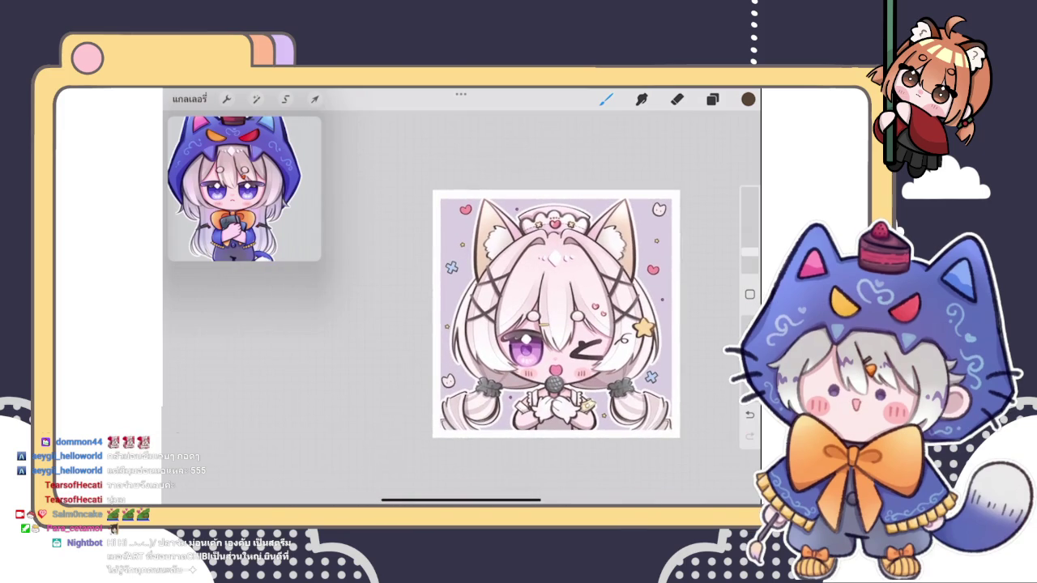
pyautogui.scroll(2, 556, 314)
pyautogui.click(712, 99)
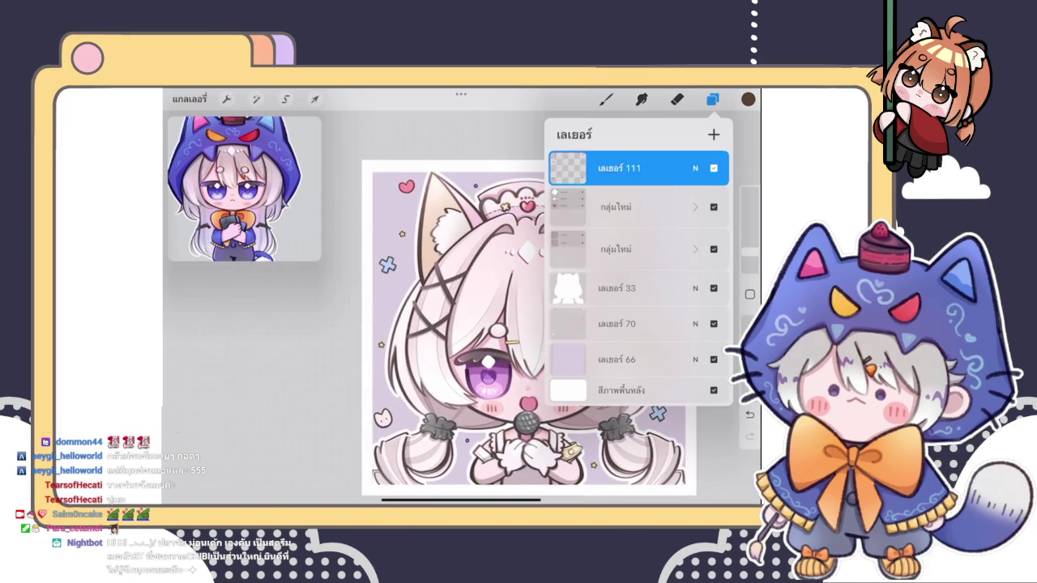
pyautogui.click(712, 99)
pyautogui.scroll(3, 486, 284)
pyautogui.scroll(3, 486, 284)
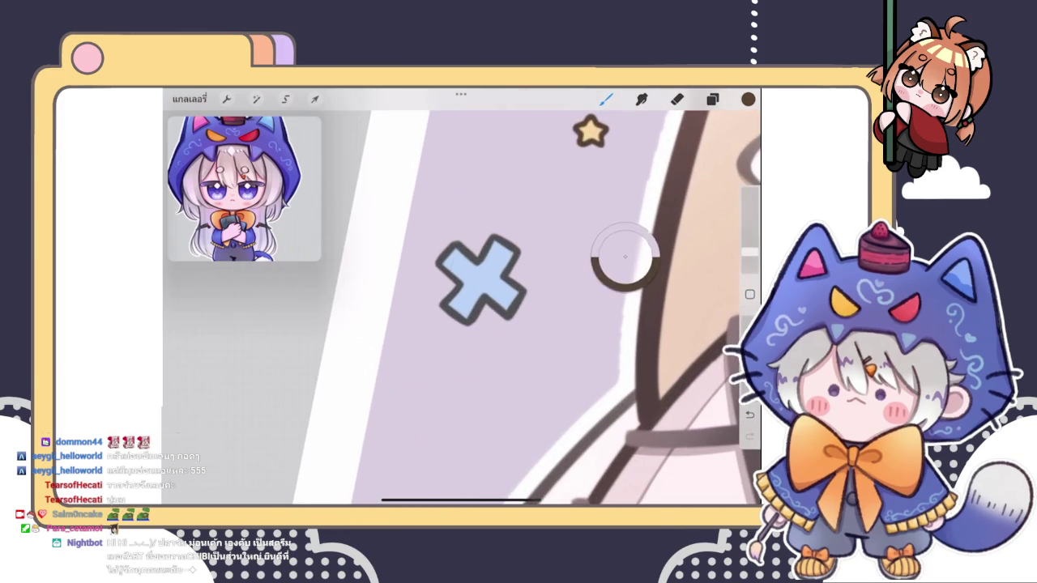
# - Confirm the sampled dark blue-grey in the Colour panel and zoom back out
pyautogui.click(748, 99)
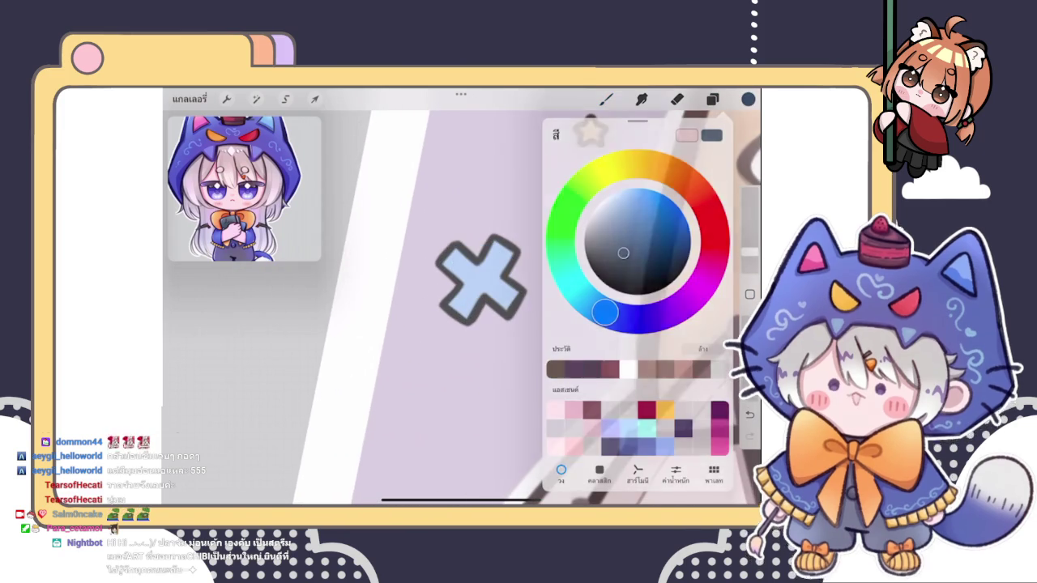
pyautogui.click(445, 318)
pyautogui.scroll(-3, 567, 308)
pyautogui.scroll(-3, 567, 308)
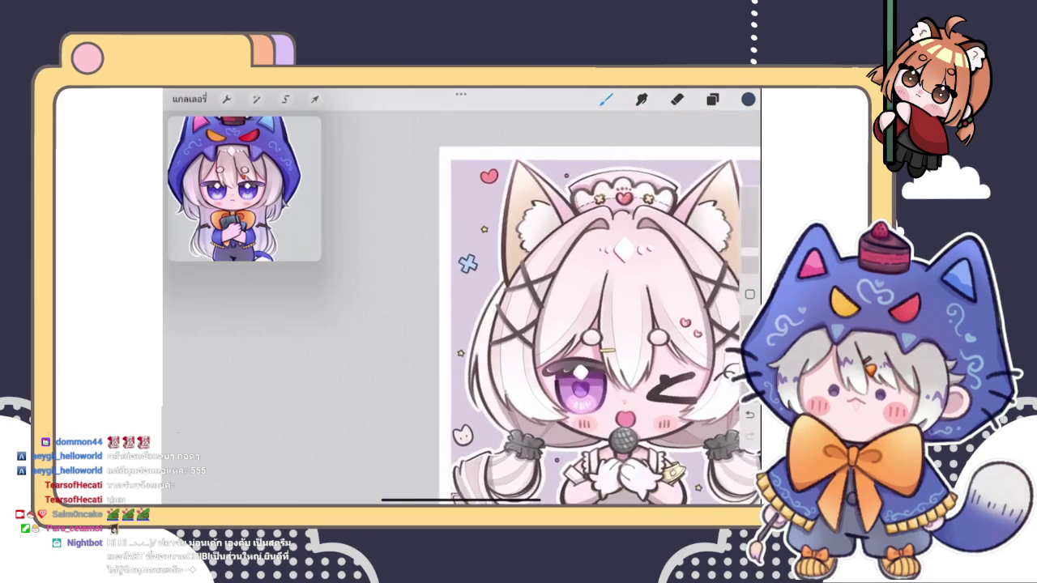
pyautogui.scroll(2, 567, 324)
pyautogui.scroll(3, 486, 308)
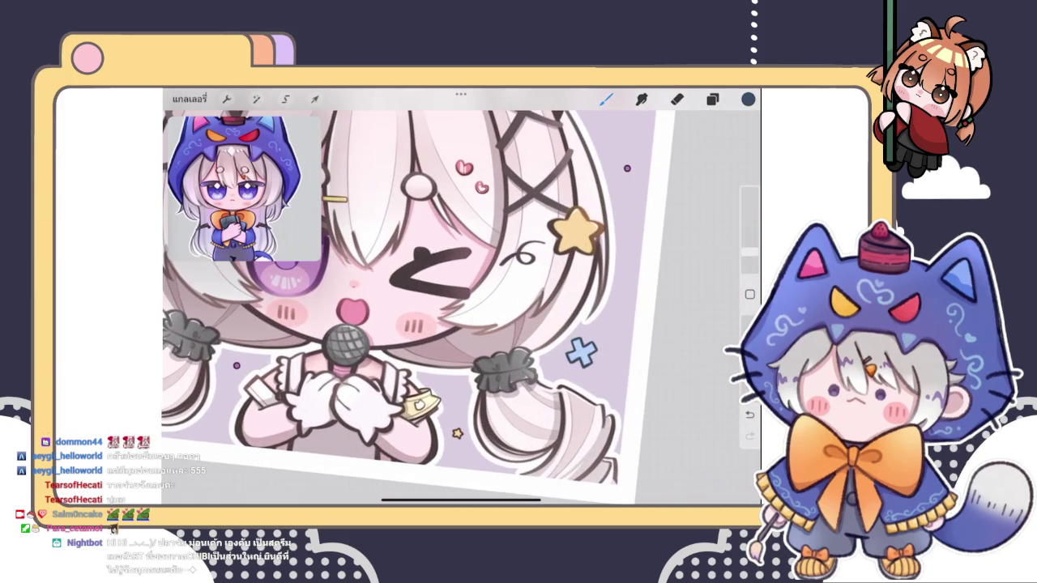
pyautogui.scroll(-5, 462, 308)
pyautogui.scroll(1, 478, 300)
pyautogui.scroll(-1, 477, 295)
# - Try nesting the second layer group inside the first, then undo the change
pyautogui.click(712, 99)
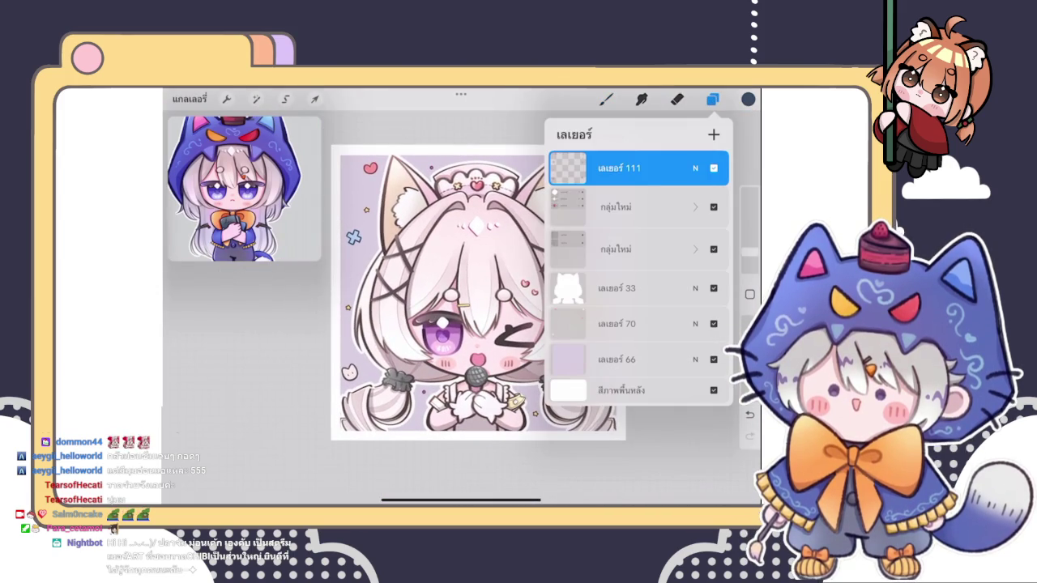
pyautogui.click(616, 207)
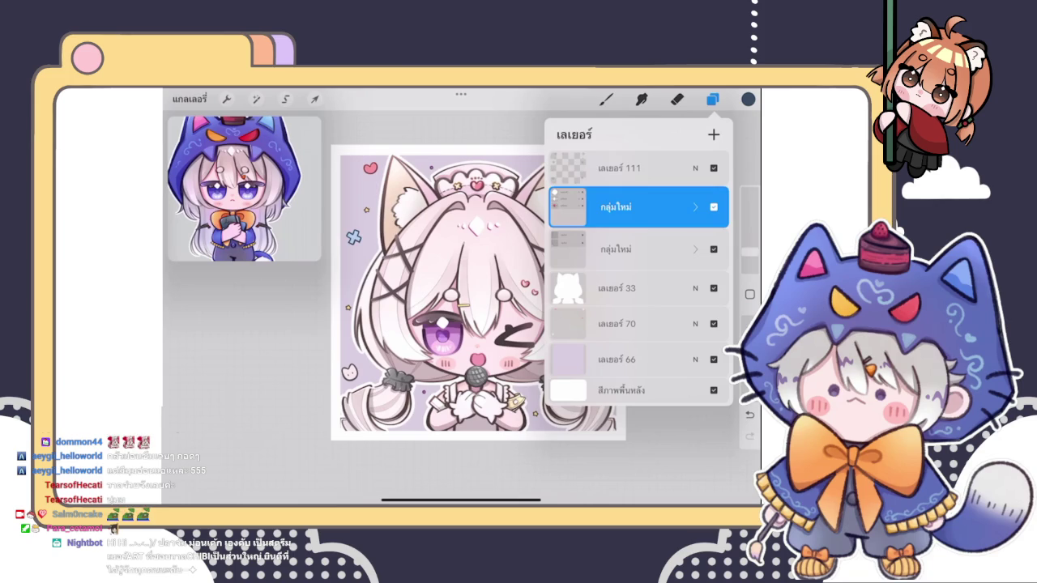
pyautogui.click(616, 249)
pyautogui.click(615, 206)
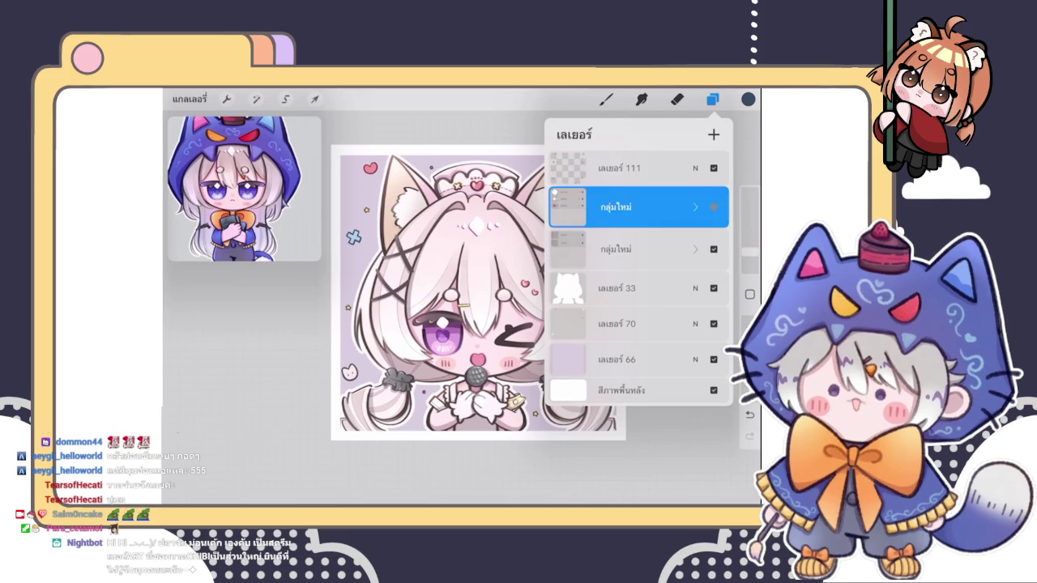
pyautogui.moveTo(616, 249); pyautogui.dragTo(616, 206)
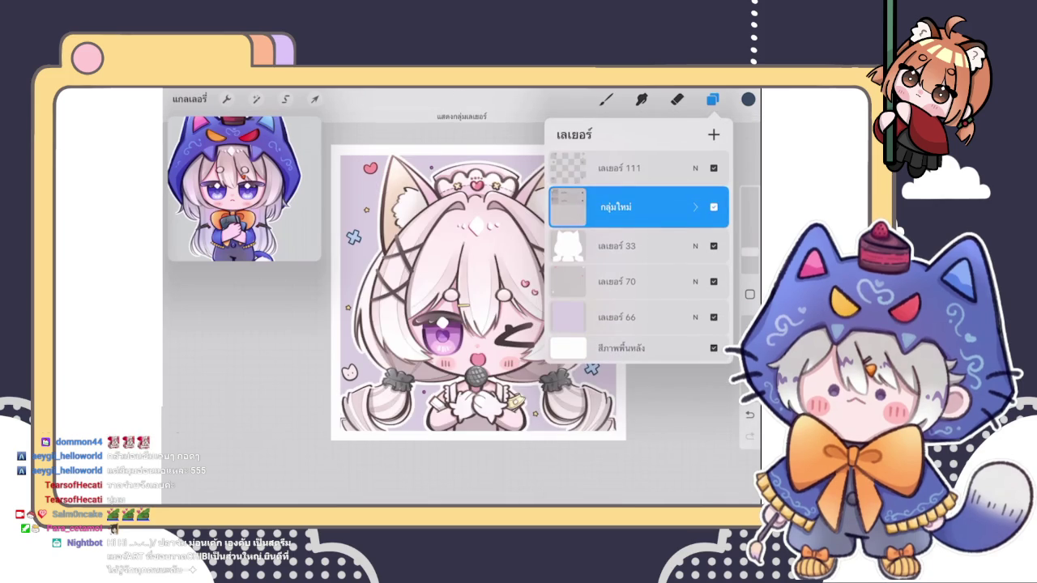
pyautogui.hotkey('ctrl', 'shift', 'z')
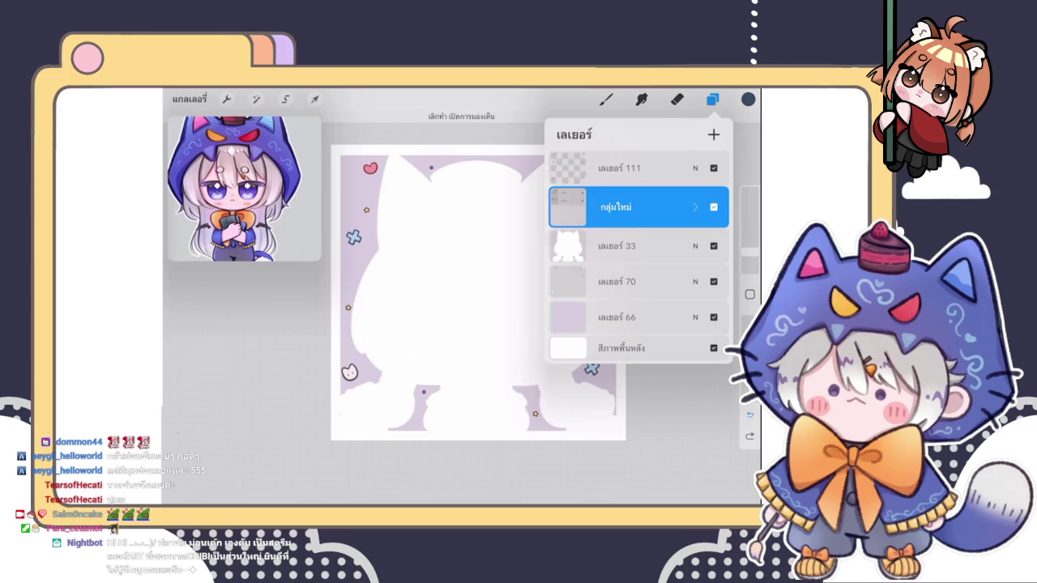
pyautogui.hotkey('ctrl', 'z')
pyautogui.hotkey('ctrl', 'z')
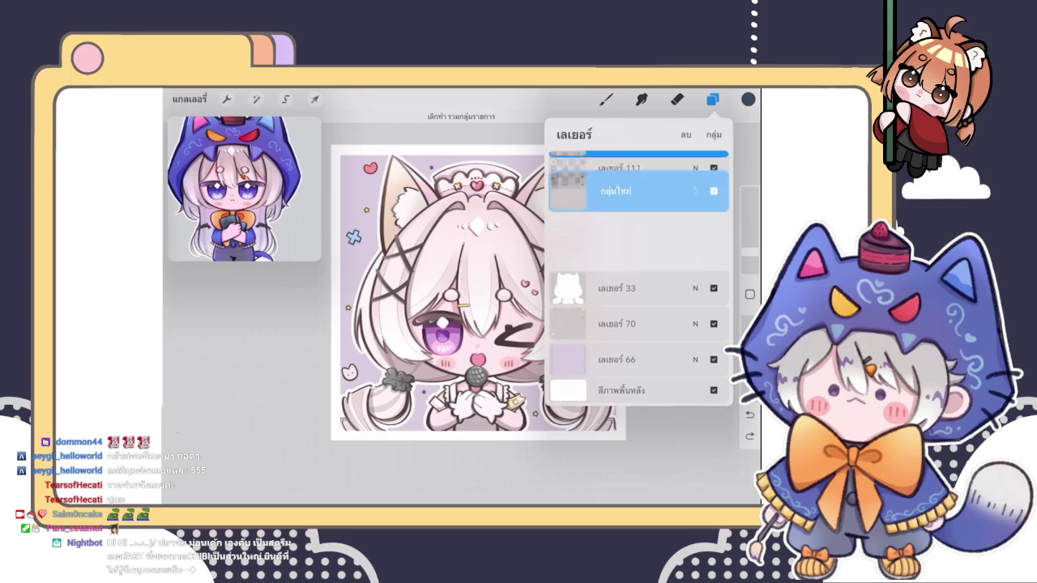
# - Group the character layers, duplicate and flatten the copy into Layer 33, hiding the original group
pyautogui.click(713, 134)
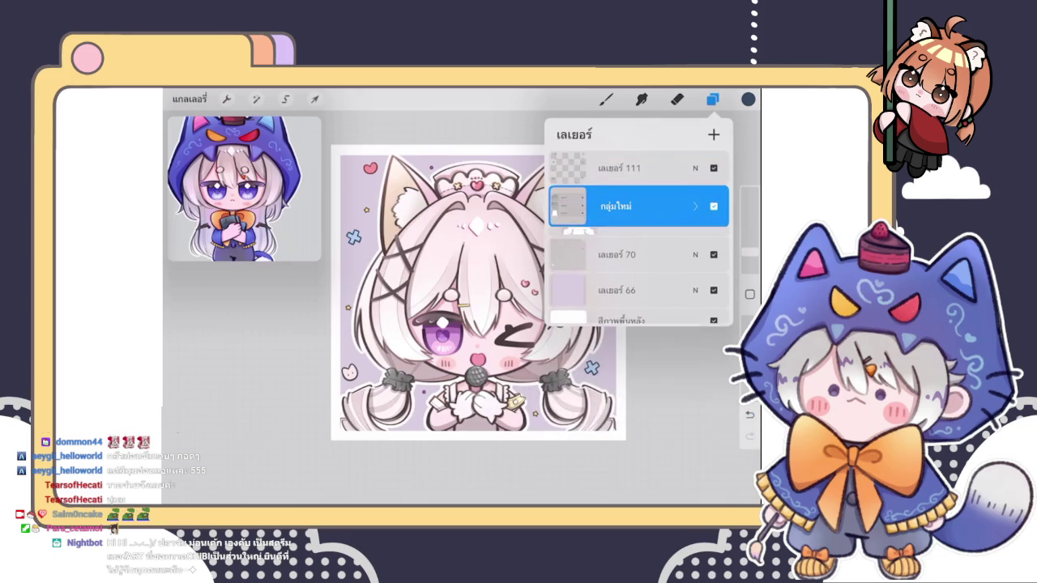
pyautogui.click(713, 206)
pyautogui.click(713, 207)
pyautogui.moveTo(697, 206)
pyautogui.mouseDown()
pyautogui.moveTo(583, 206)
pyautogui.moveTo(696, 207)
pyautogui.mouseUp()
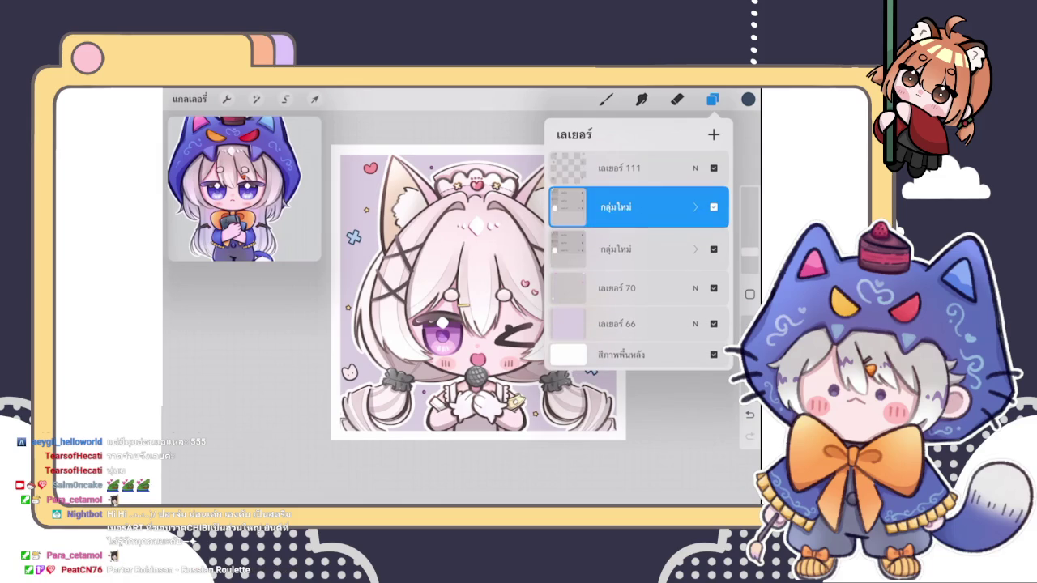
pyautogui.click(615, 206)
pyautogui.click(515, 217)
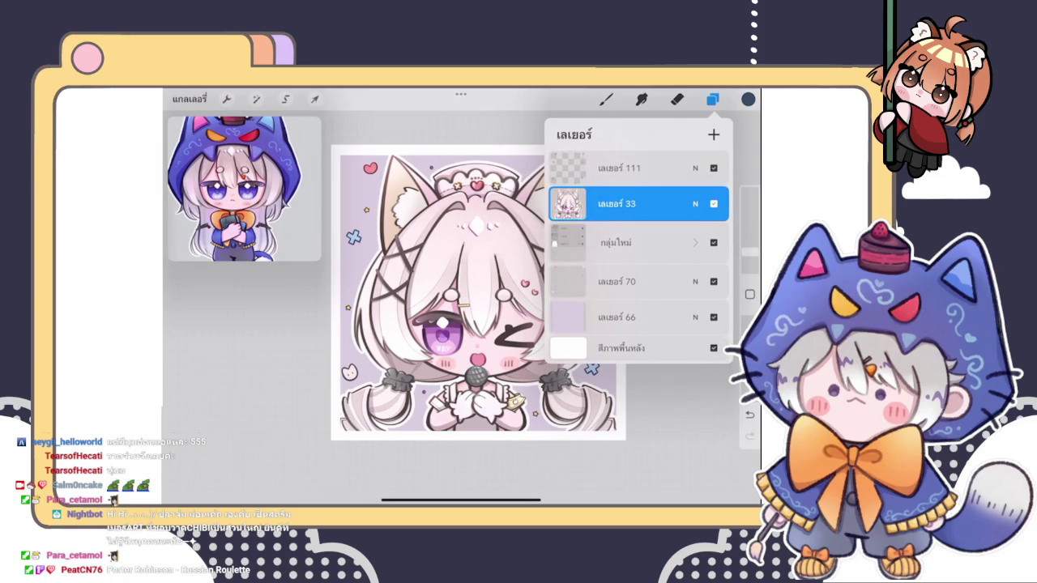
pyautogui.click(714, 242)
pyautogui.scroll(-3, 478, 291)
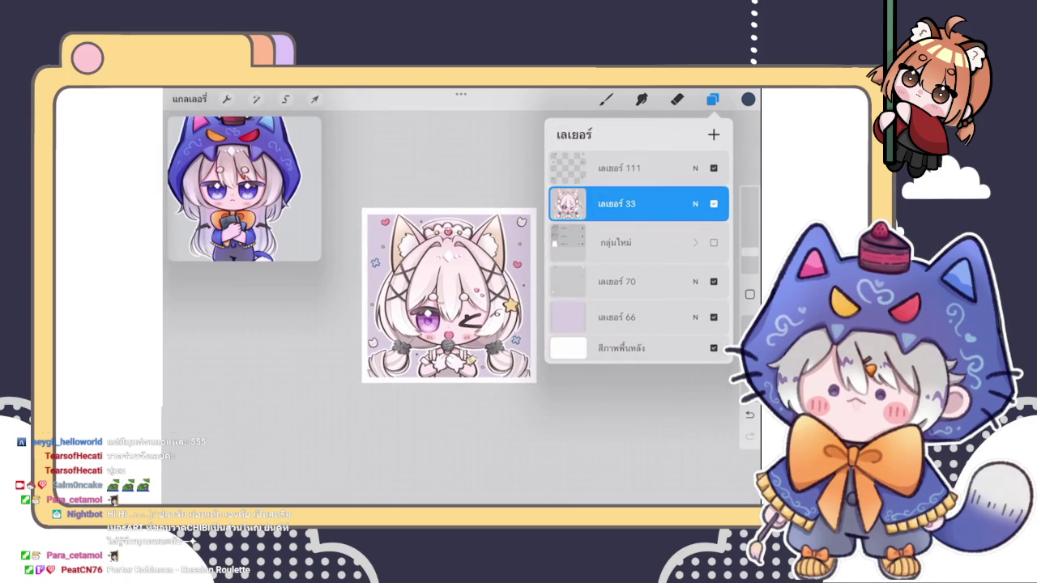
# - Add a new layer above Layer 33 and lower its opacity
pyautogui.click(713, 135)
pyautogui.click(615, 203)
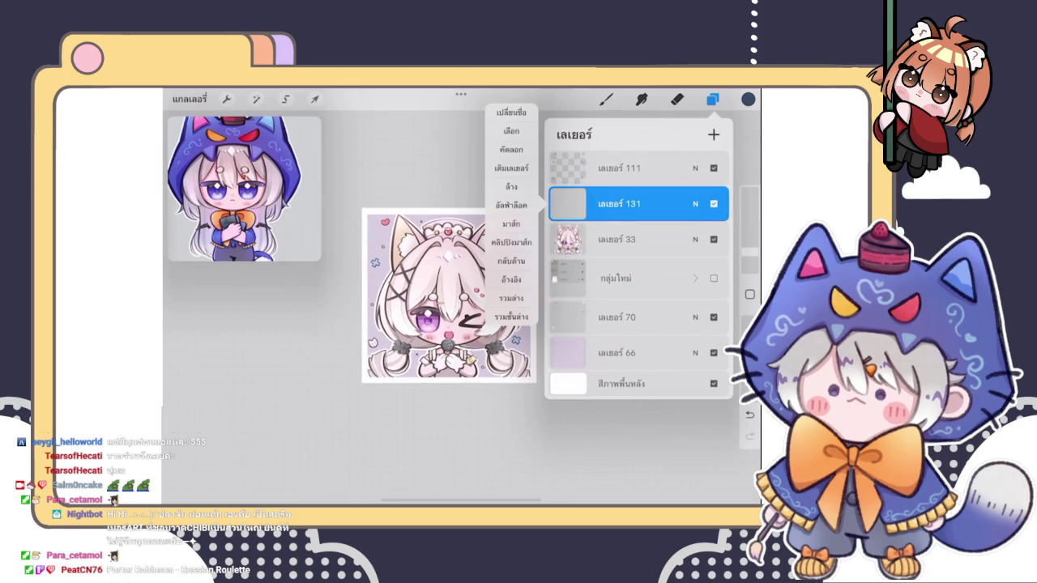
pyautogui.click(695, 204)
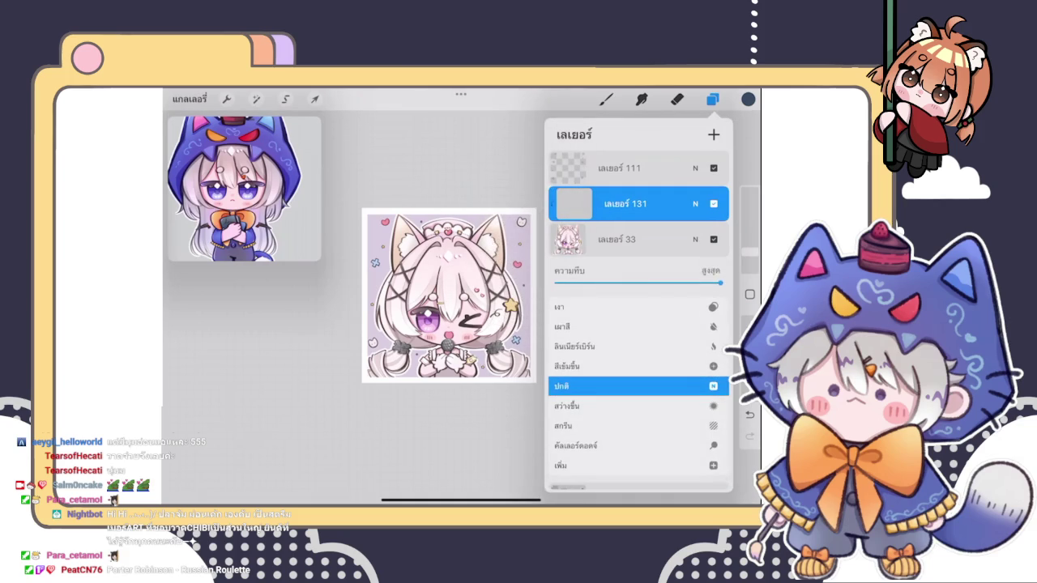
pyautogui.moveTo(721, 282); pyautogui.dragTo(644, 282)
pyautogui.click(695, 203)
# - Choose an airbrush and a deep blue painting colour
pyautogui.click(606, 99)
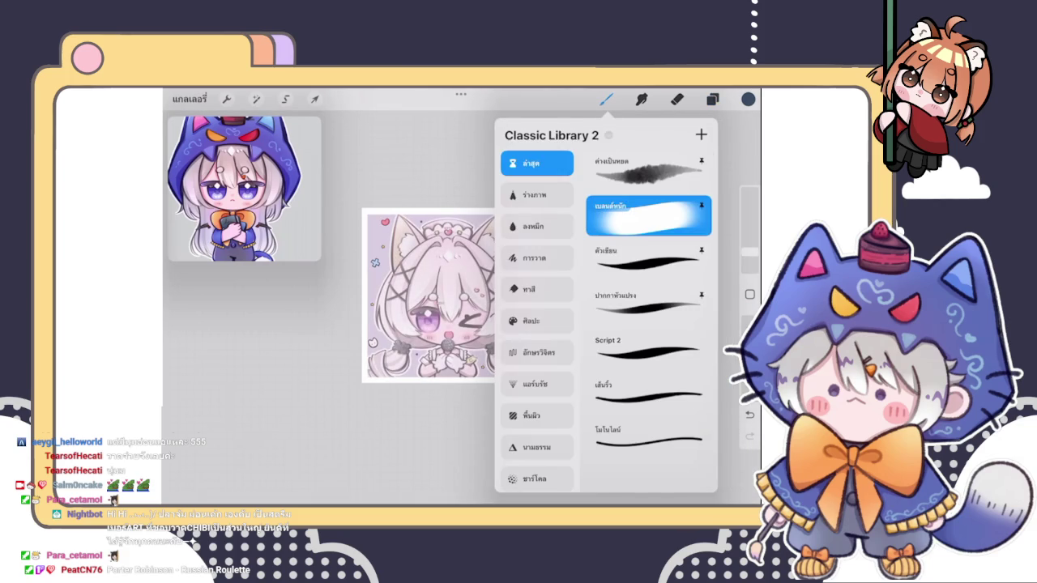
pyautogui.click(748, 98)
pyautogui.moveTo(604, 311); pyautogui.dragTo(712, 225)
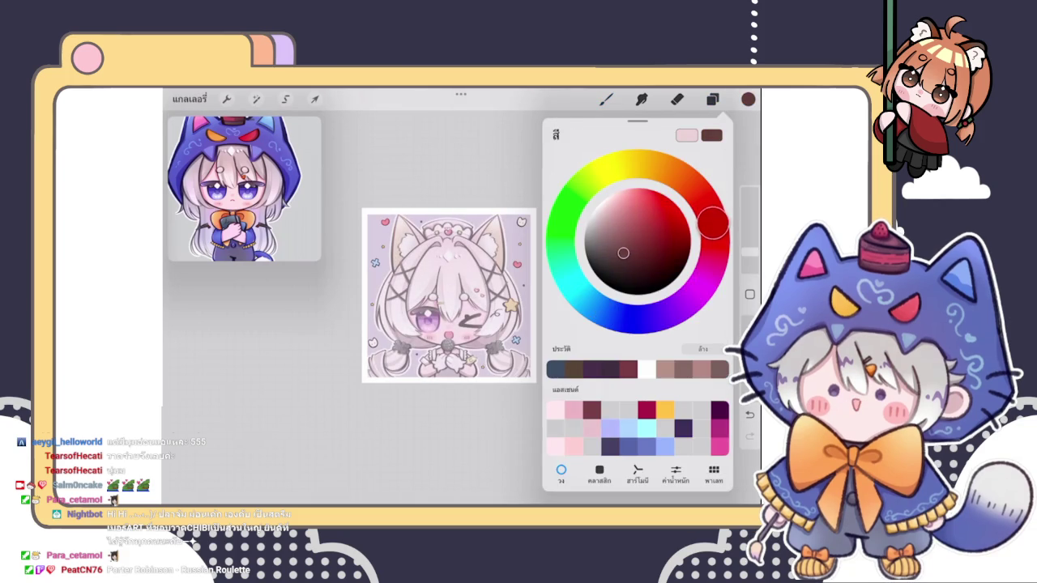
pyautogui.moveTo(623, 253)
pyautogui.mouseDown()
pyautogui.moveTo(660, 217)
pyautogui.moveTo(714, 229)
pyautogui.moveTo(613, 312)
pyautogui.moveTo(648, 312)
pyautogui.moveTo(638, 318)
pyautogui.mouseUp()
pyautogui.moveTo(660, 217); pyautogui.dragTo(666, 214)
pyautogui.moveTo(637, 318); pyautogui.dragTo(628, 320)
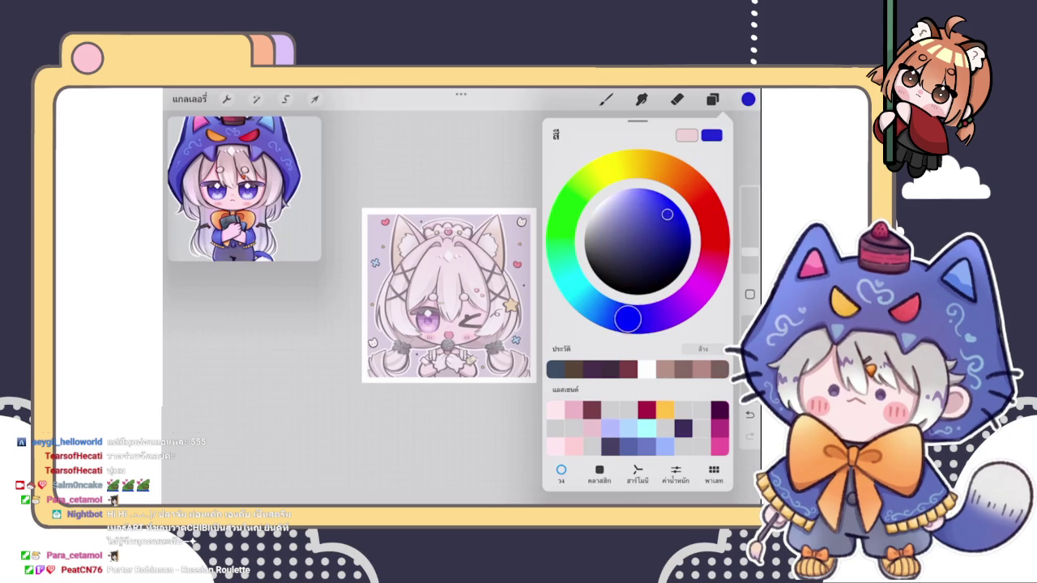
# - Enlarge the brush and airbrush blue over the character's face
pyautogui.click(606, 99)
pyautogui.click(606, 99)
pyautogui.moveTo(749, 230); pyautogui.dragTo(749, 225)
pyautogui.moveTo(422, 283)
pyautogui.mouseDown()
pyautogui.moveTo(470, 332)
pyautogui.moveTo(542, 324)
pyautogui.mouseUp()
pyautogui.scroll(3, 458, 291)
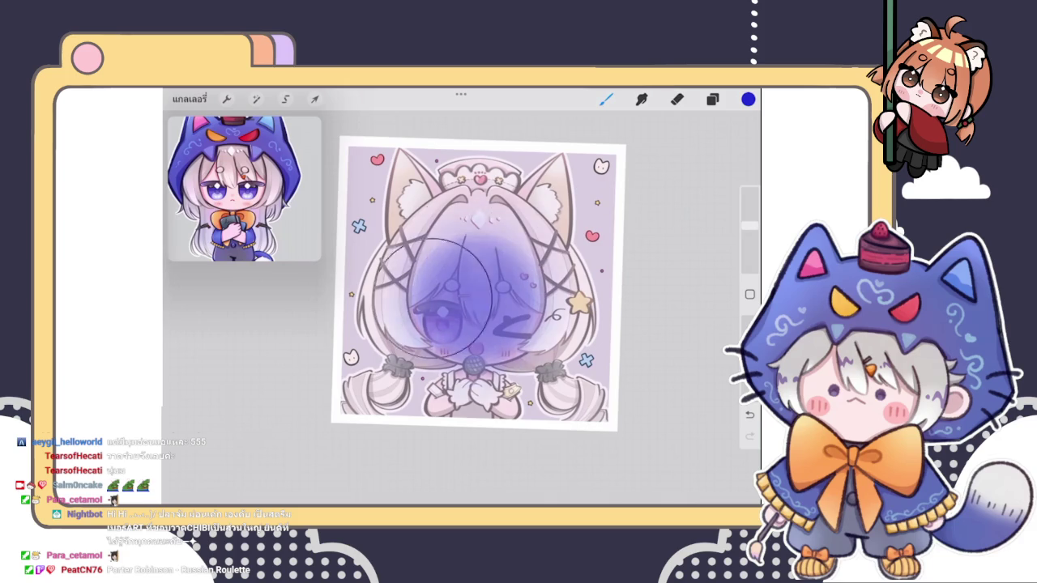
# - Spread more blue over the lower face, then switch to red with a smaller brush
pyautogui.moveTo(551, 275); pyautogui.dragTo(405, 243)
pyautogui.moveTo(526, 227)
pyautogui.mouseDown()
pyautogui.moveTo(451, 339)
pyautogui.moveTo(427, 255)
pyautogui.moveTo(511, 336)
pyautogui.moveTo(415, 394)
pyautogui.moveTo(438, 275)
pyautogui.moveTo(494, 243)
pyautogui.moveTo(556, 254)
pyautogui.moveTo(476, 334)
pyautogui.moveTo(483, 318)
pyautogui.moveTo(447, 324)
pyautogui.moveTo(409, 267)
pyautogui.moveTo(464, 258)
pyautogui.mouseUp()
pyautogui.click(748, 99)
pyautogui.click(712, 219)
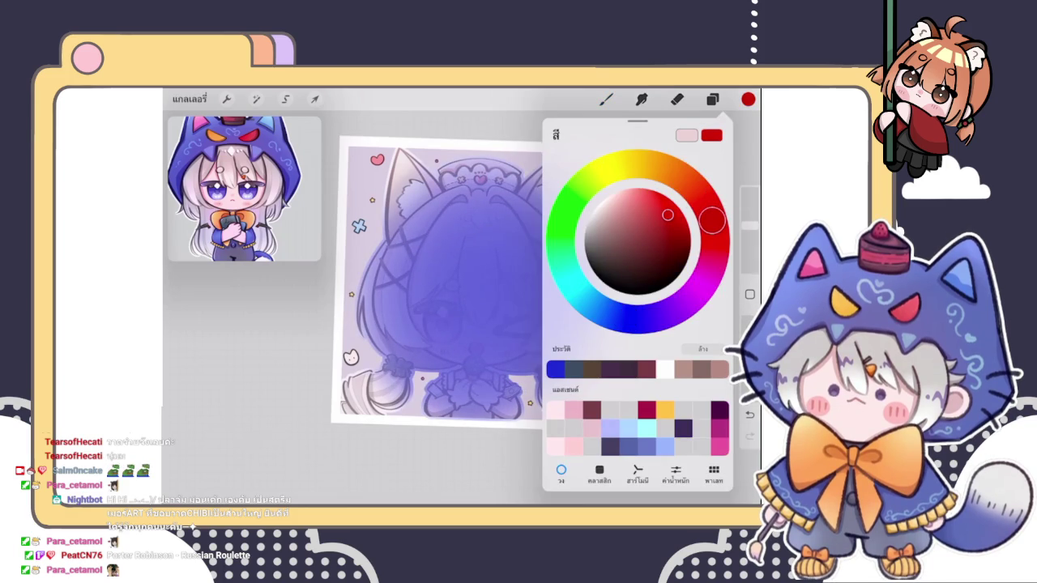
pyautogui.click(469, 301)
pyautogui.moveTo(749, 224); pyautogui.dragTo(749, 230)
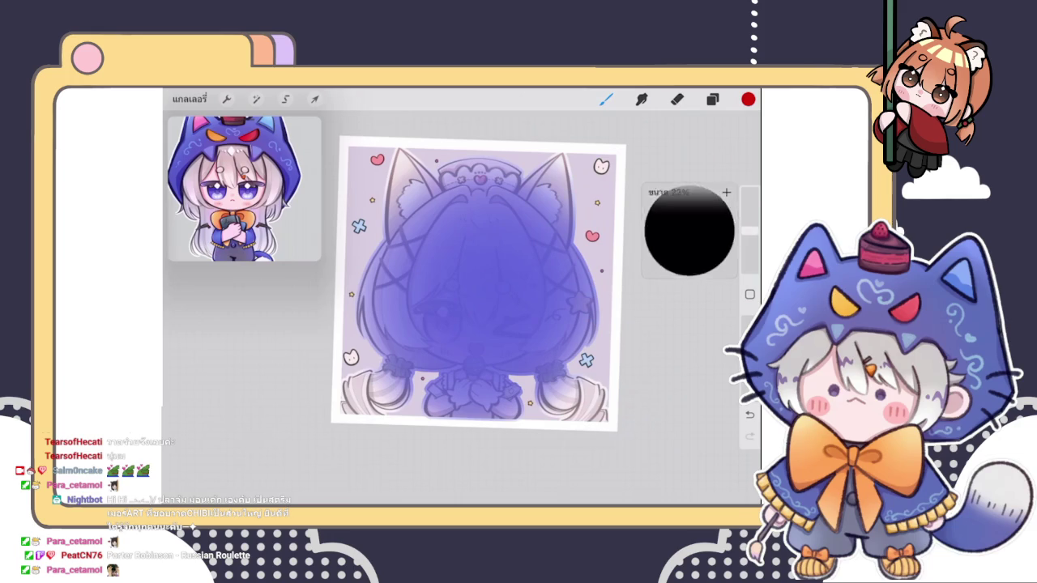
# - Airbrush a red glow into the figure's lower centre, redoing two rejected strokes
pyautogui.moveTo(470, 317)
pyautogui.mouseDown()
pyautogui.moveTo(440, 296)
pyautogui.moveTo(474, 313)
pyautogui.moveTo(475, 296)
pyautogui.moveTo(443, 300)
pyautogui.moveTo(486, 301)
pyautogui.moveTo(463, 322)
pyautogui.moveTo(423, 305)
pyautogui.moveTo(483, 300)
pyautogui.moveTo(405, 316)
pyautogui.moveTo(453, 275)
pyautogui.moveTo(514, 346)
pyautogui.moveTo(443, 332)
pyautogui.moveTo(457, 357)
pyautogui.moveTo(405, 313)
pyautogui.moveTo(474, 300)
pyautogui.mouseUp()
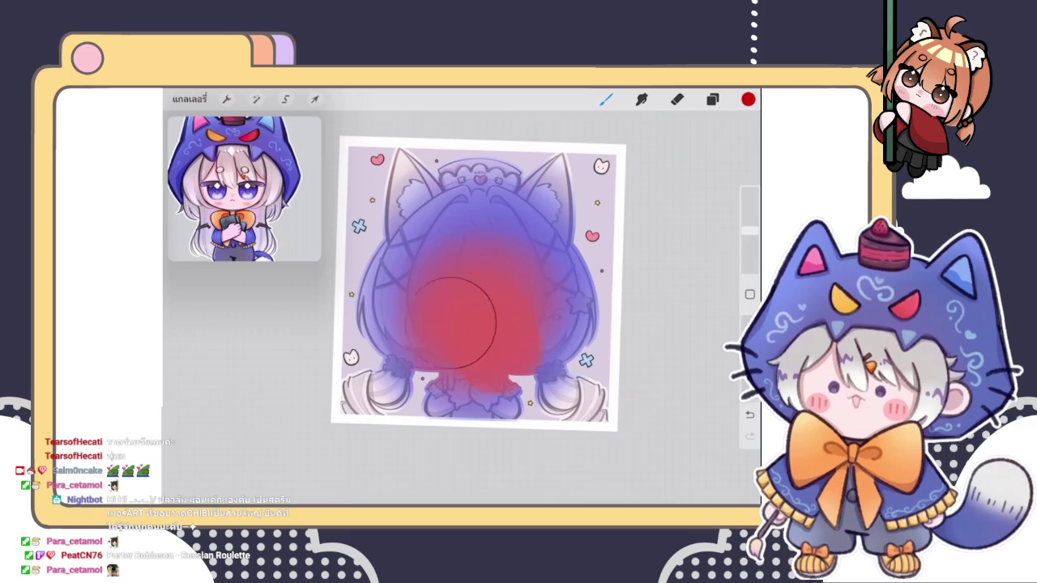
pyautogui.click(749, 415)
pyautogui.click(749, 415)
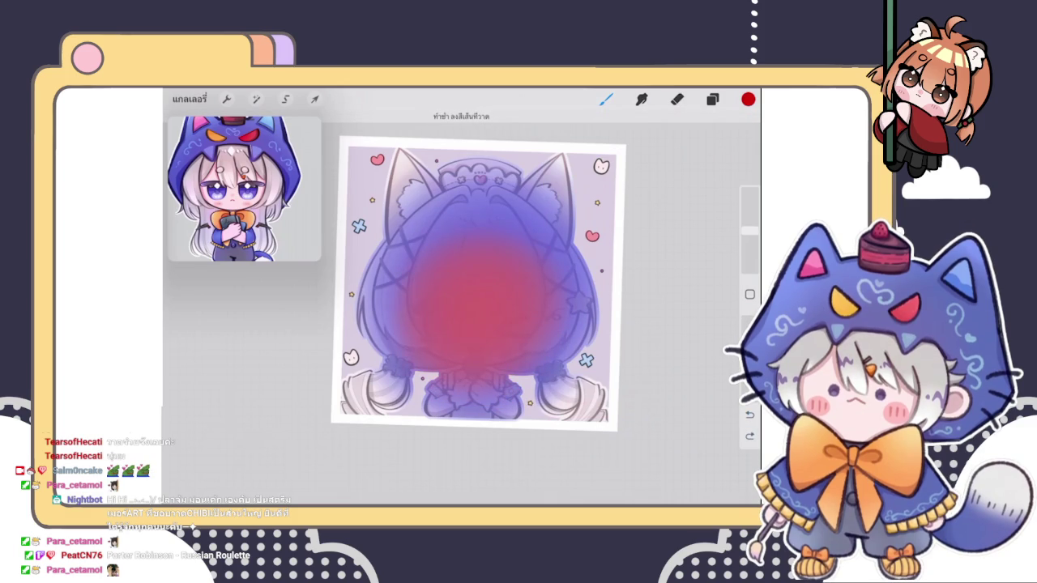
pyautogui.moveTo(478, 333)
pyautogui.mouseDown()
pyautogui.moveTo(453, 356)
pyautogui.moveTo(486, 372)
pyautogui.moveTo(450, 388)
pyautogui.mouseUp()
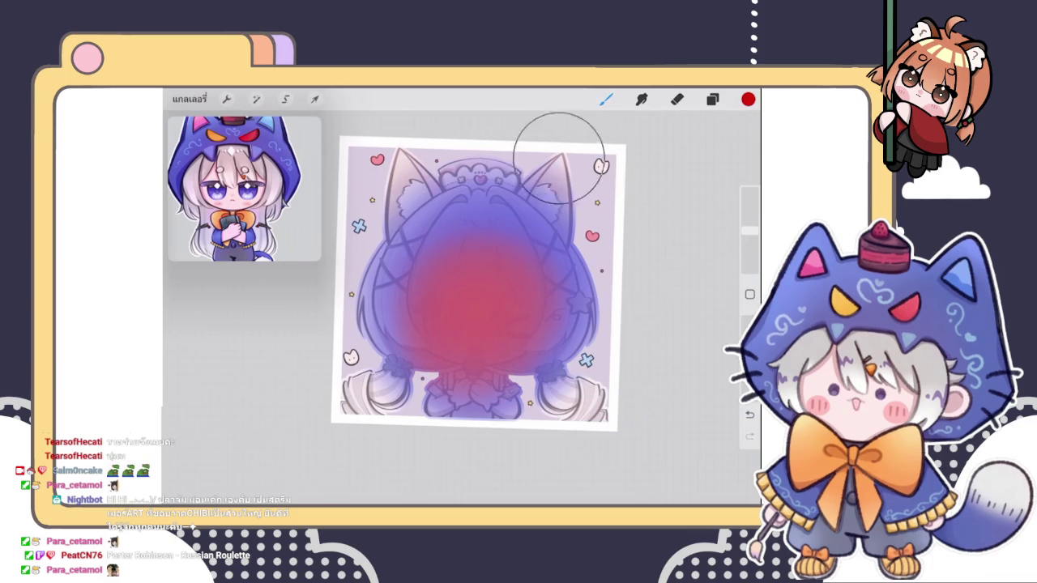
# - Tint the cat ear tips and hair ends pinkish red, then reselect blue
pyautogui.moveTo(399, 146); pyautogui.dragTo(370, 185)
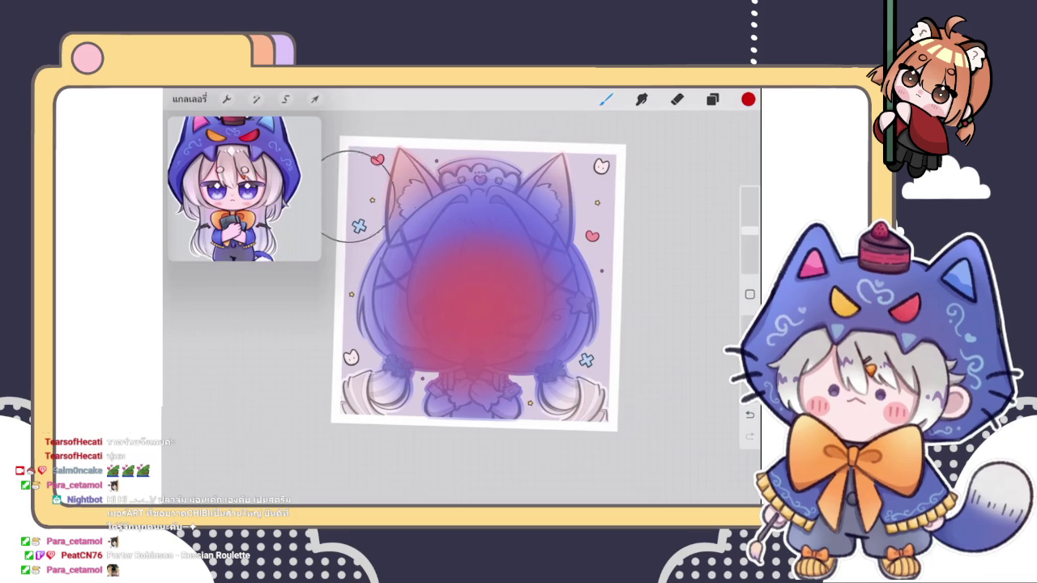
pyautogui.moveTo(630, 152); pyautogui.dragTo(587, 177)
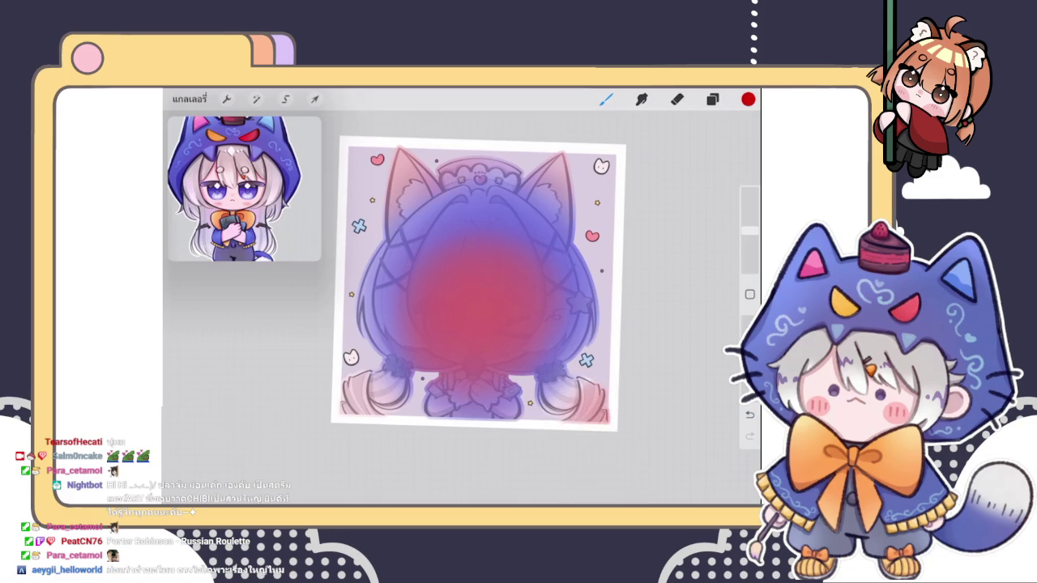
pyautogui.scroll(-3, 478, 284)
pyautogui.click(748, 99)
pyautogui.click(640, 319)
pyautogui.click(402, 380)
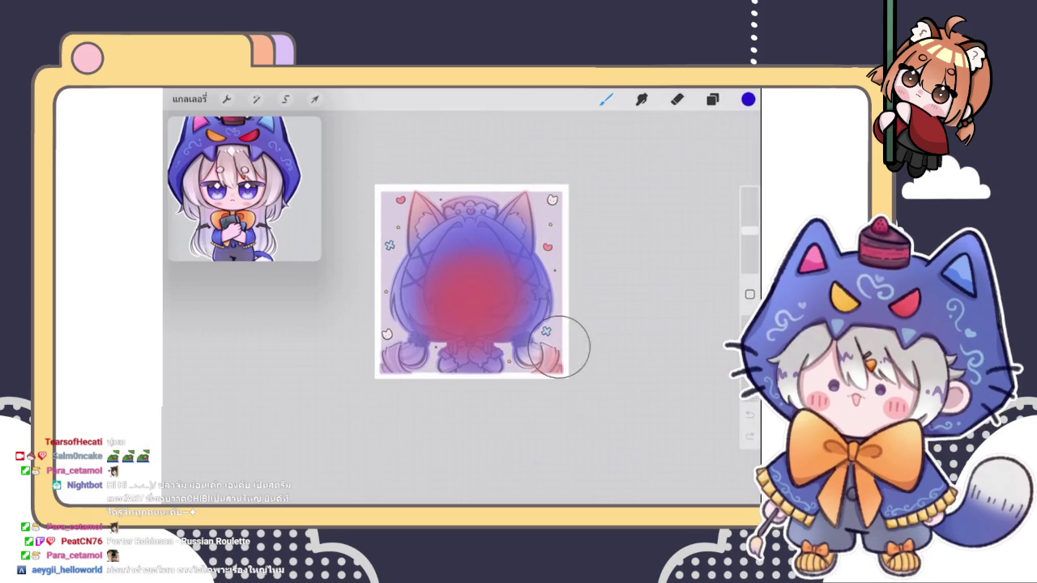
pyautogui.click(712, 99)
# - Set wash layer 131 to Hard Light at 6% opacity and compare it on and off
pyautogui.click(695, 204)
pyautogui.click(632, 345)
pyautogui.scroll(-3, 632, 349)
pyautogui.click(632, 350)
pyautogui.moveTo(720, 246); pyautogui.dragTo(564, 247)
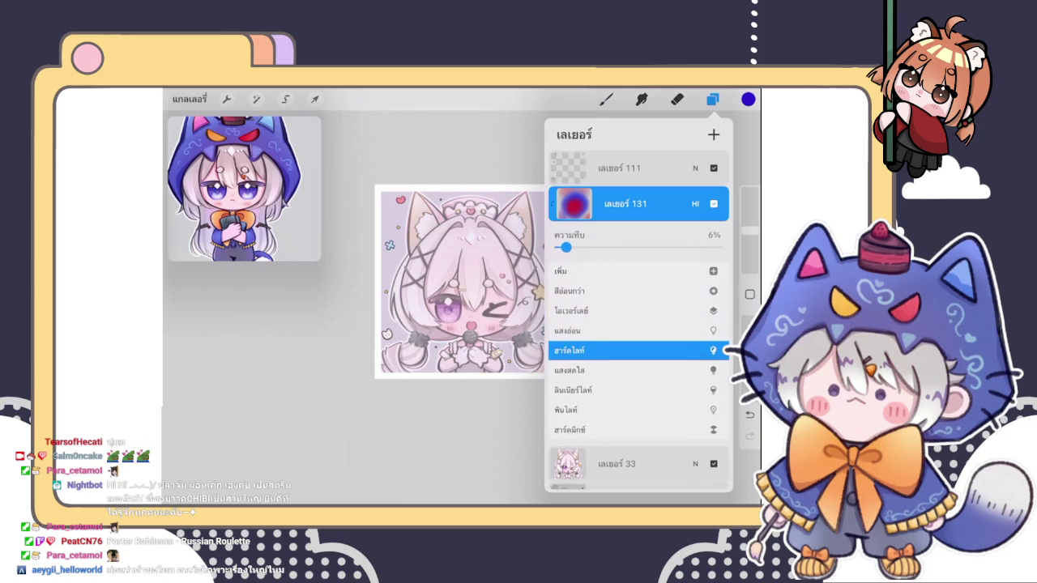
pyautogui.click(695, 203)
pyautogui.click(695, 239)
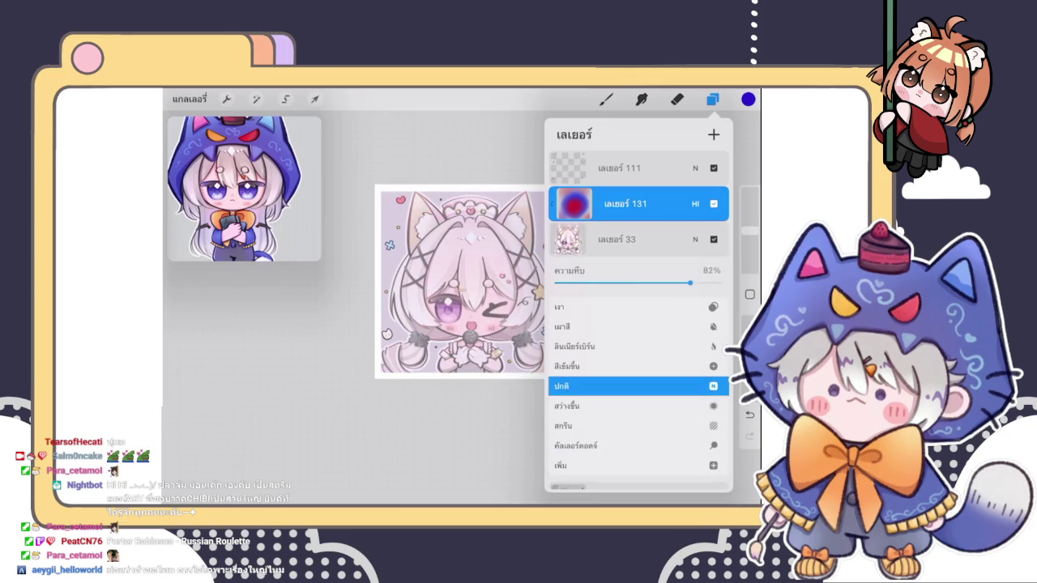
pyautogui.click(695, 239)
pyautogui.click(714, 204)
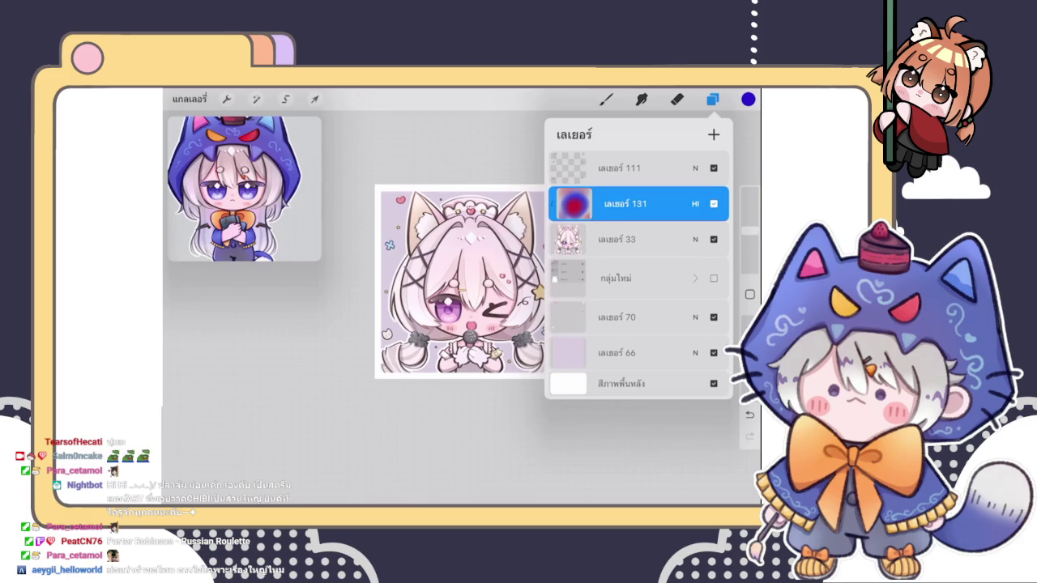
pyautogui.click(676, 99)
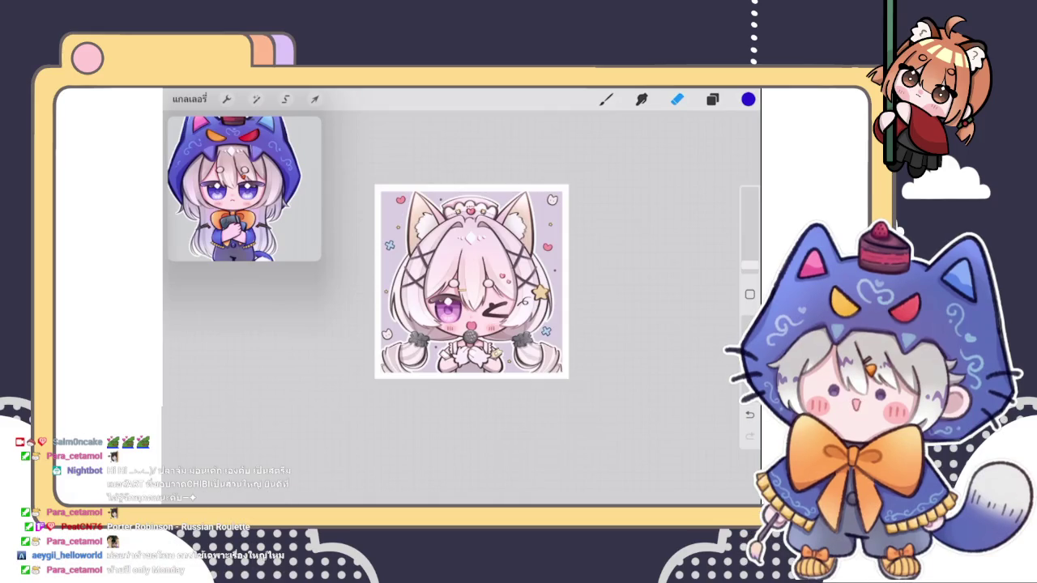
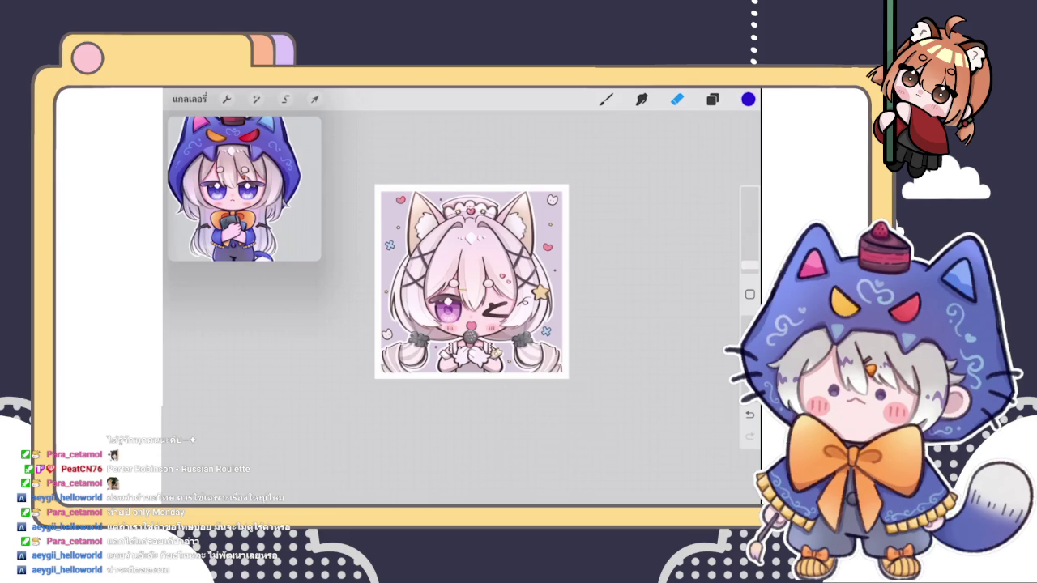
# - Open the Layers panel for the chibi cat-eared girl illustration
pyautogui.click(712, 98)
pyautogui.click(677, 99)
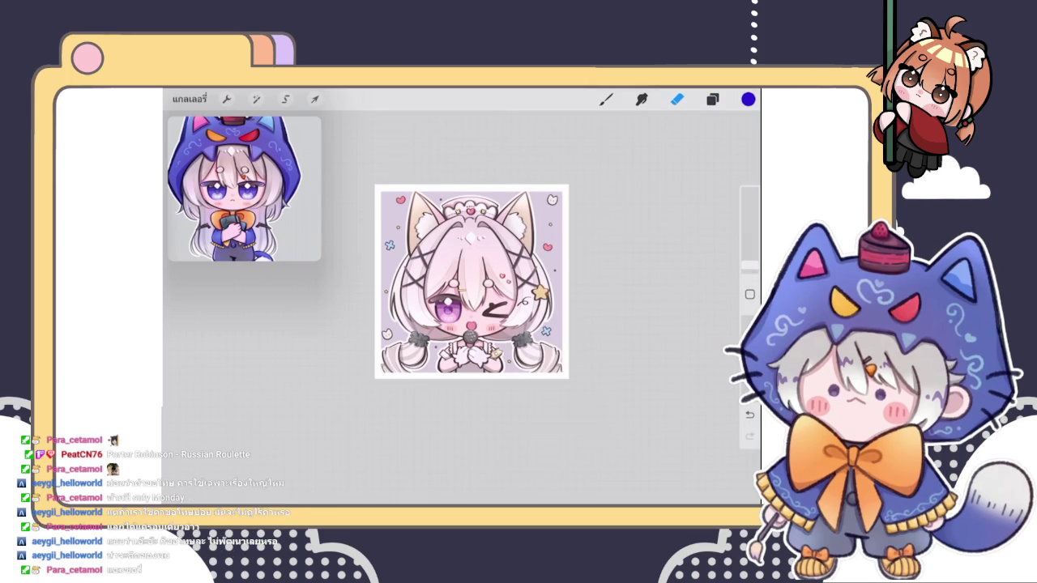
pyautogui.click(712, 98)
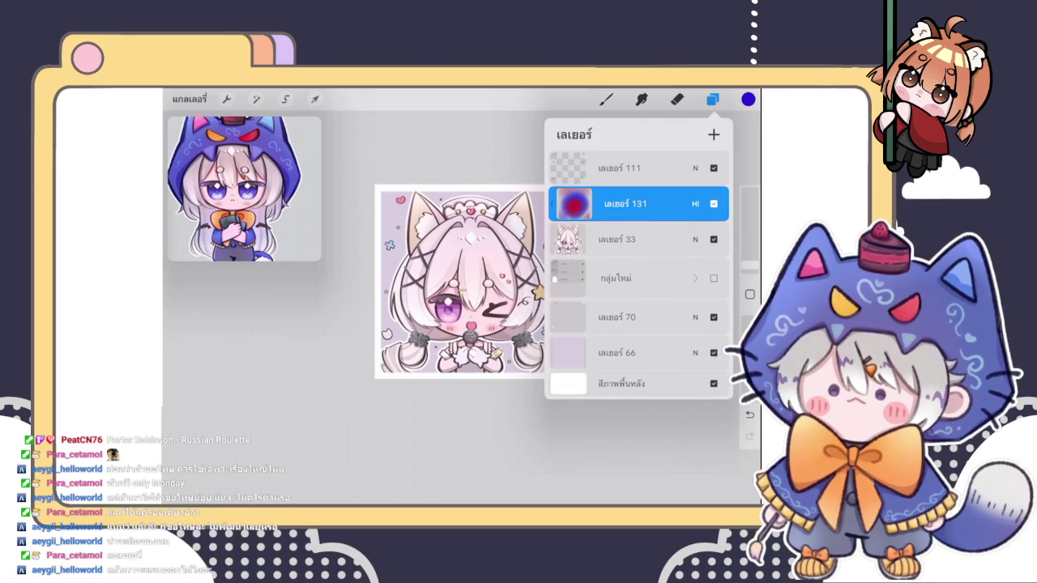
# - Add a new empty layer above layer 131 and pick a large round brush
pyautogui.click(713, 135)
pyautogui.click(623, 204)
pyautogui.click(713, 99)
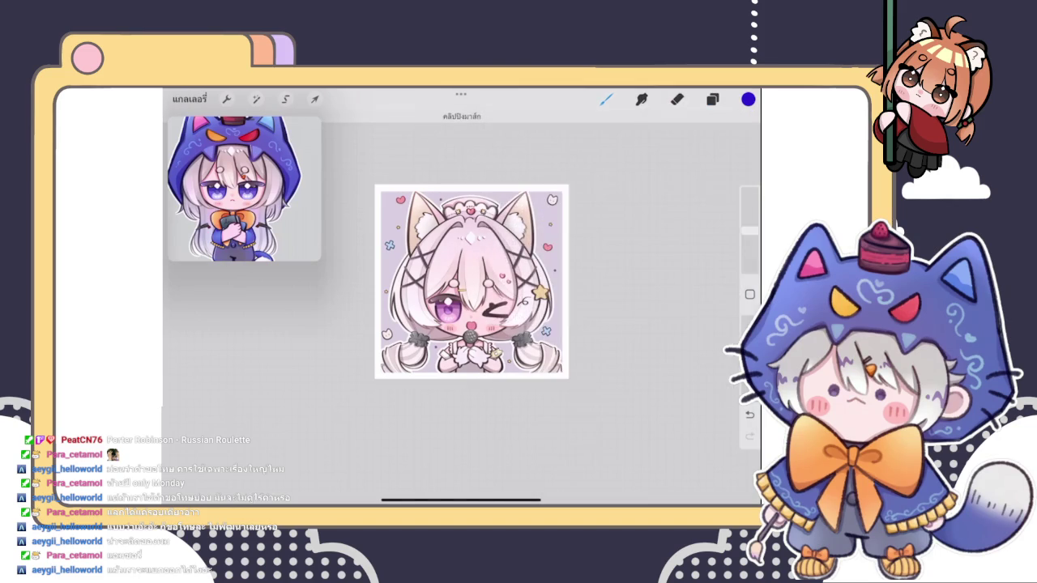
pyautogui.click(606, 98)
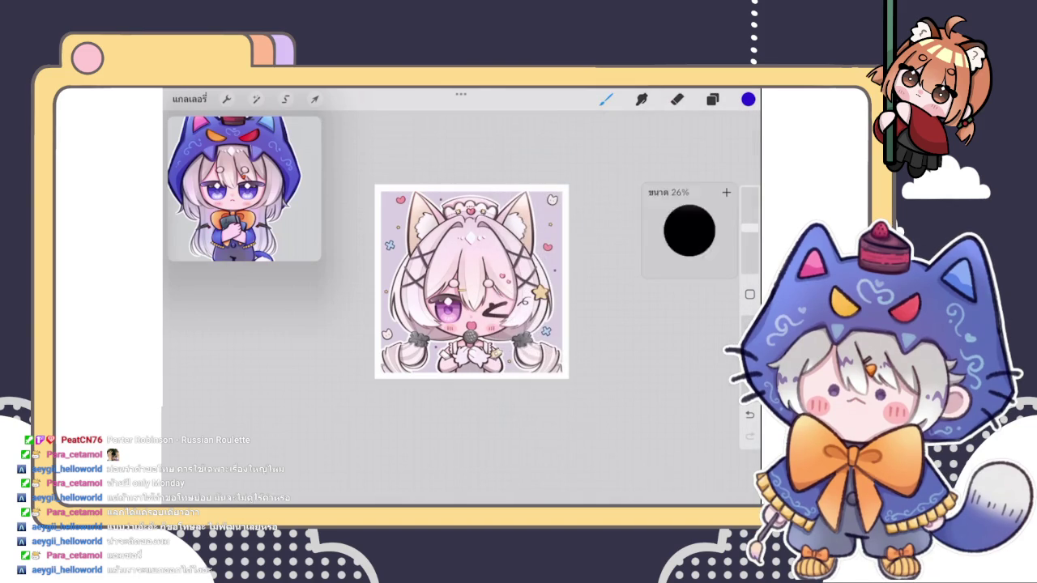
# - Paint a broad purple wash over nearly the whole chibi character
pyautogui.moveTo(375, 277); pyautogui.dragTo(532, 167)
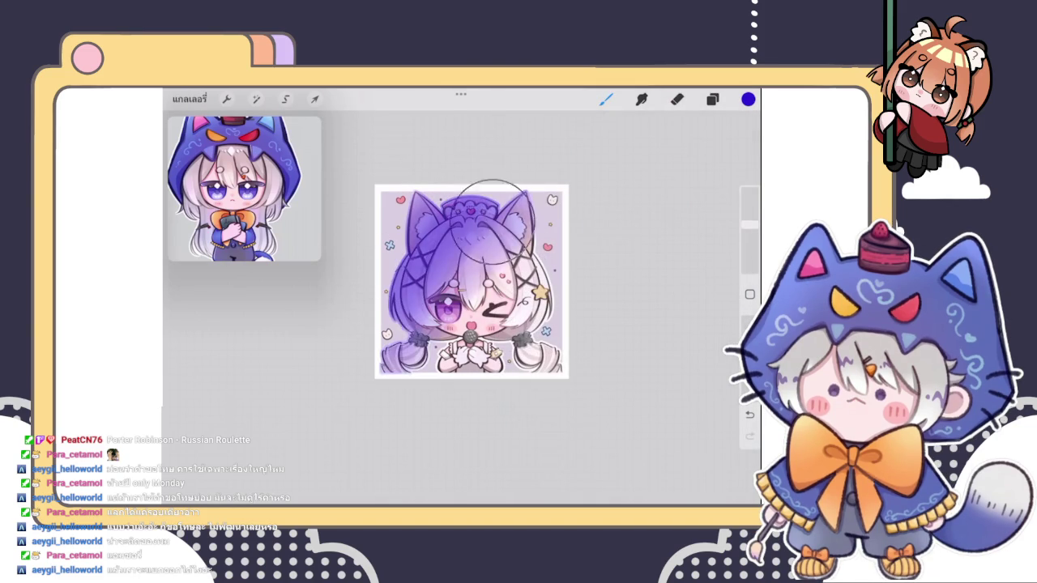
pyautogui.moveTo(486, 210)
pyautogui.mouseDown()
pyautogui.moveTo(527, 447)
pyautogui.moveTo(589, 276)
pyautogui.moveTo(504, 325)
pyautogui.moveTo(405, 334)
pyautogui.moveTo(533, 142)
pyautogui.moveTo(417, 186)
pyautogui.moveTo(319, 313)
pyautogui.moveTo(474, 114)
pyautogui.moveTo(397, 264)
pyautogui.moveTo(440, 302)
pyautogui.mouseUp()
pyautogui.moveTo(597, 197)
pyautogui.mouseDown()
pyautogui.moveTo(555, 371)
pyautogui.moveTo(505, 393)
pyautogui.moveTo(509, 173)
pyautogui.moveTo(388, 229)
pyautogui.mouseUp()
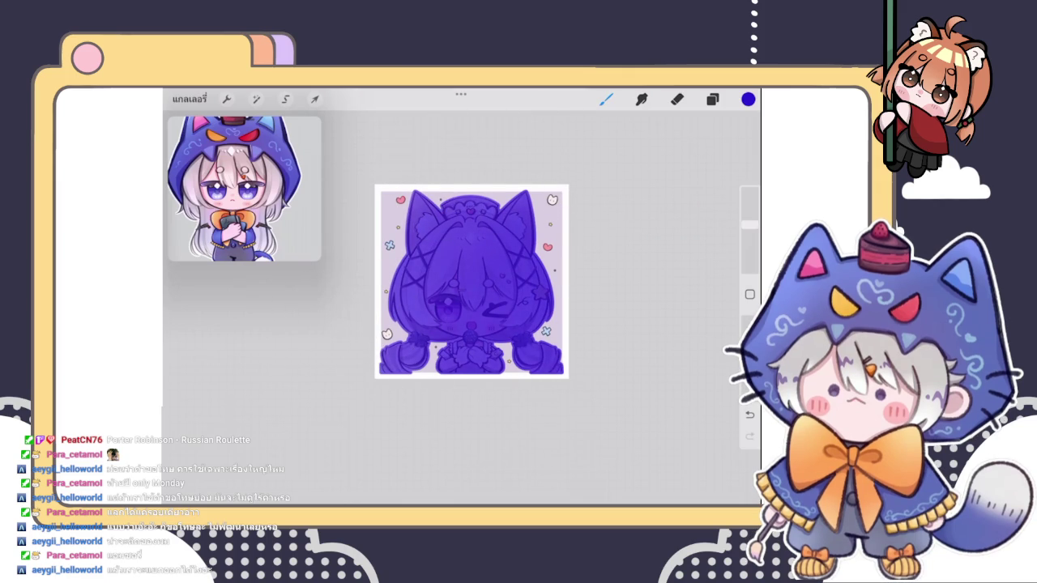
pyautogui.click(747, 99)
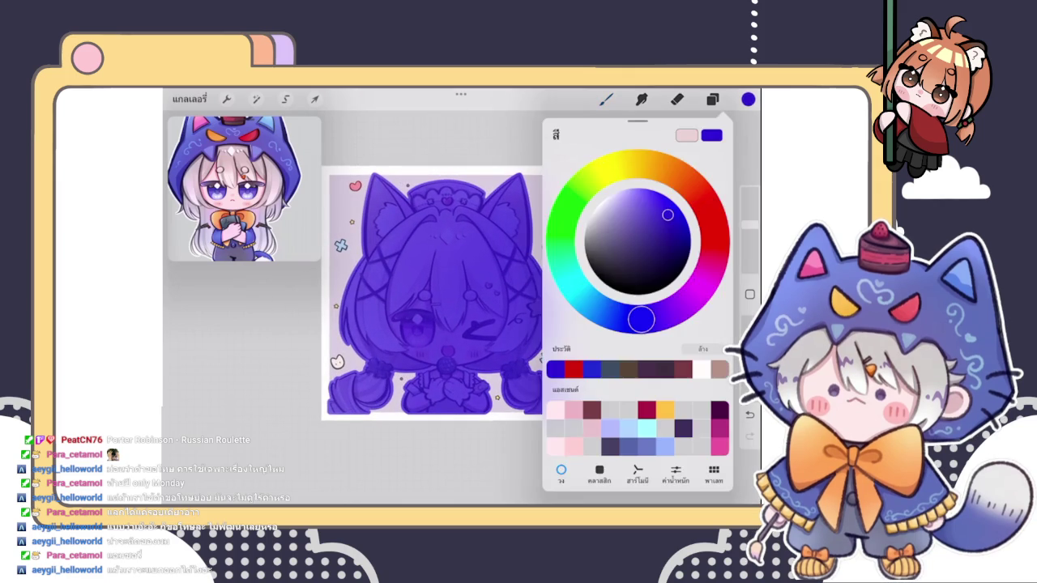
# - Set purple layer 132 to the Saturation blend mode
pyautogui.click(712, 99)
pyautogui.click(695, 203)
pyautogui.click(632, 337)
pyautogui.click(632, 357)
pyautogui.scroll(-5, 638, 356)
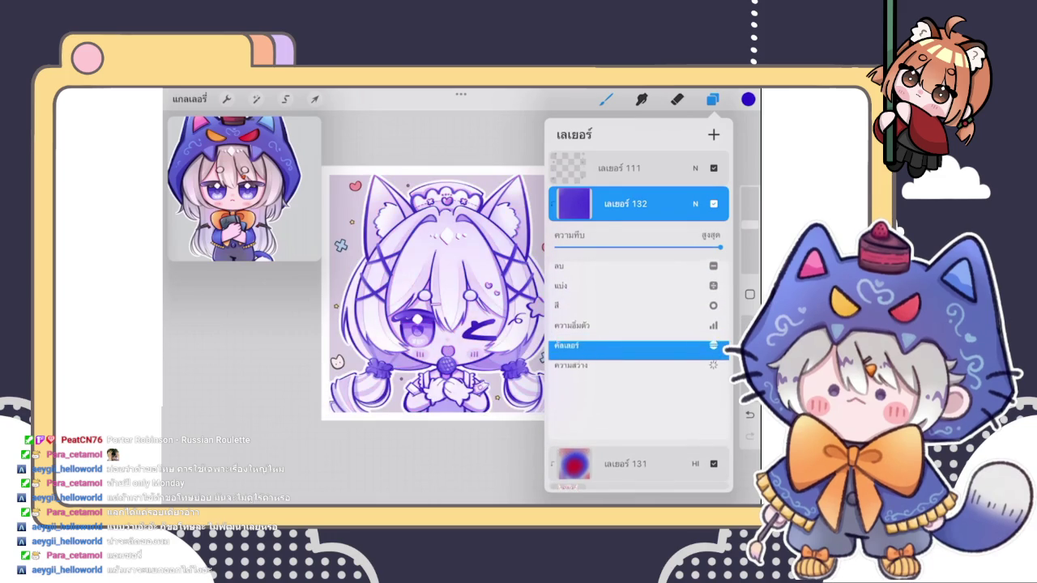
pyautogui.click(632, 355)
pyautogui.scroll(2, 639, 324)
pyautogui.click(632, 350)
# - Lower the purple layer's opacity to about 30%
pyautogui.moveTo(720, 247)
pyautogui.mouseDown()
pyautogui.moveTo(567, 247)
pyautogui.moveTo(610, 247)
pyautogui.mouseUp()
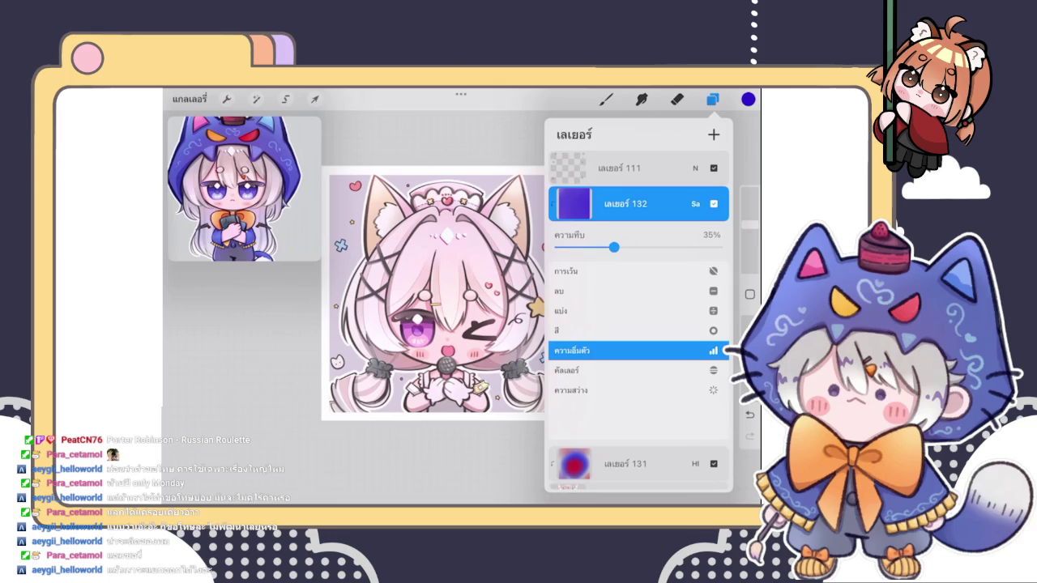
pyautogui.click(695, 203)
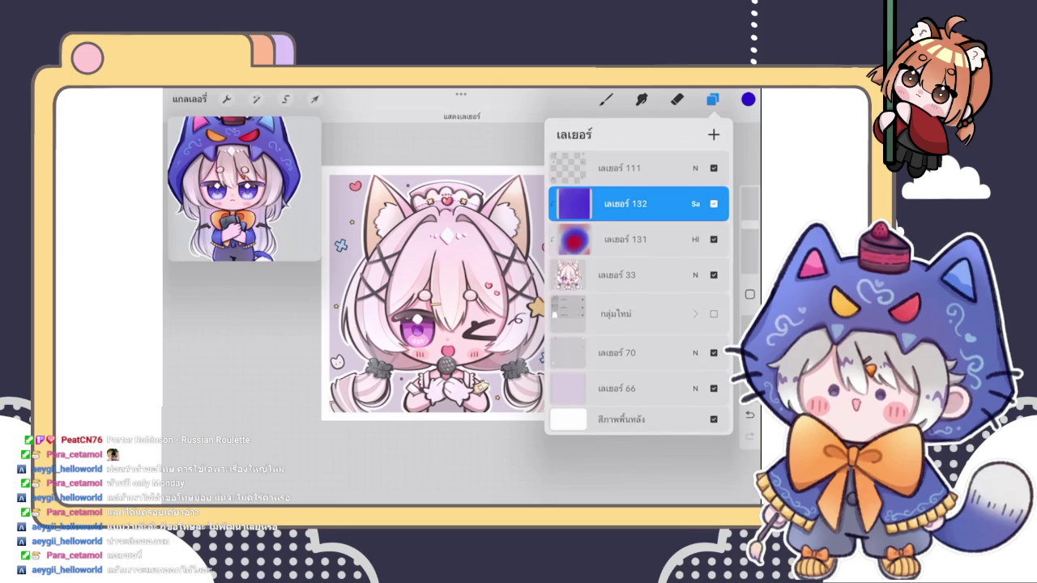
pyautogui.scroll(-3, 436, 292)
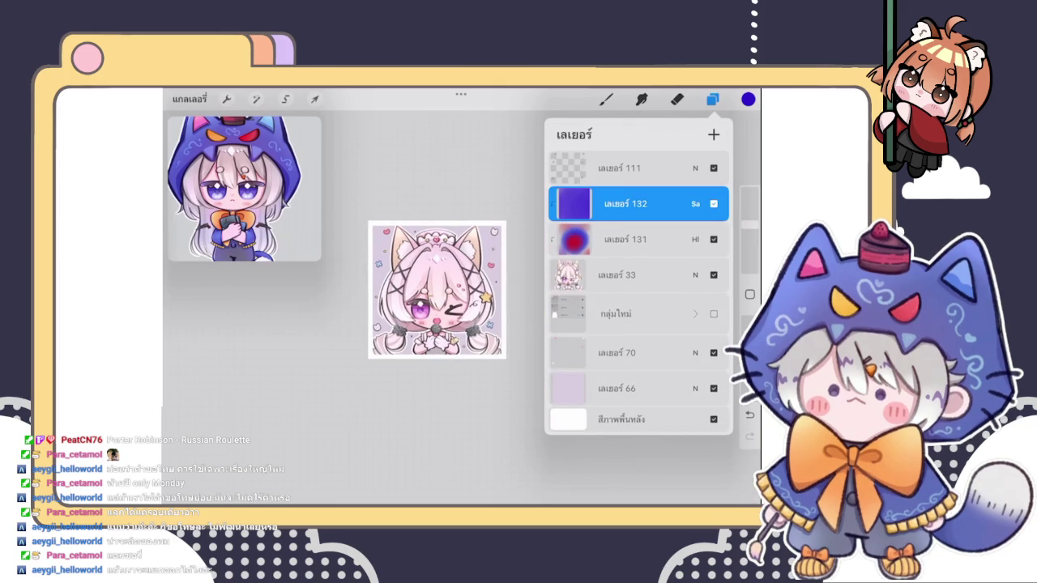
pyautogui.click(695, 203)
pyautogui.moveTo(610, 247); pyautogui.dragTo(606, 247)
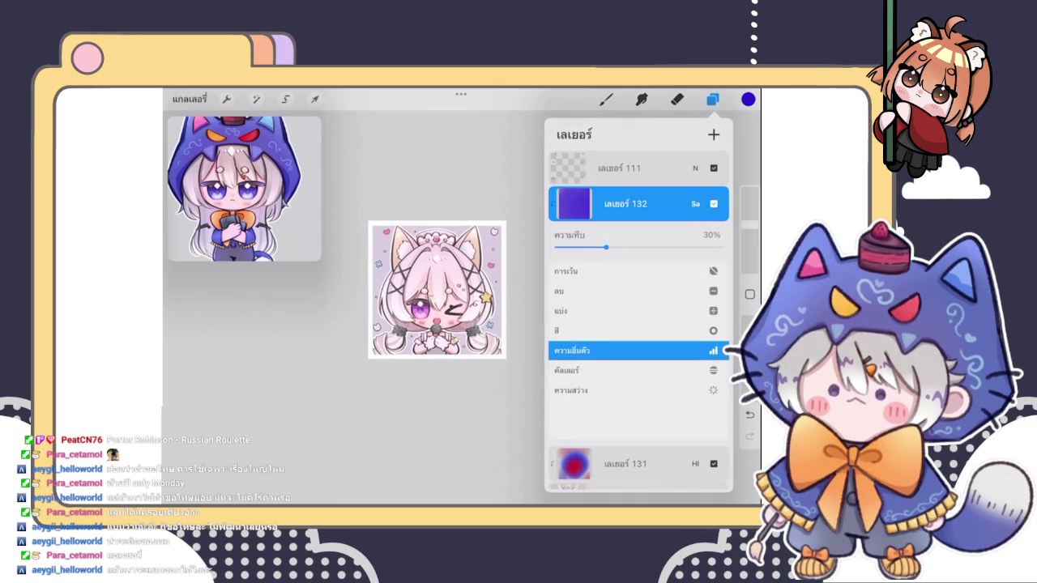
pyautogui.click(695, 203)
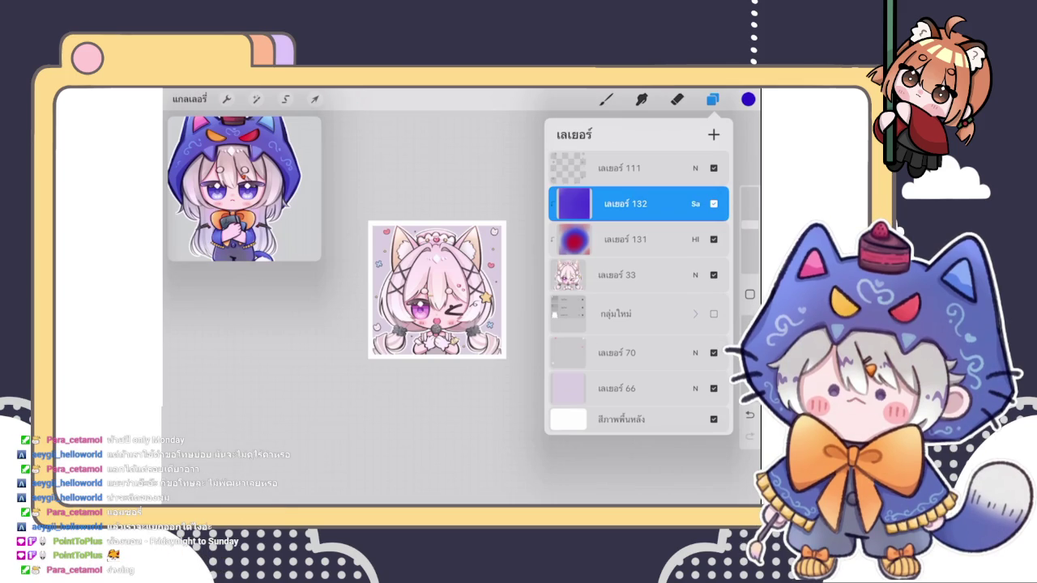
# - Drop the purple Saturation layer 132 to about 16% opacity and close the Layers panel
pyautogui.click(712, 99)
pyautogui.scroll(5, 438, 289)
pyautogui.scroll(-3, 438, 289)
pyautogui.click(712, 98)
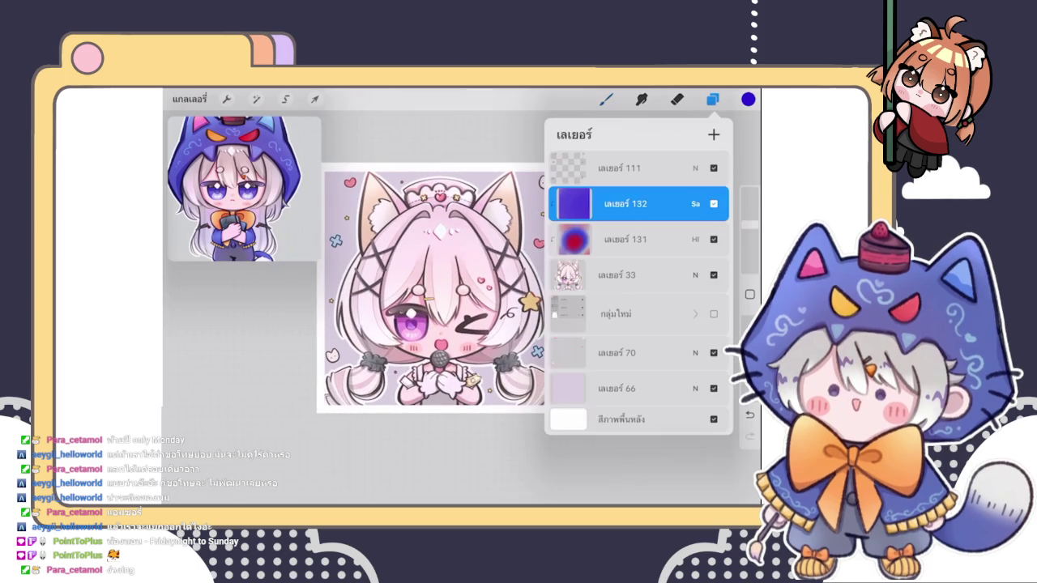
pyautogui.click(695, 203)
pyautogui.moveTo(562, 247); pyautogui.dragTo(577, 247)
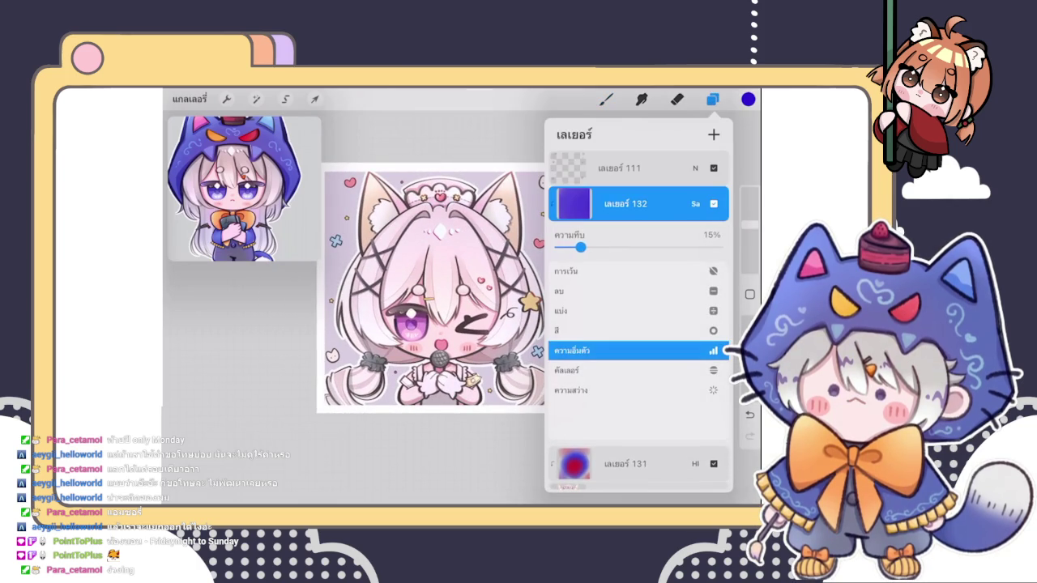
pyautogui.click(695, 203)
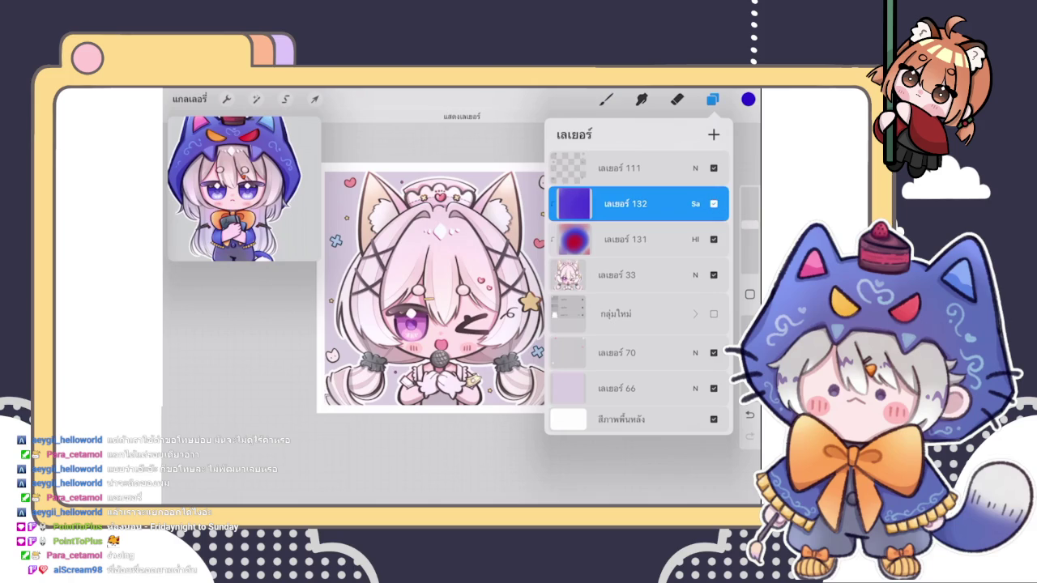
pyautogui.click(695, 204)
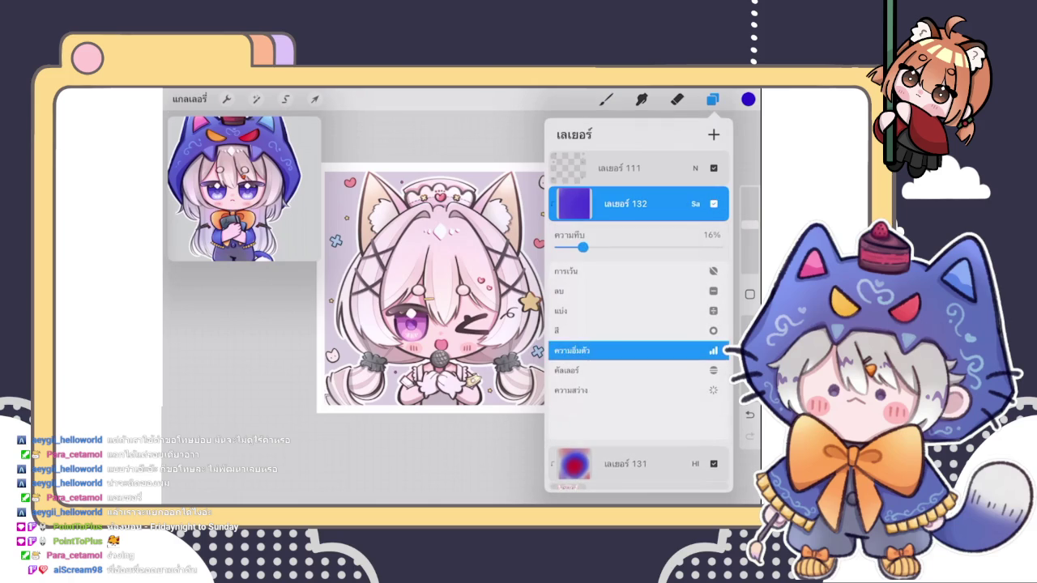
pyautogui.click(695, 203)
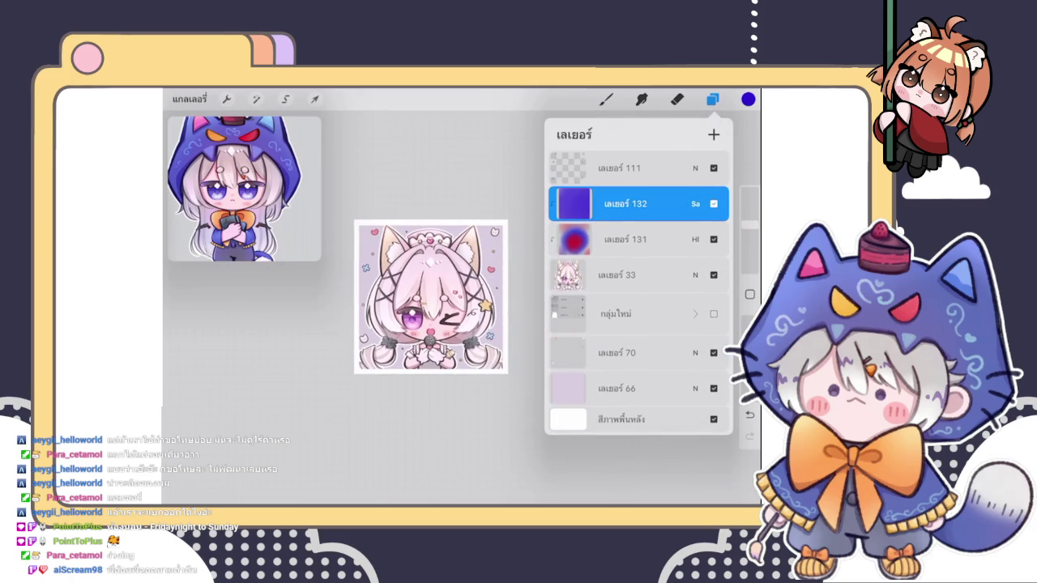
pyautogui.click(606, 99)
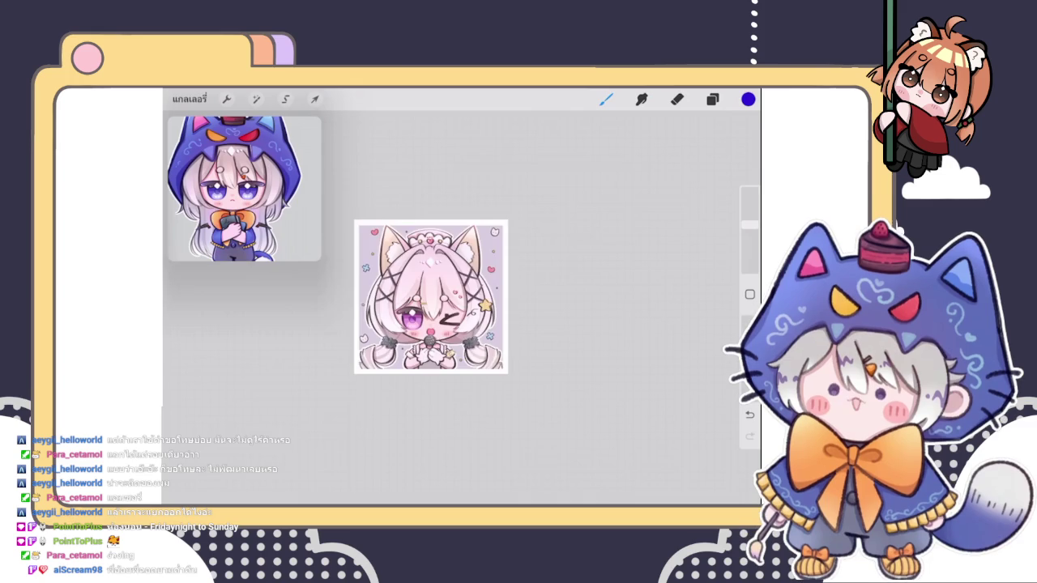
pyautogui.scroll(10, 486, 235)
pyautogui.scroll(3, 486, 235)
# - Select the empty top layer 111, pick a colour, and undo a test stroke
pyautogui.click(375, 284)
pyautogui.click(712, 99)
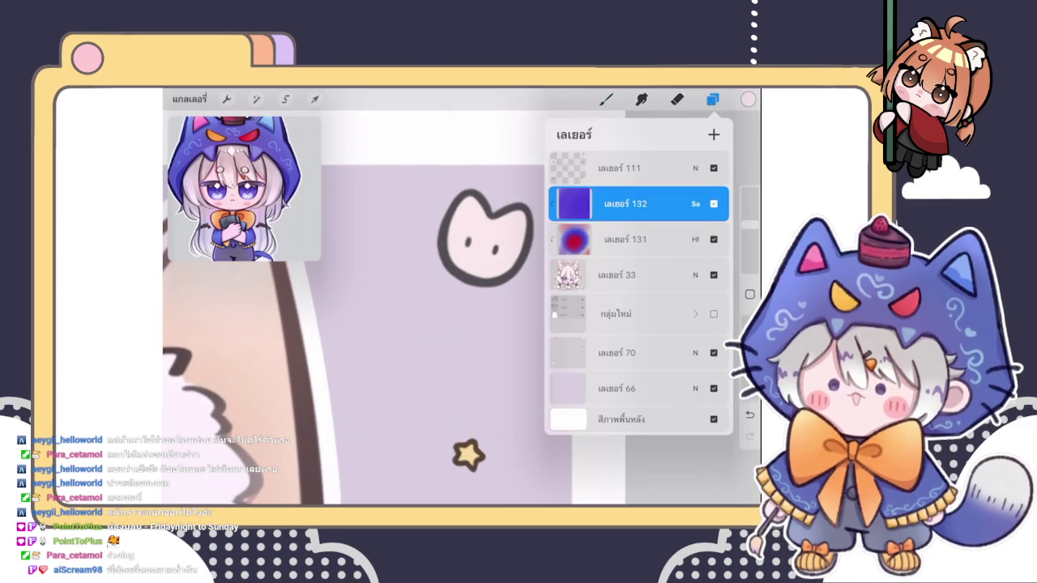
pyautogui.click(619, 167)
pyautogui.click(747, 99)
pyautogui.click(596, 252)
pyautogui.moveTo(164, 393); pyautogui.dragTo(243, 501)
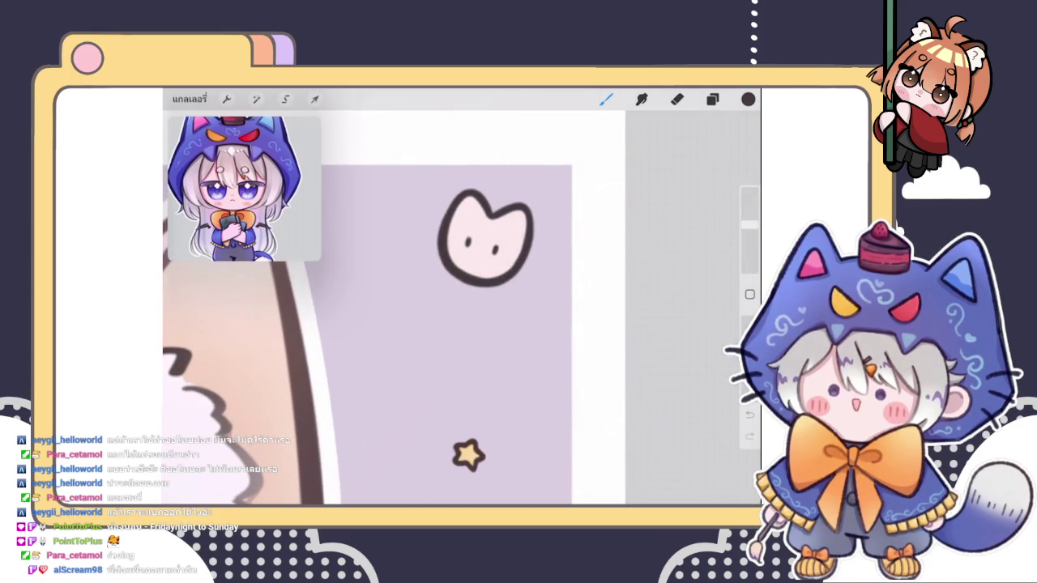
pyautogui.hotkey('ctrl', 'z')
# - Shrink the brush size and set a darker, muted brown colour
pyautogui.moveTo(750, 224); pyautogui.dragTo(749, 243)
pyautogui.click(748, 99)
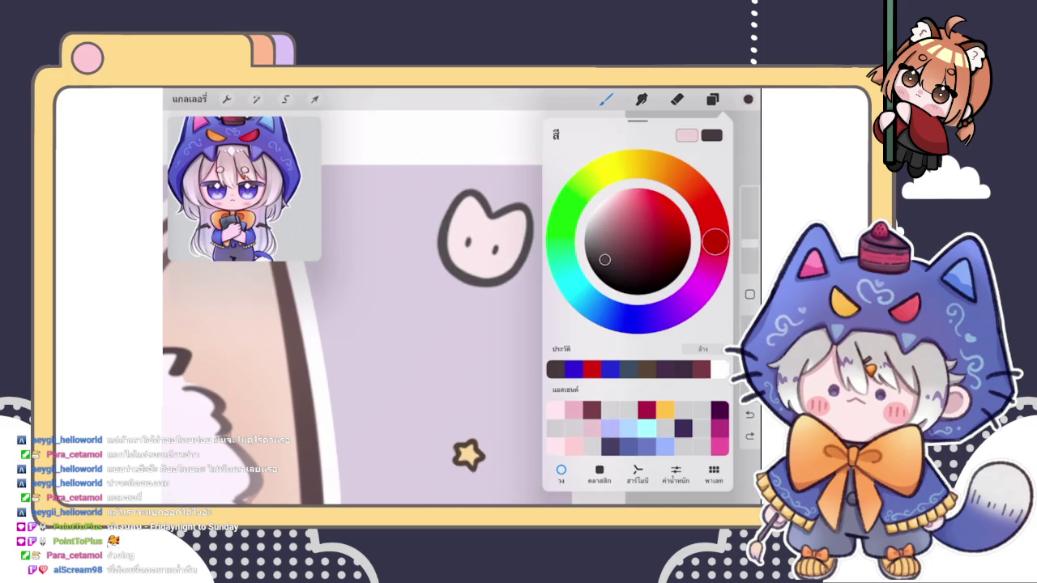
pyautogui.click(601, 247)
pyautogui.click(507, 239)
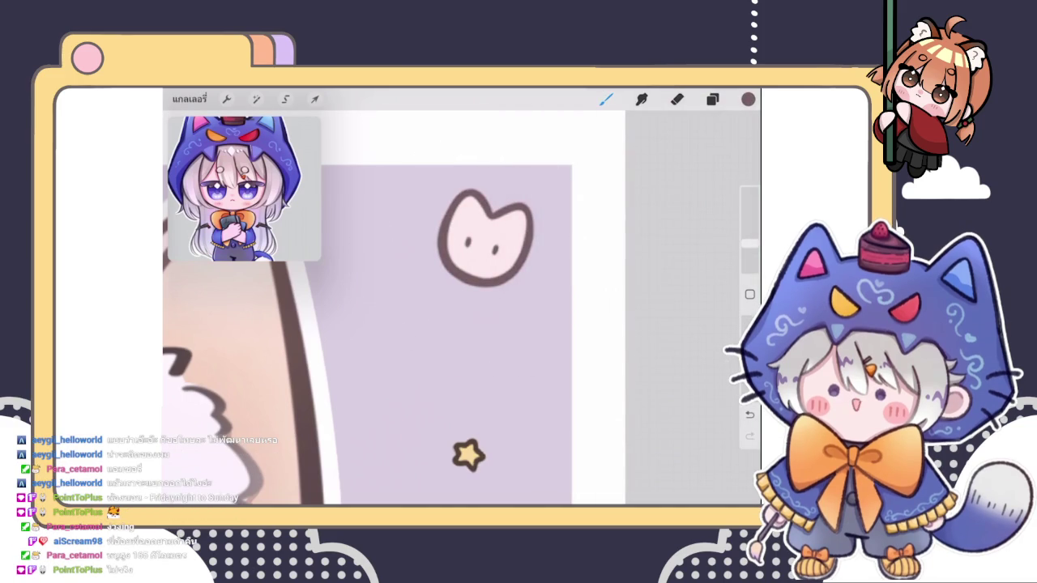
pyautogui.moveTo(453, 340); pyautogui.dragTo(502, 349)
pyautogui.click(747, 98)
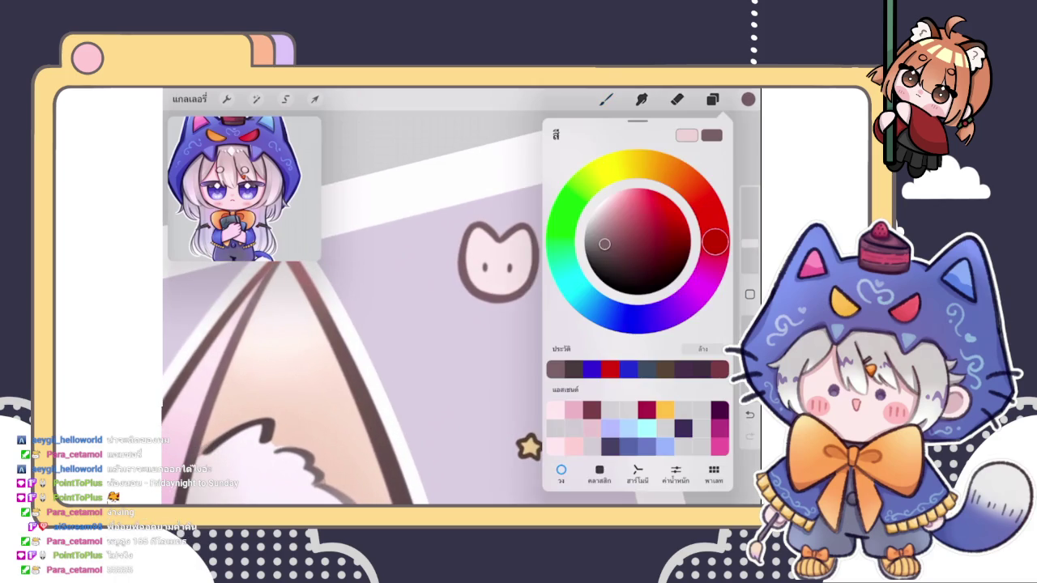
pyautogui.moveTo(605, 244); pyautogui.dragTo(603, 269)
pyautogui.click(606, 99)
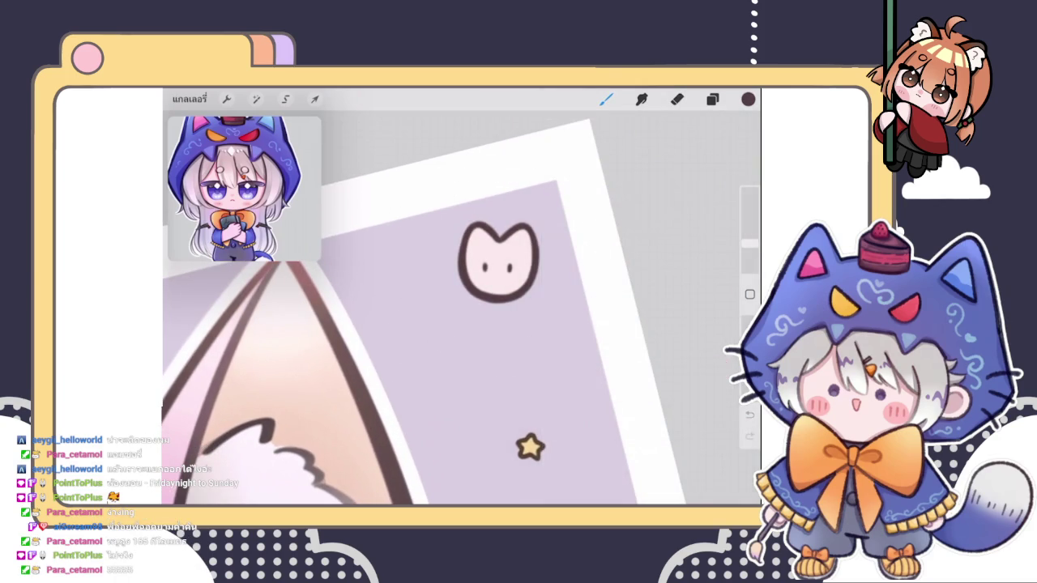
pyautogui.scroll(-5, 461, 308)
pyautogui.scroll(5, 472, 312)
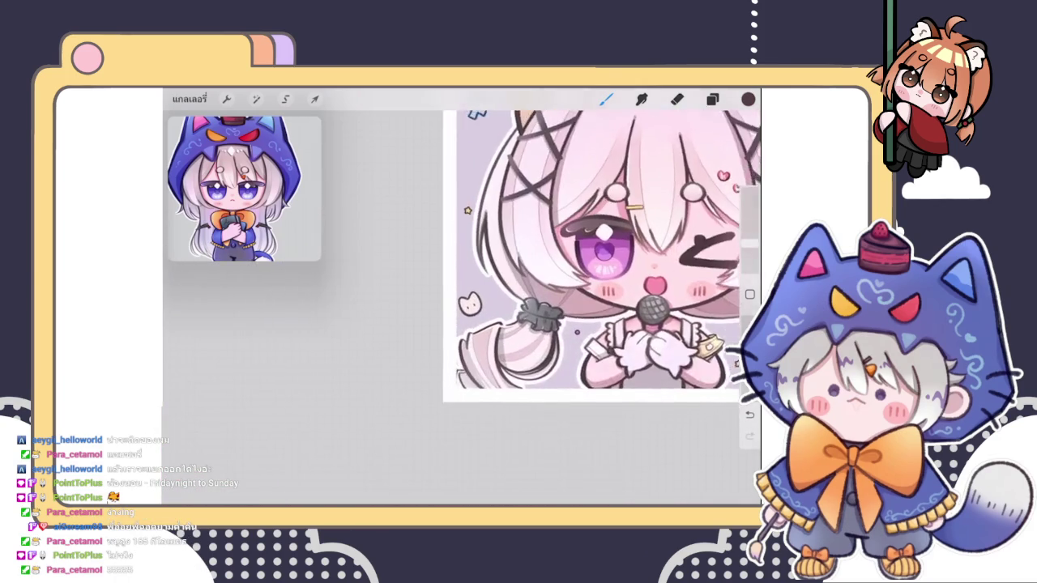
pyautogui.scroll(-5, 472, 313)
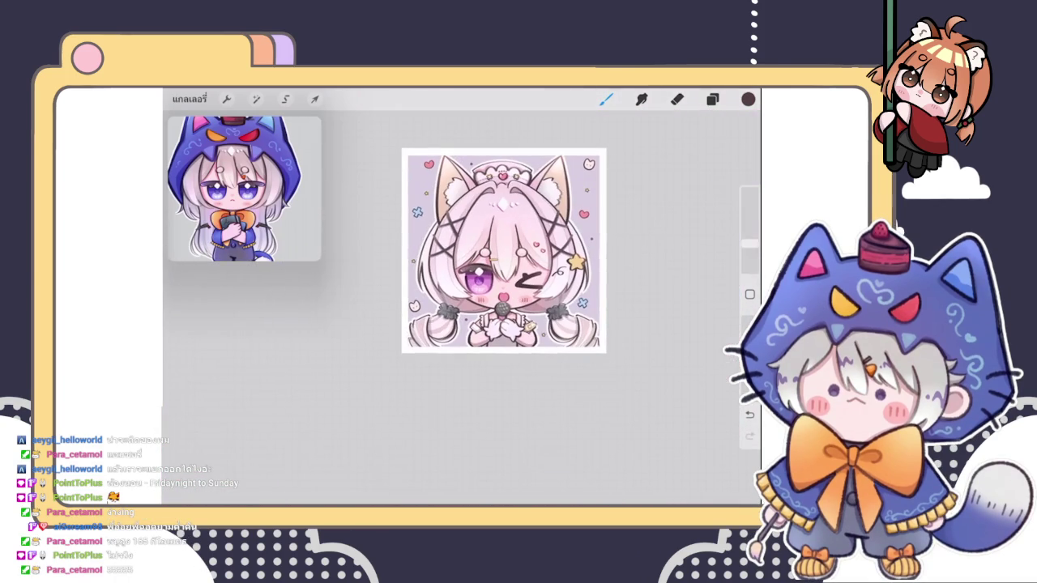
pyautogui.scroll(2, 502, 251)
pyautogui.scroll(-2, 486, 260)
pyautogui.click(712, 99)
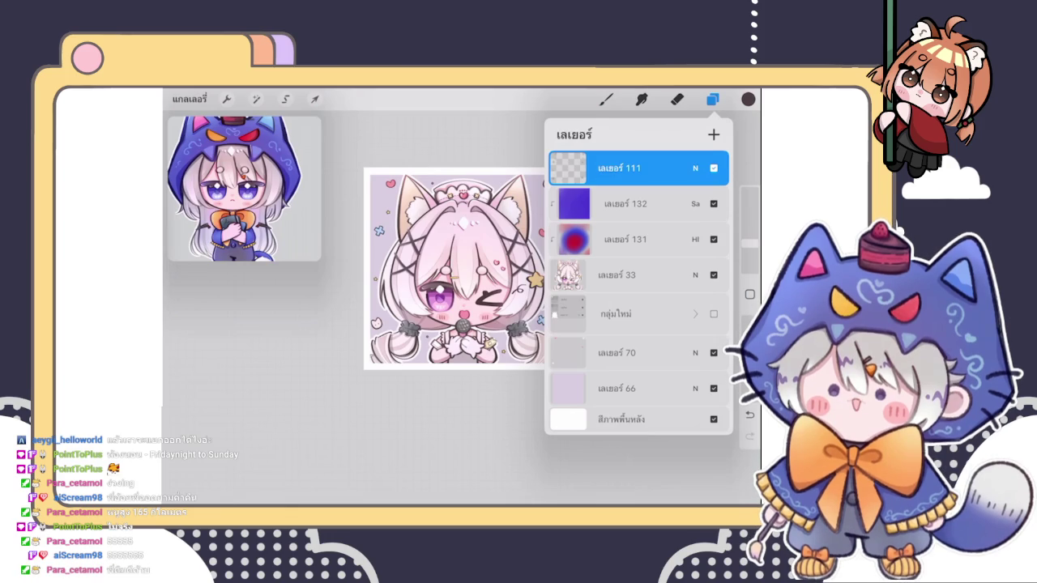
pyautogui.scroll(-2, 434, 269)
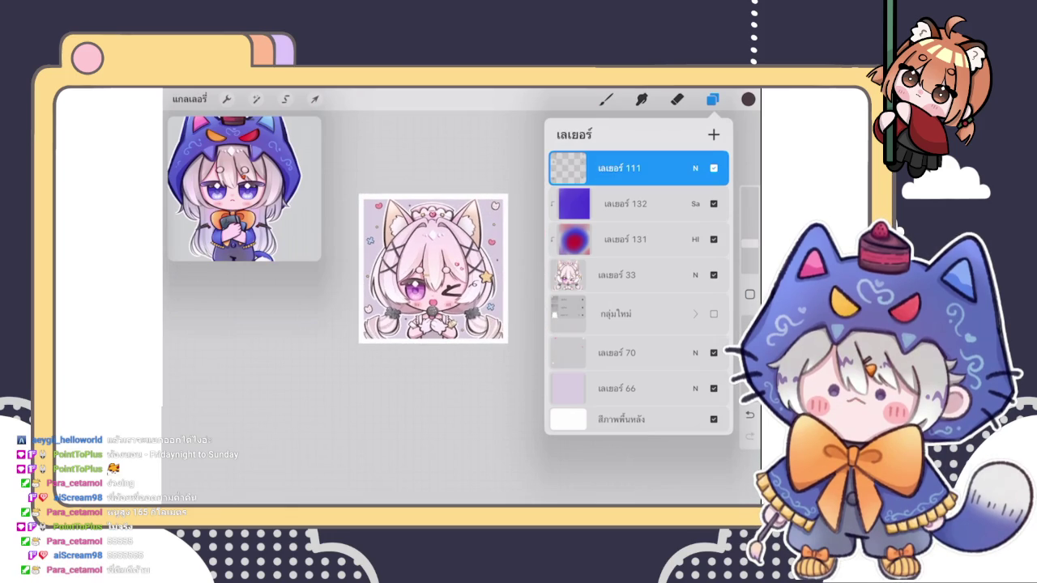
pyautogui.click(567, 168)
pyautogui.click(567, 167)
pyautogui.click(606, 99)
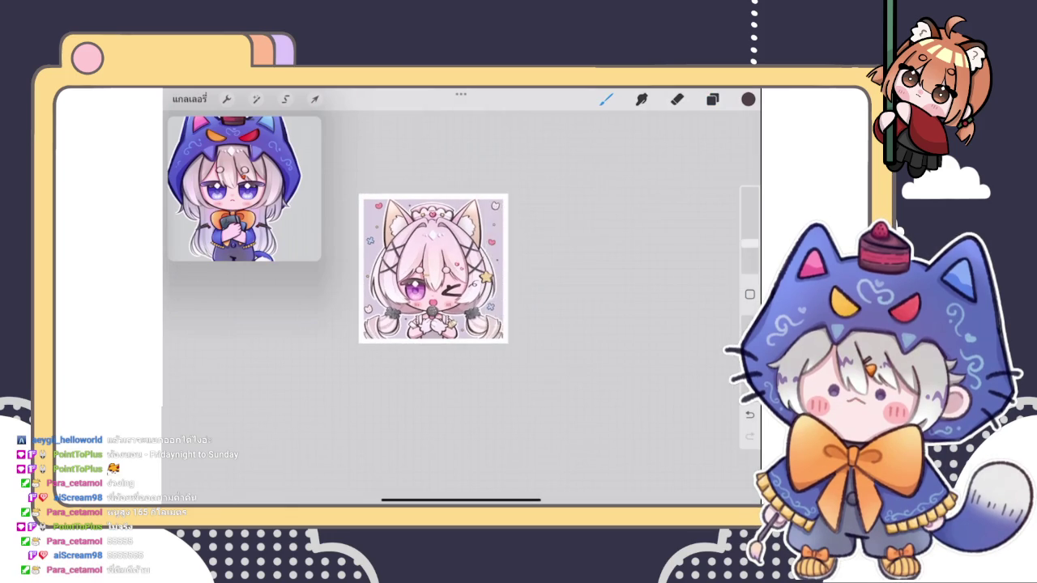
pyautogui.scroll(2, 464, 283)
pyautogui.scroll(2, 465, 283)
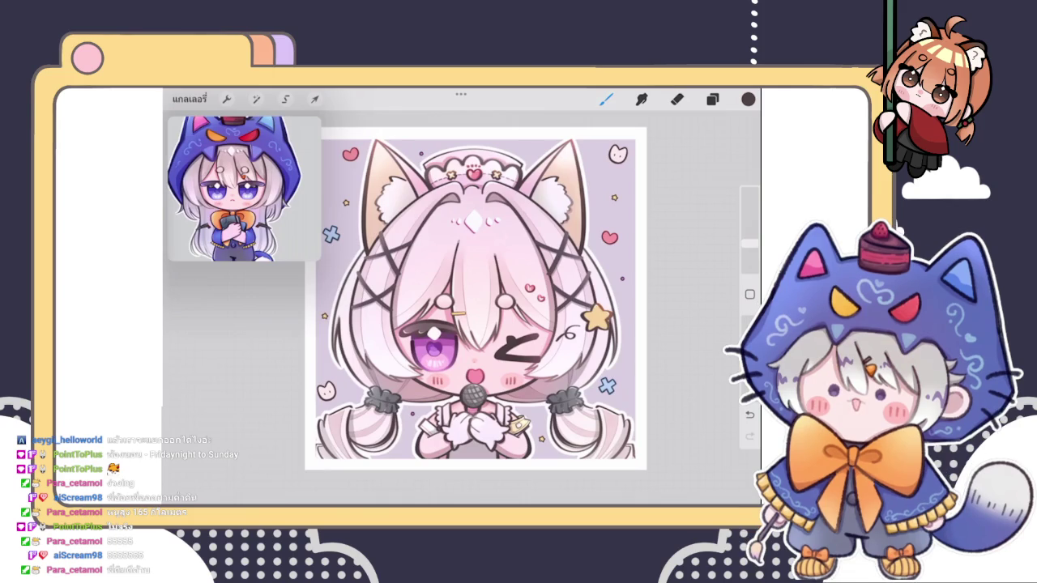
pyautogui.scroll(3, 238, 175)
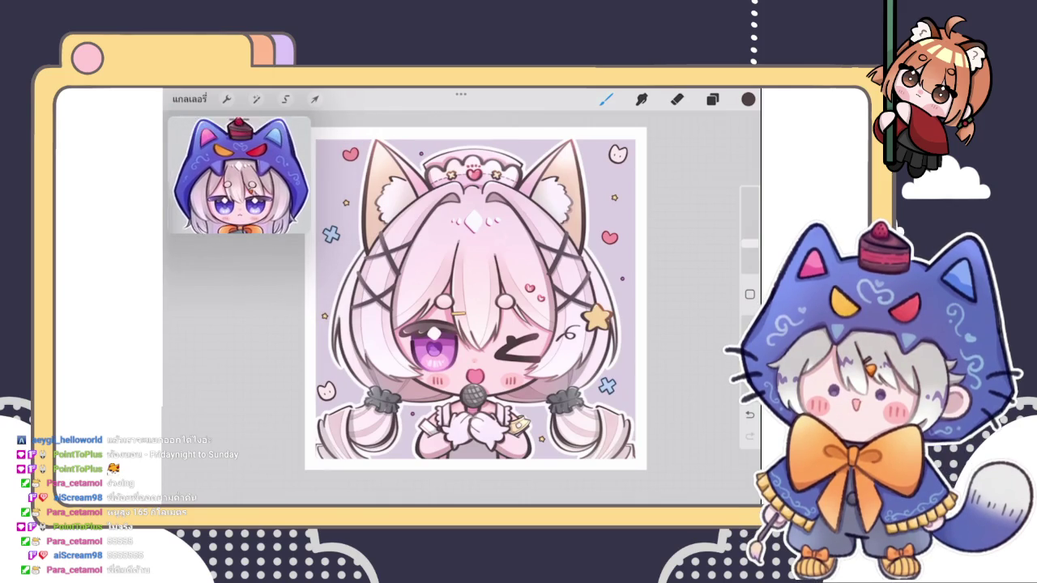
pyautogui.scroll(-1, 238, 175)
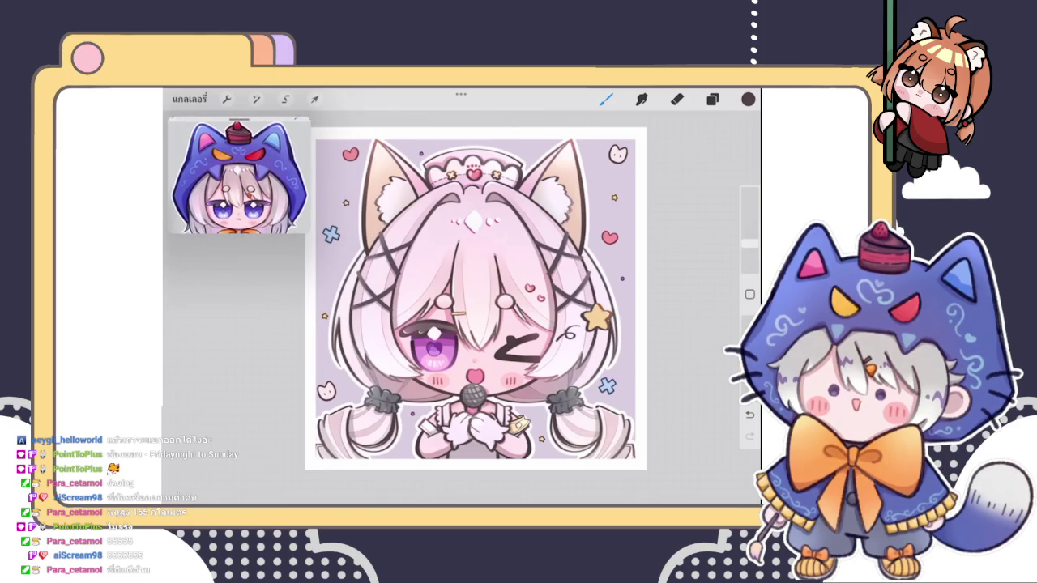
pyautogui.scroll(2, 506, 301)
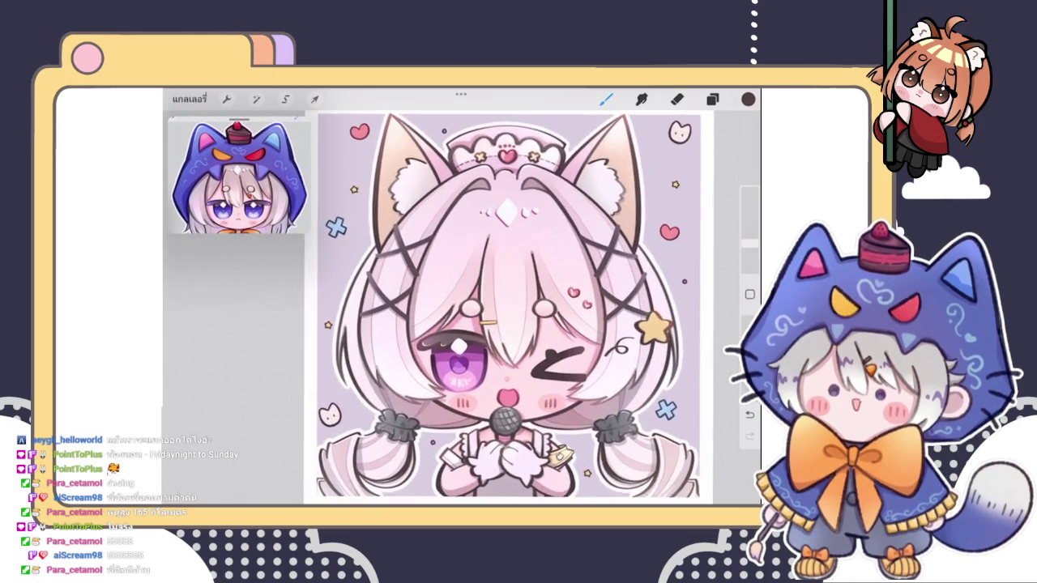
pyautogui.scroll(-1, 506, 301)
pyautogui.scroll(1, 507, 301)
pyautogui.scroll(1, 509, 303)
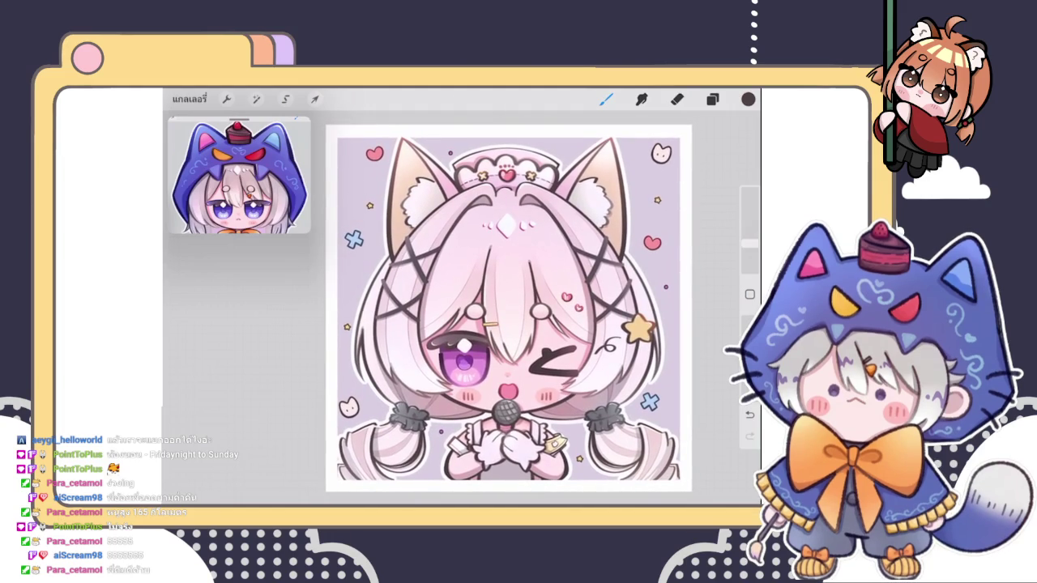
pyautogui.scroll(-1, 509, 308)
pyautogui.scroll(1, 518, 308)
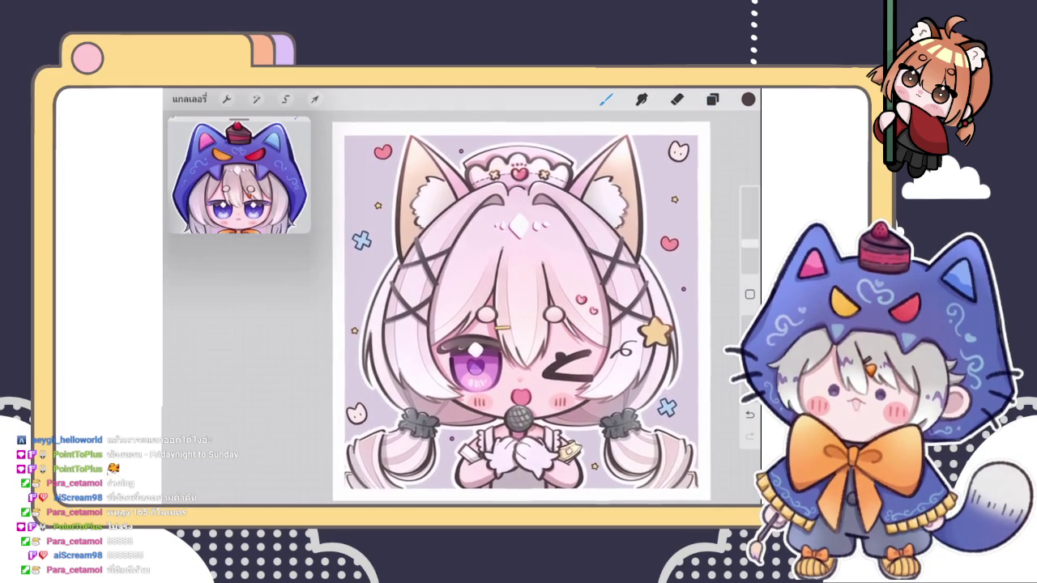
pyautogui.click(712, 99)
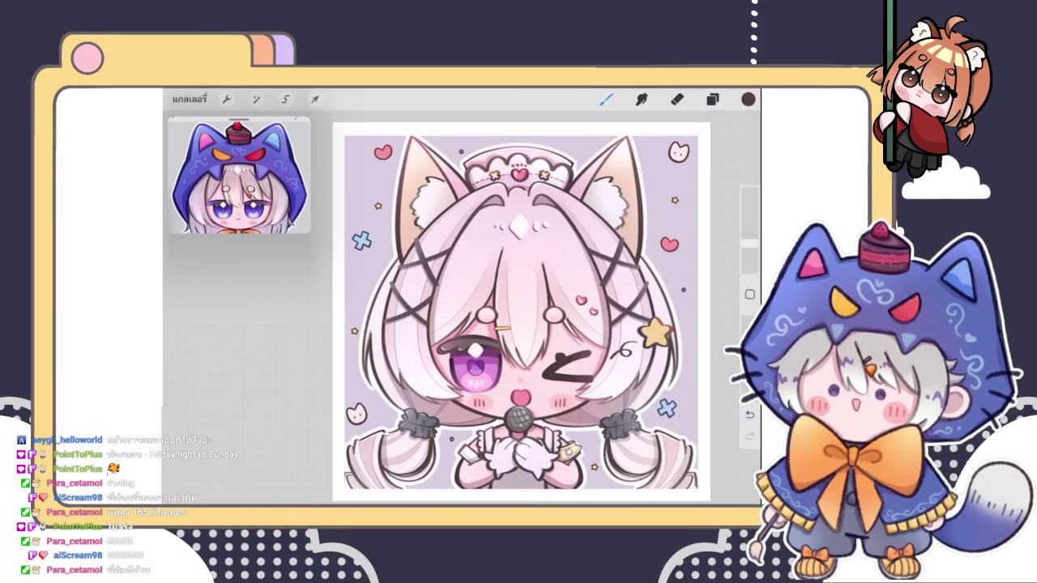
pyautogui.click(712, 99)
pyautogui.click(712, 99)
pyautogui.scroll(-1, 518, 312)
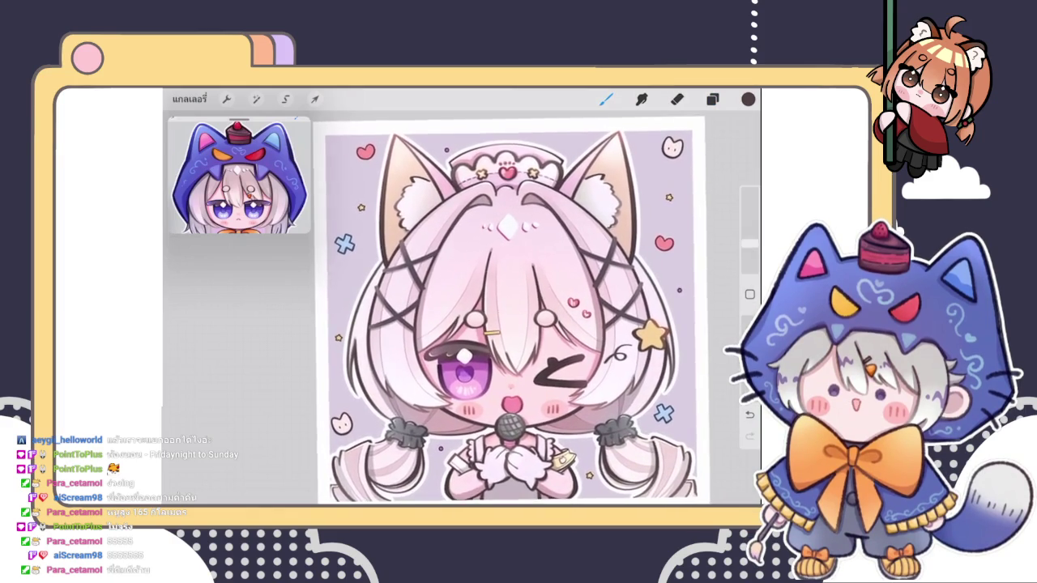
pyautogui.scroll(-1, 511, 305)
pyautogui.click(712, 99)
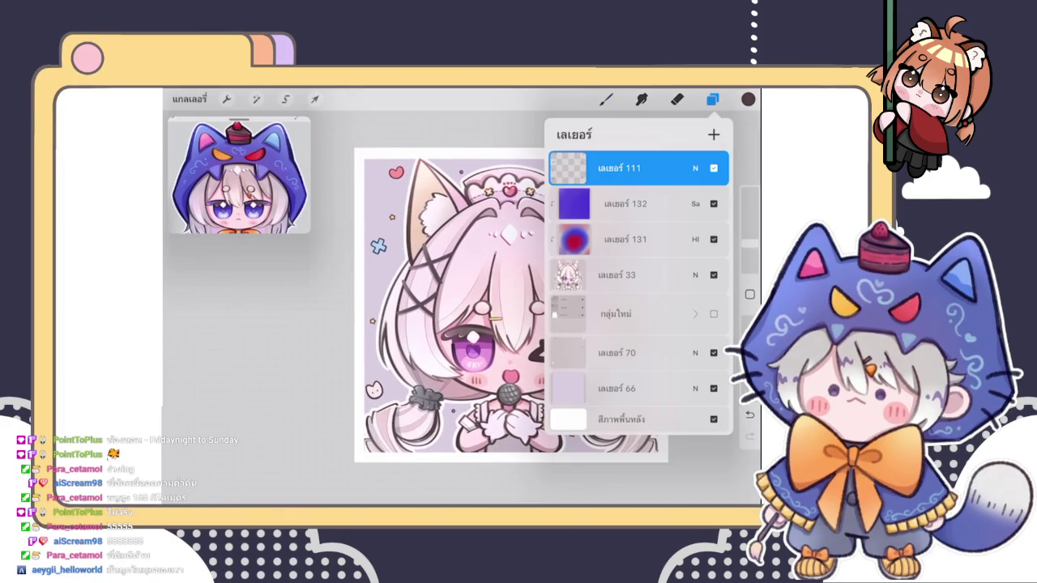
pyautogui.click(606, 99)
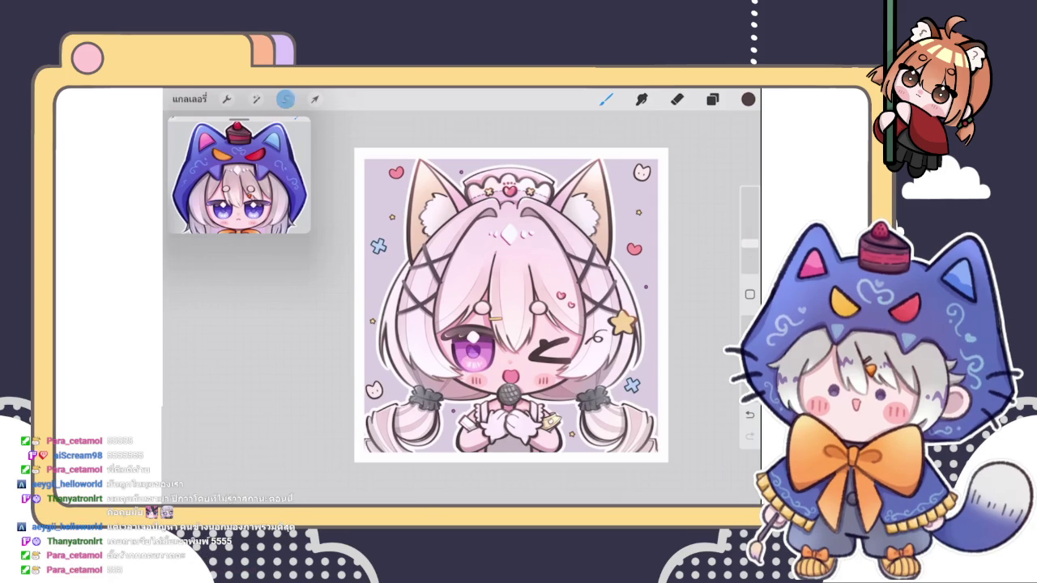
pyautogui.click(285, 99)
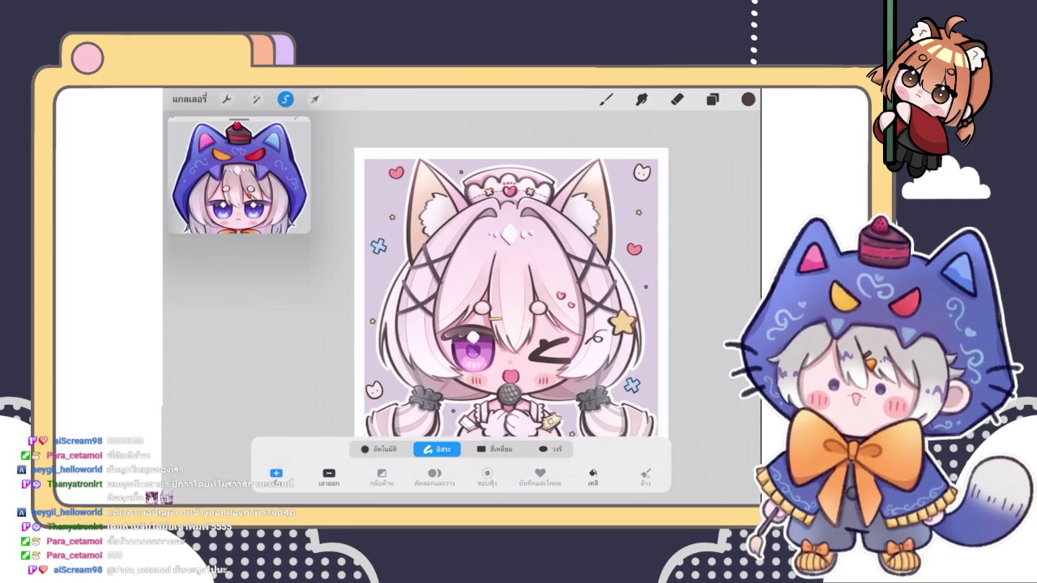
pyautogui.scroll(-3, 510, 292)
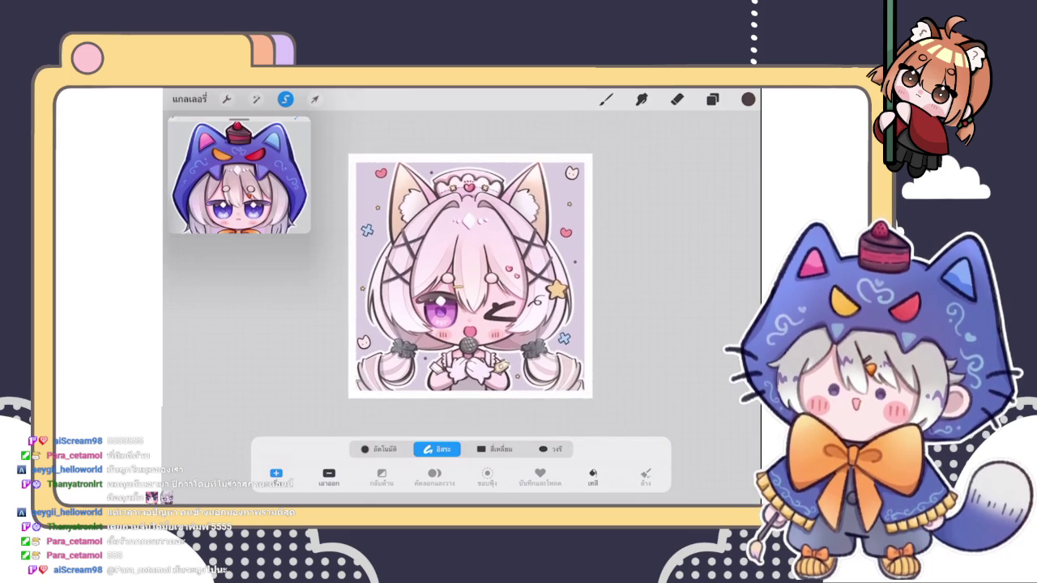
pyautogui.press('b')
pyautogui.click(606, 99)
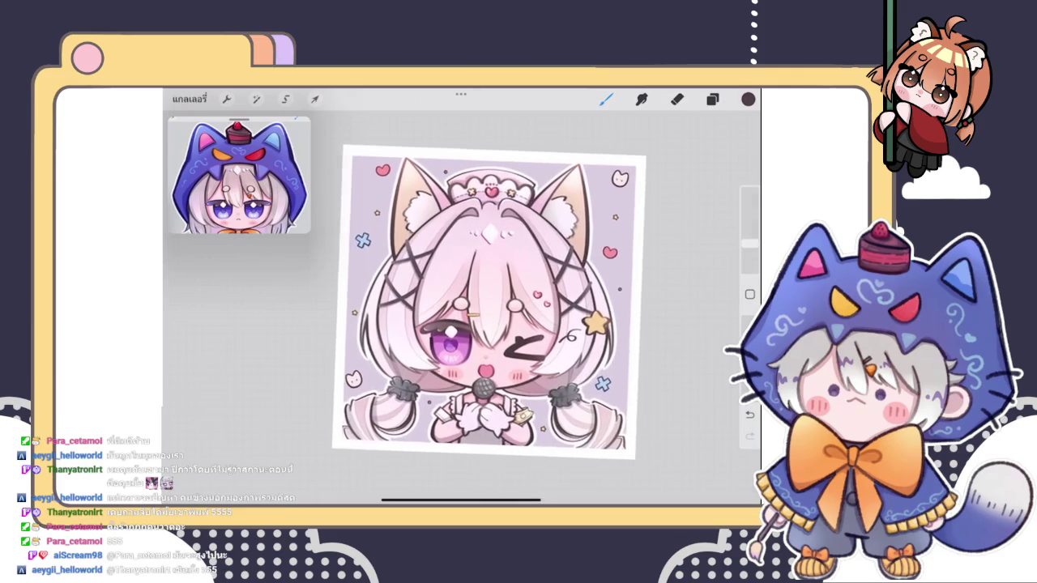
pyautogui.scroll(3, 488, 307)
pyautogui.click(227, 99)
pyautogui.click(284, 160)
pyautogui.click(316, 160)
pyautogui.click(284, 160)
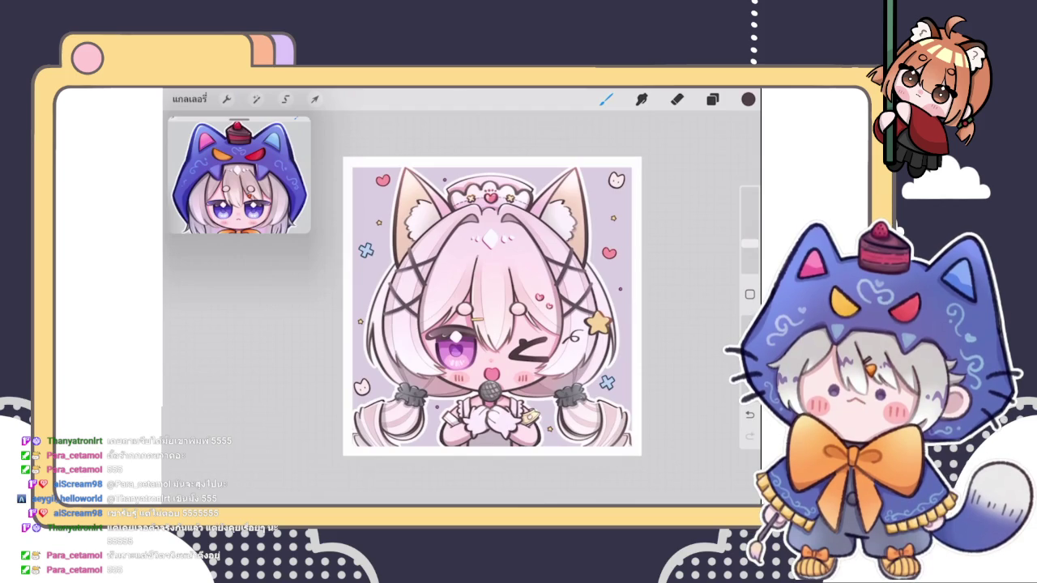
pyautogui.scroll(-3, 492, 308)
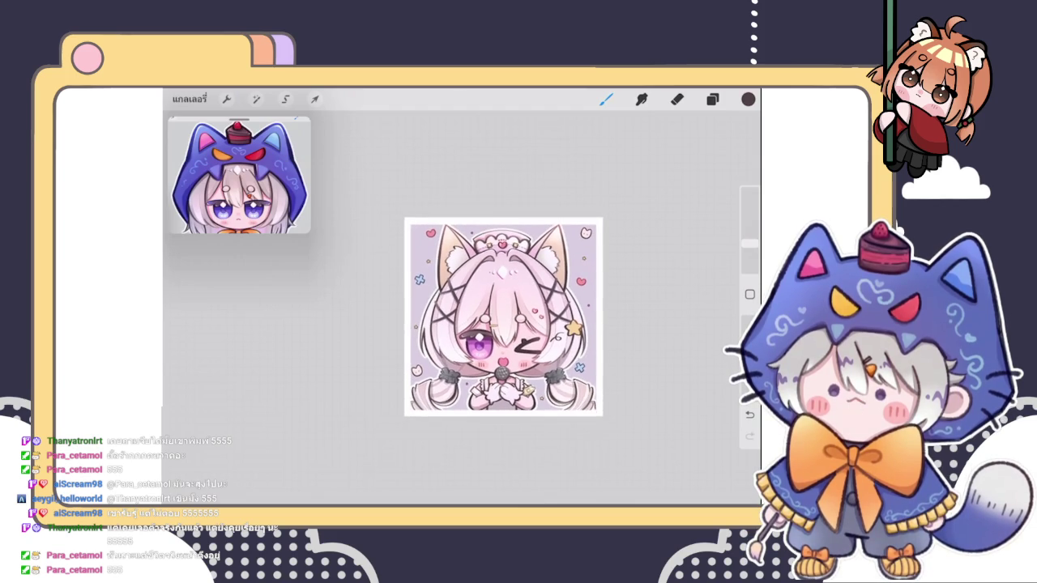
pyautogui.scroll(3, 503, 316)
pyautogui.scroll(1, 503, 316)
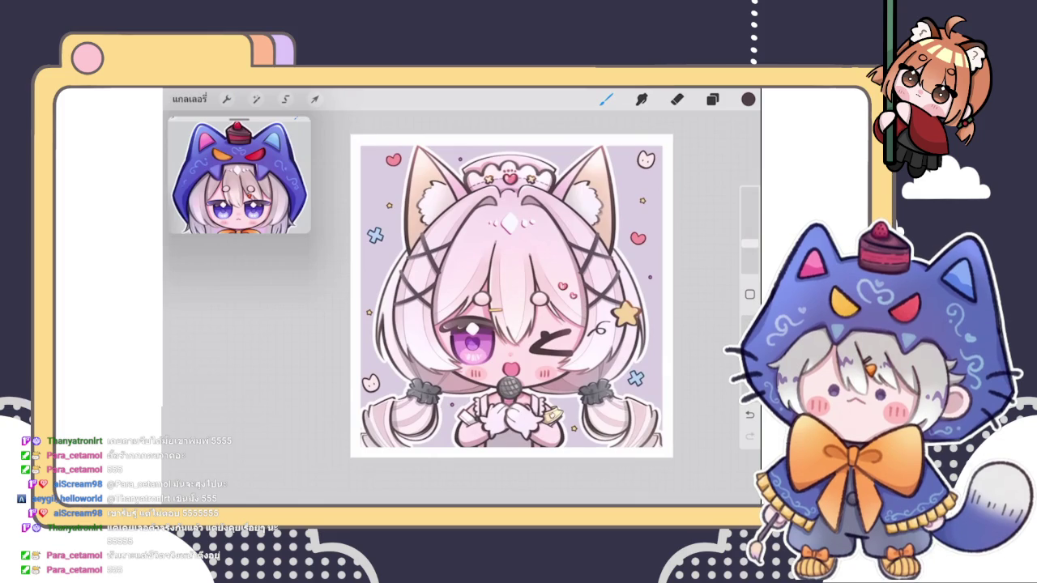
pyautogui.click(239, 175)
pyautogui.click(210, 144)
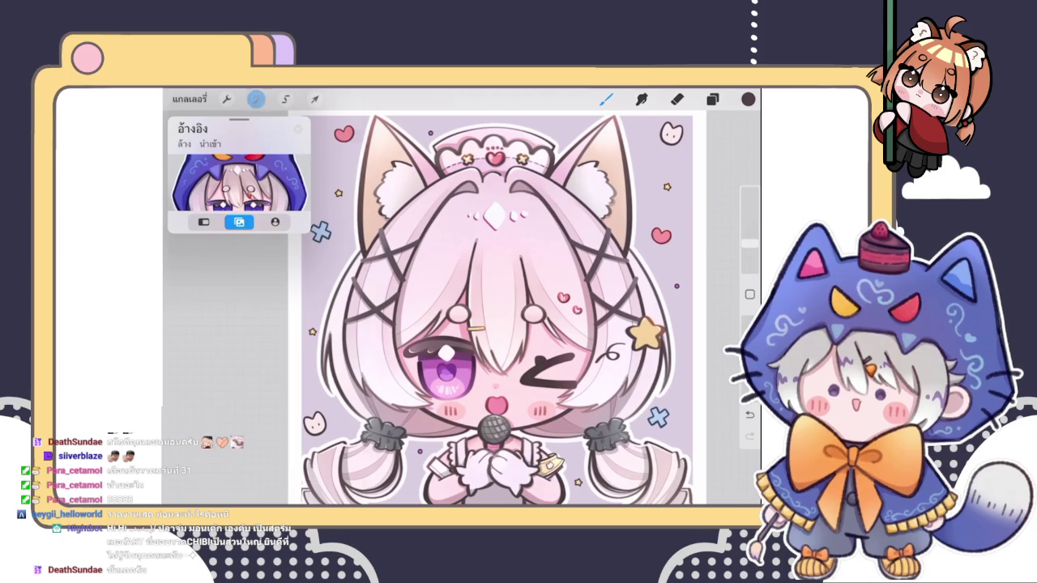
# - Export the chibi artwork as a PNG through Actions > Share and send it to Discord
pyautogui.click(227, 98)
pyautogui.click(284, 158)
pyautogui.click(251, 158)
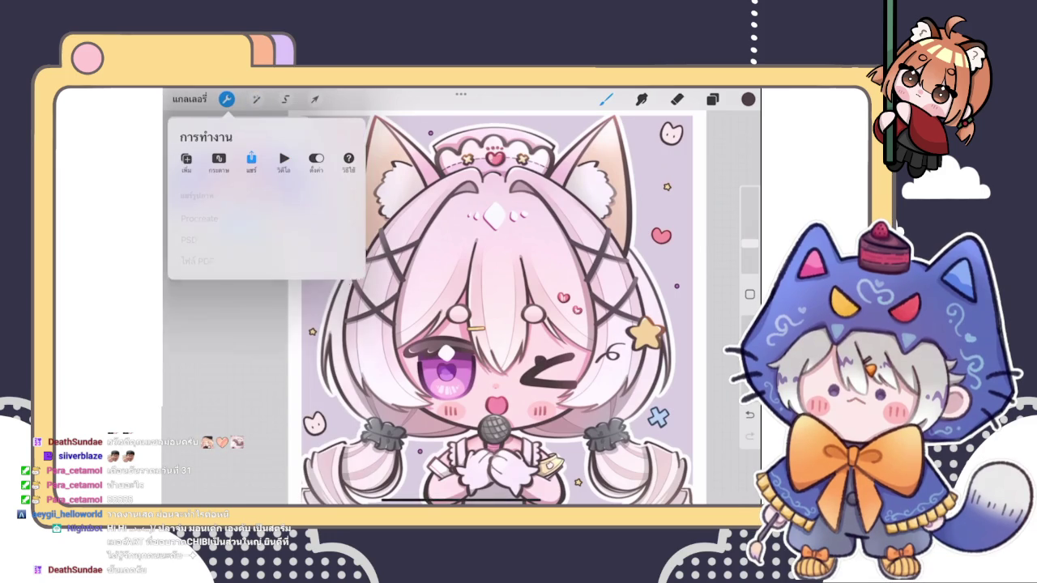
pyautogui.click(189, 304)
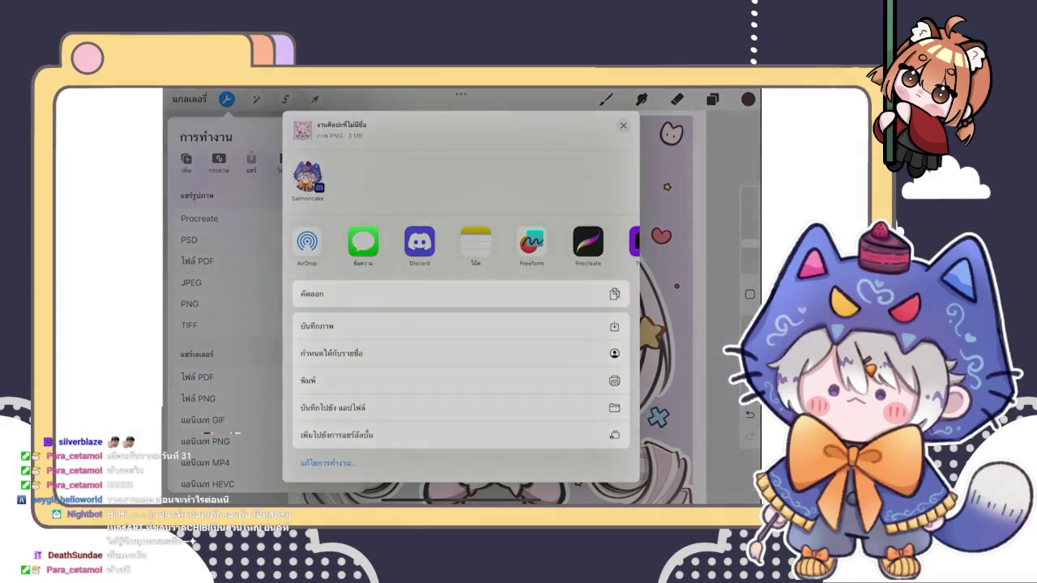
pyautogui.click(420, 242)
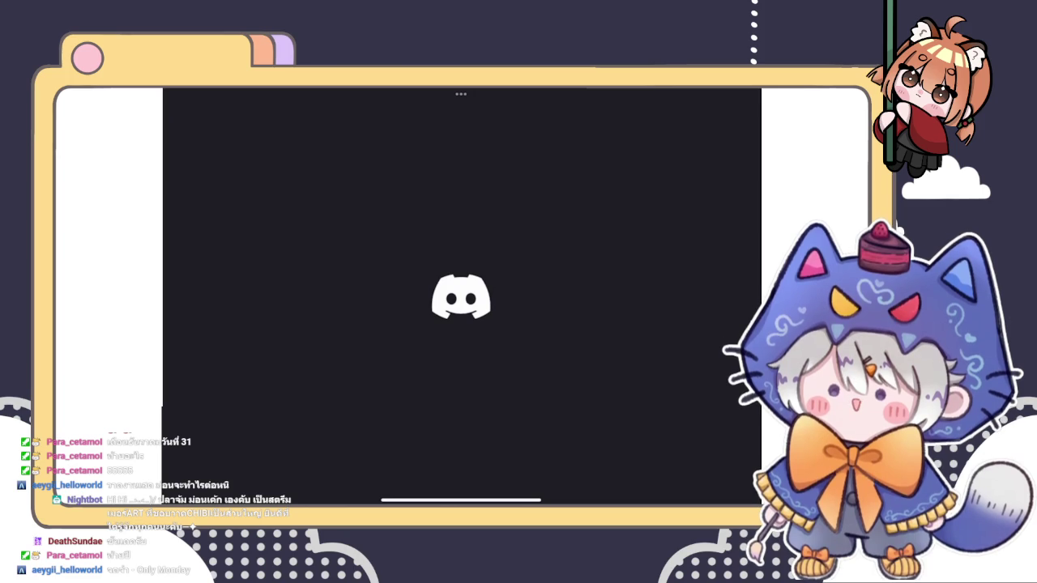
# - Switch from Discord back to Procreate, close the Reference window, and go to the Gallery
pyautogui.moveTo(460, 499); pyautogui.dragTo(460, 340)
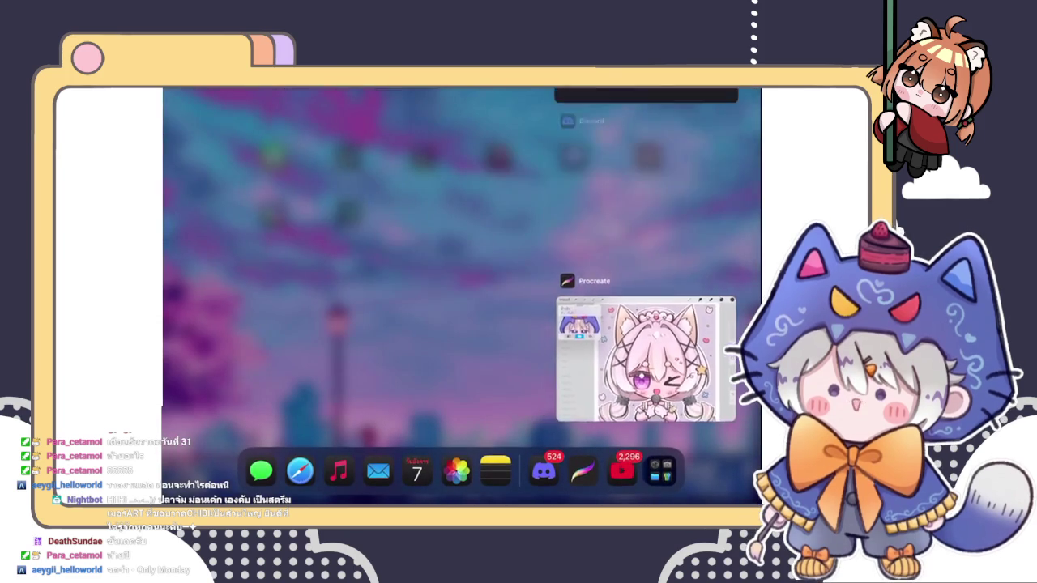
pyautogui.click(621, 219)
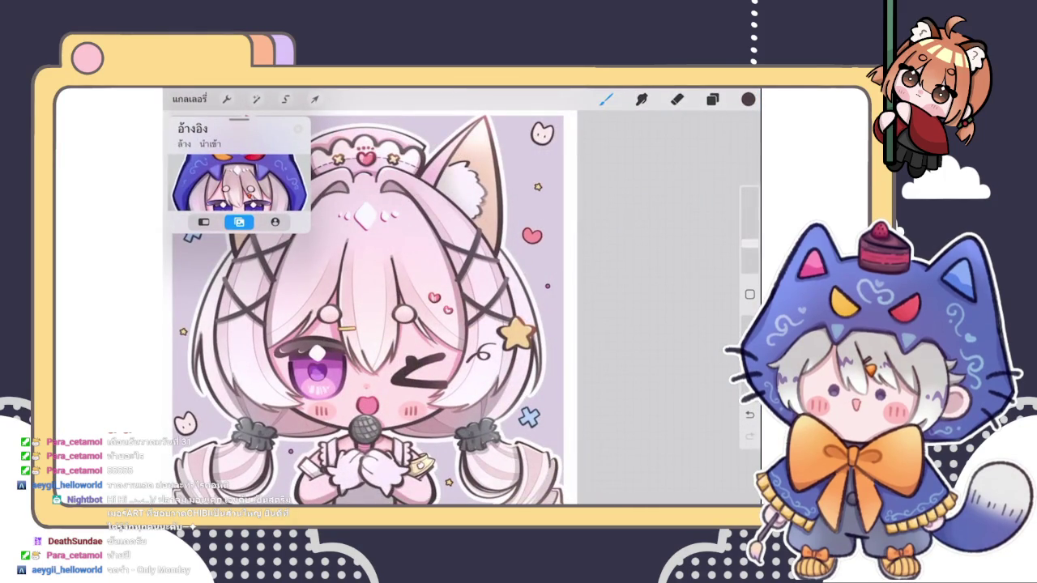
pyautogui.scroll(-3, 444, 294)
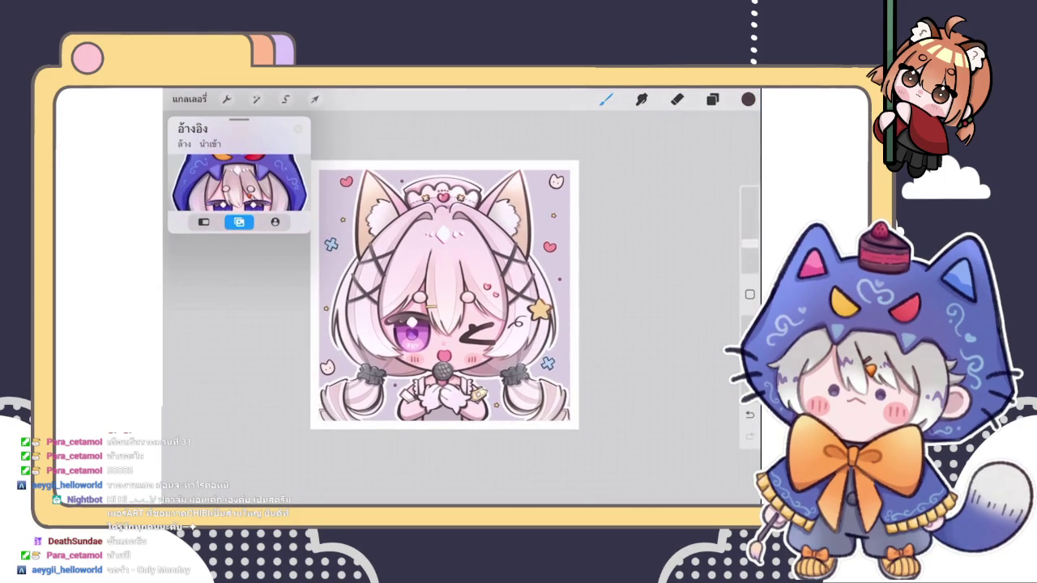
pyautogui.click(298, 127)
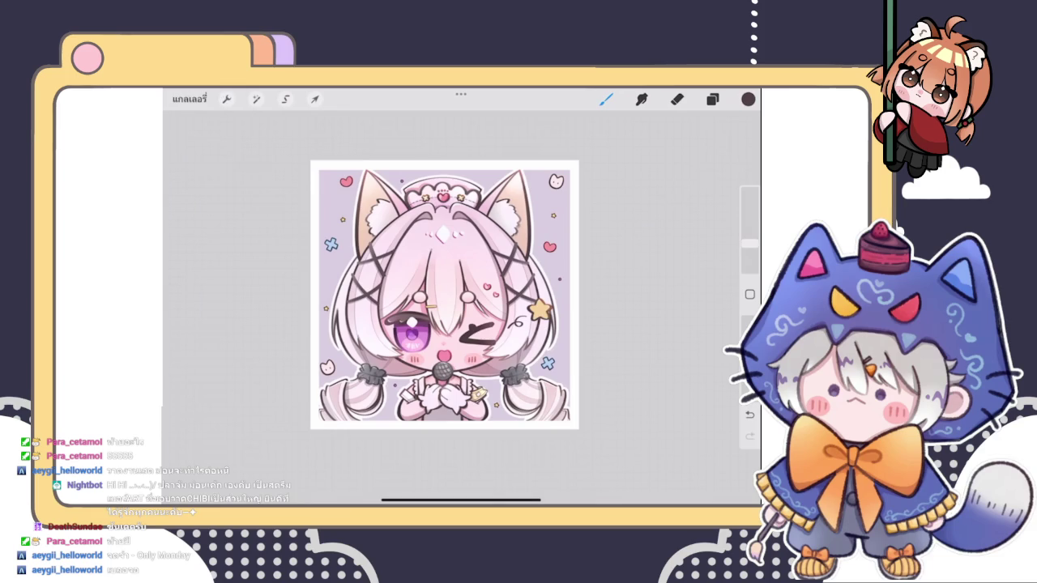
pyautogui.scroll(3, 459, 299)
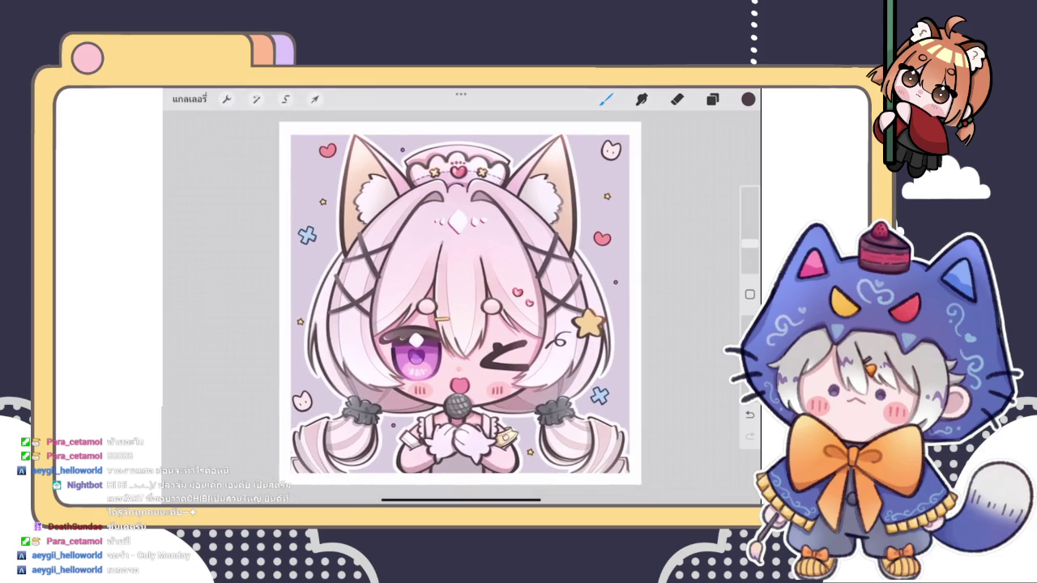
pyautogui.click(189, 99)
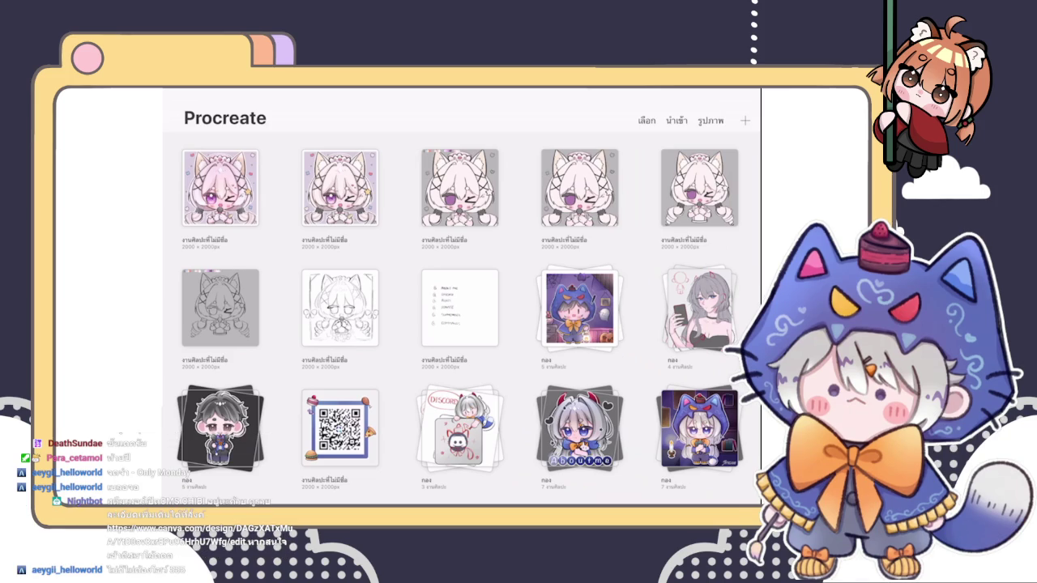
# - Stack the top-right cat-girl artwork into the 'กอง' stack
pyautogui.click(699, 187)
pyautogui.moveTo(220, 307); pyautogui.dragTo(340, 308)
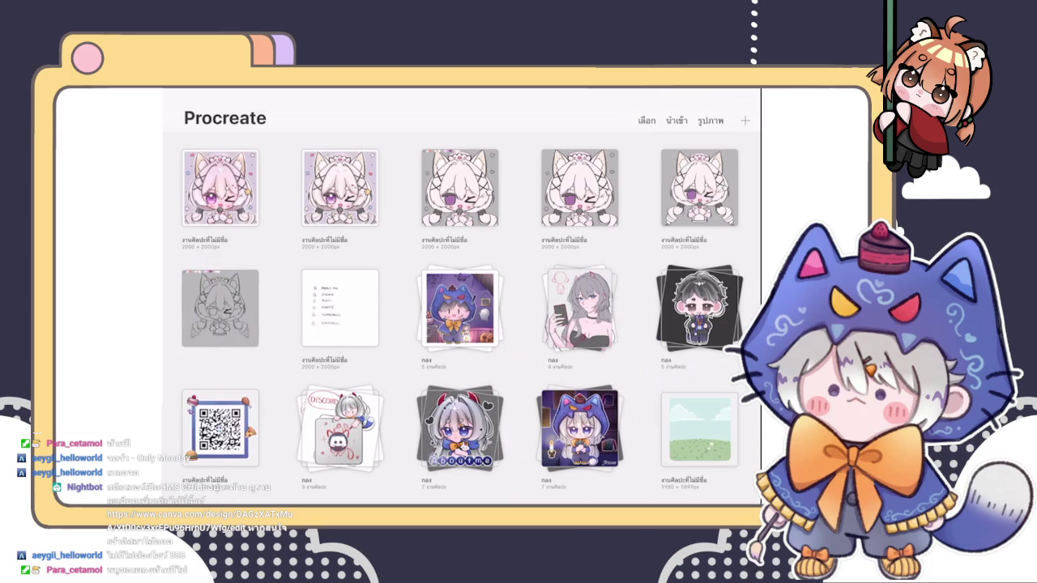
pyautogui.moveTo(698, 187); pyautogui.dragTo(220, 308)
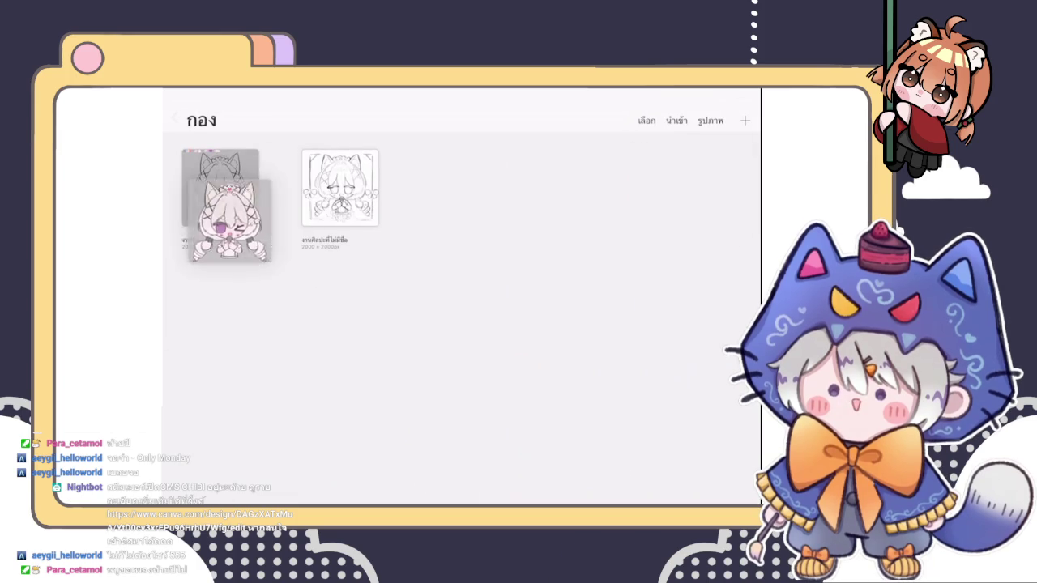
pyautogui.moveTo(219, 308); pyautogui.dragTo(220, 187)
pyautogui.click(174, 120)
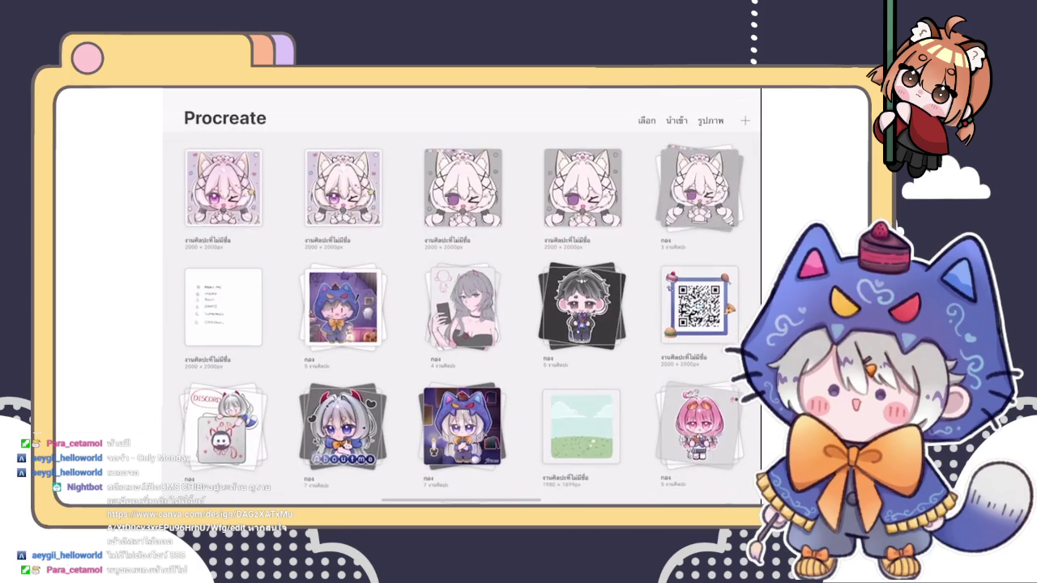
# - Move the fourth, third and second top-row artworks into the 'กอง' stack
pyautogui.moveTo(579, 187)
pyautogui.mouseDown()
pyautogui.moveTo(698, 187)
pyautogui.moveTo(220, 187)
pyautogui.mouseUp()
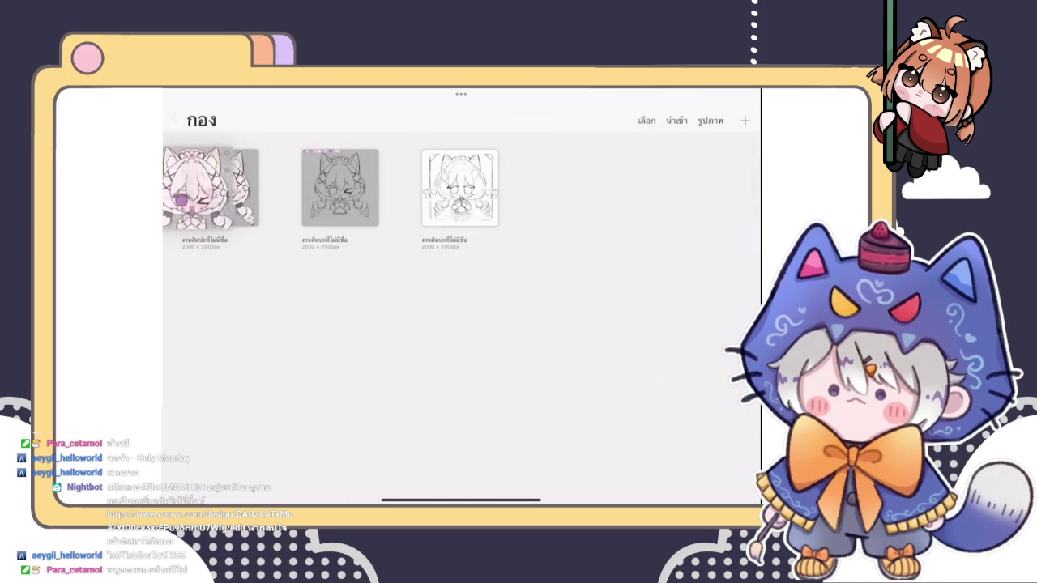
pyautogui.click(174, 120)
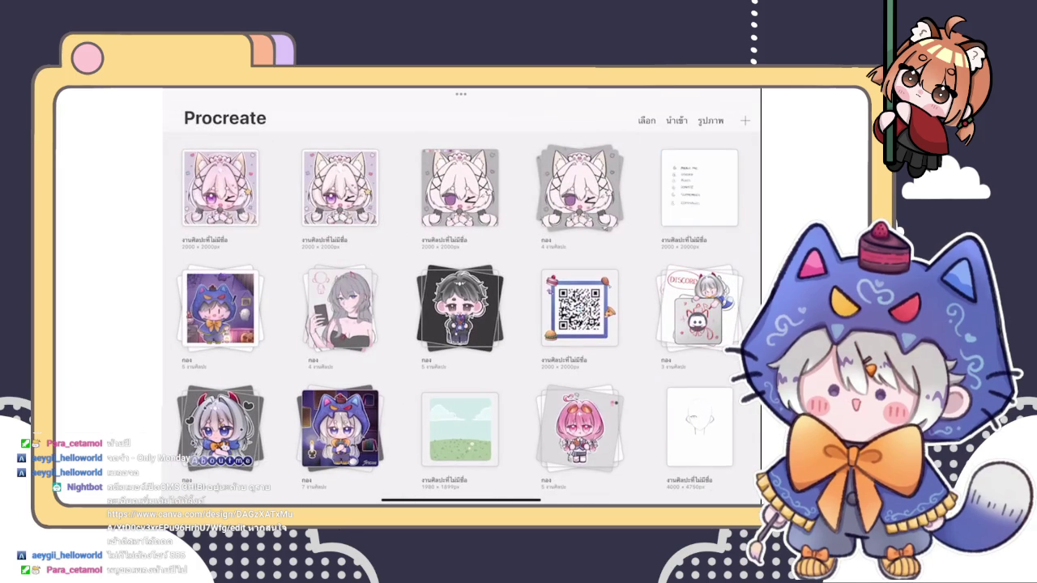
pyautogui.moveTo(459, 187)
pyautogui.mouseDown()
pyautogui.moveTo(516, 186)
pyautogui.moveTo(223, 196)
pyautogui.moveTo(220, 187)
pyautogui.mouseUp()
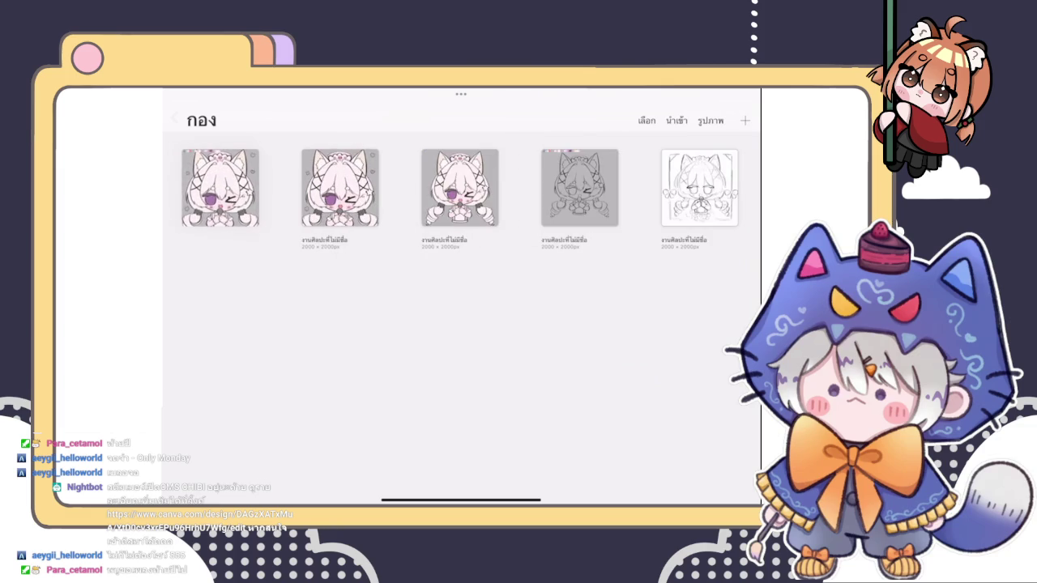
pyautogui.click(174, 119)
pyautogui.moveTo(339, 187); pyautogui.dragTo(463, 187)
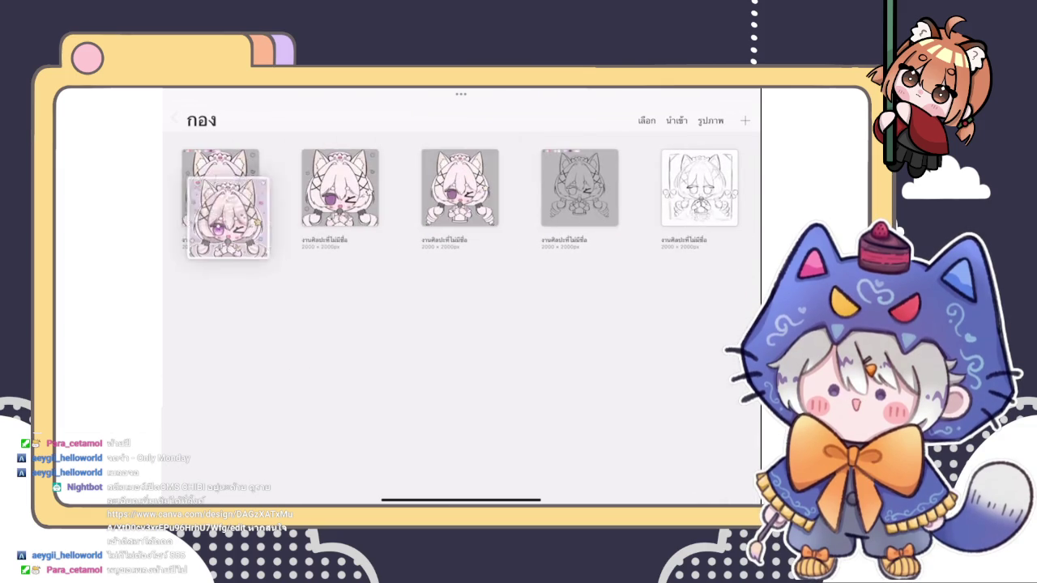
pyautogui.moveTo(463, 186); pyautogui.dragTo(220, 187)
pyautogui.click(174, 120)
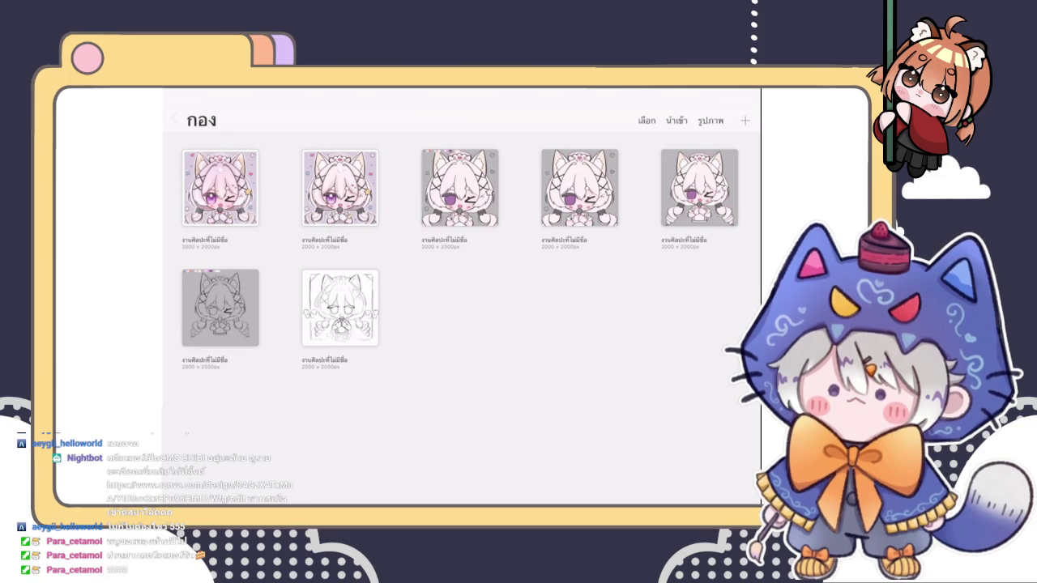
pyautogui.click(175, 119)
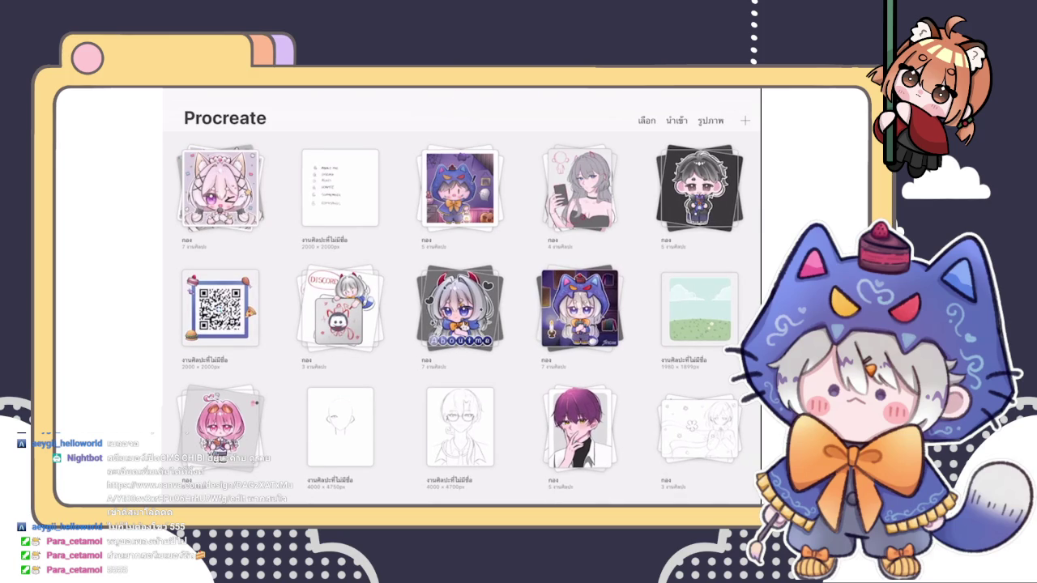
# - Open the four-artwork 'กอง' stack and the coloured gray-haired phone-girl canvas
pyautogui.click(579, 188)
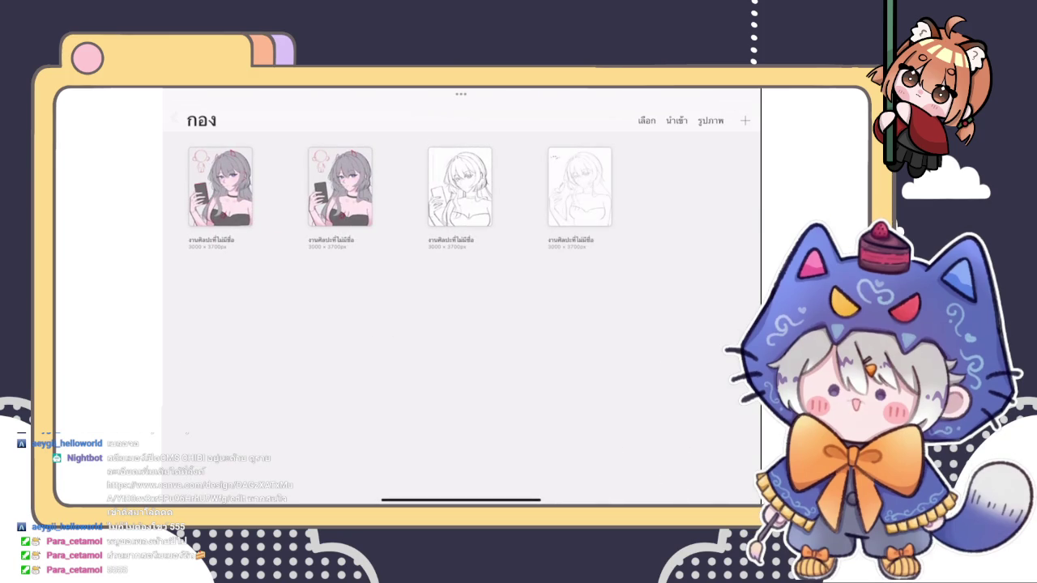
pyautogui.click(220, 187)
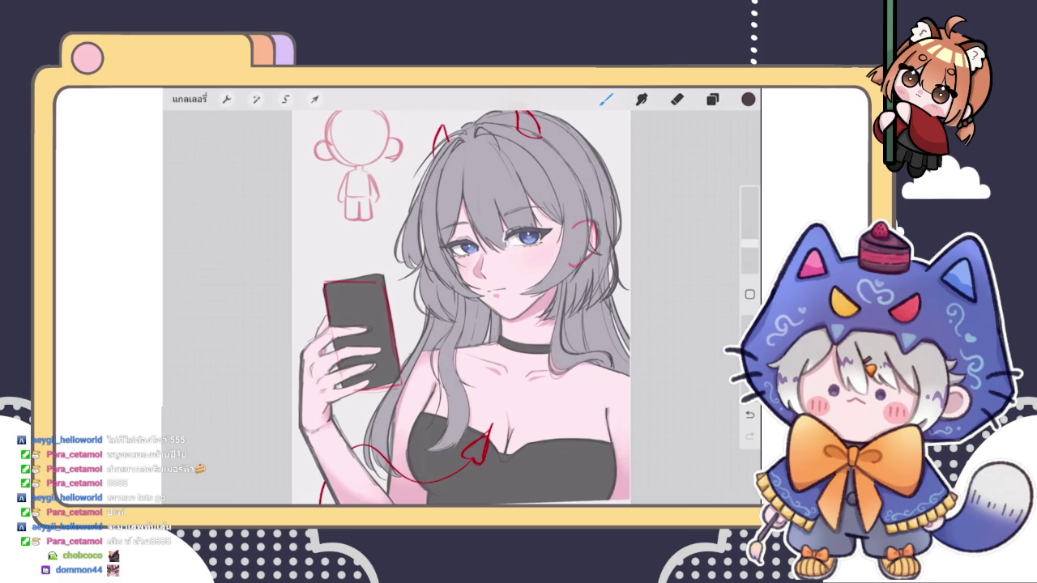
pyautogui.scroll(3, 461, 307)
pyautogui.scroll(-3, 462, 307)
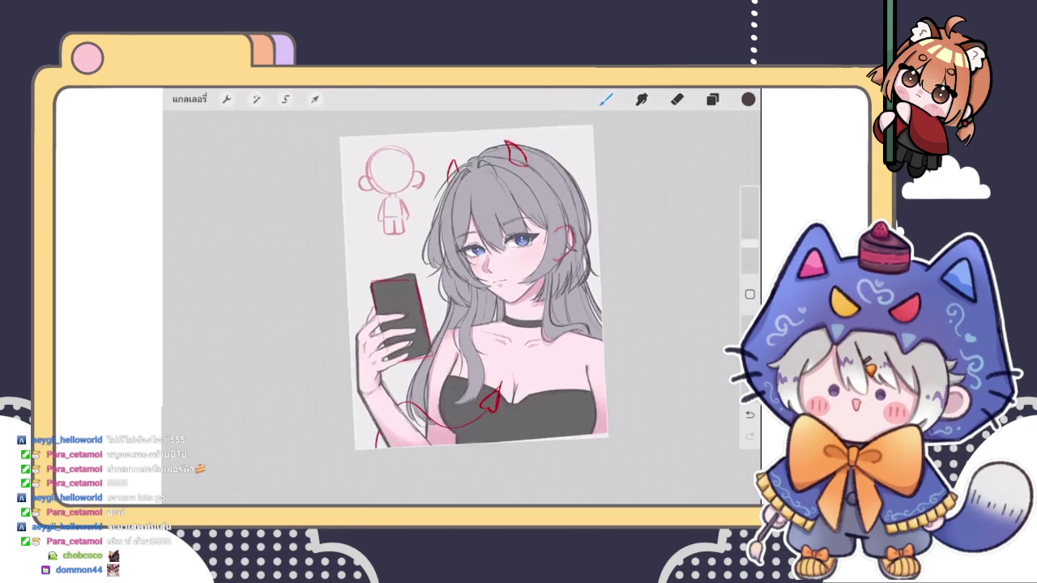
pyautogui.scroll(3, 462, 308)
pyautogui.scroll(-3, 462, 308)
# - Inspect the phone-girl portrait, zooming around and briefly checking the Layers panel
pyautogui.click(712, 99)
pyautogui.click(712, 98)
pyautogui.scroll(1, 492, 274)
pyautogui.scroll(-1, 493, 274)
pyautogui.scroll(3, 493, 274)
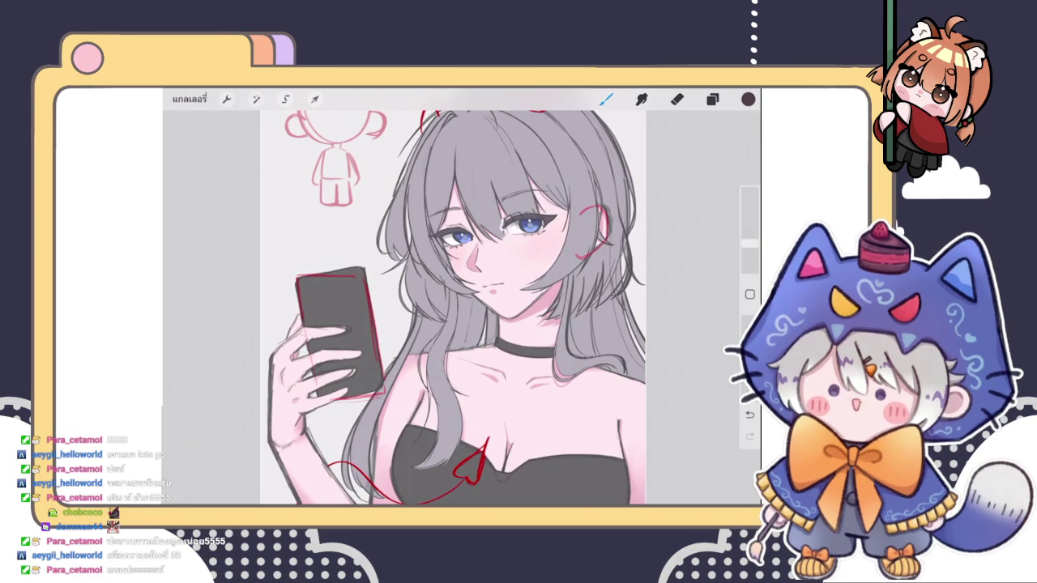
pyautogui.click(712, 99)
pyautogui.click(712, 99)
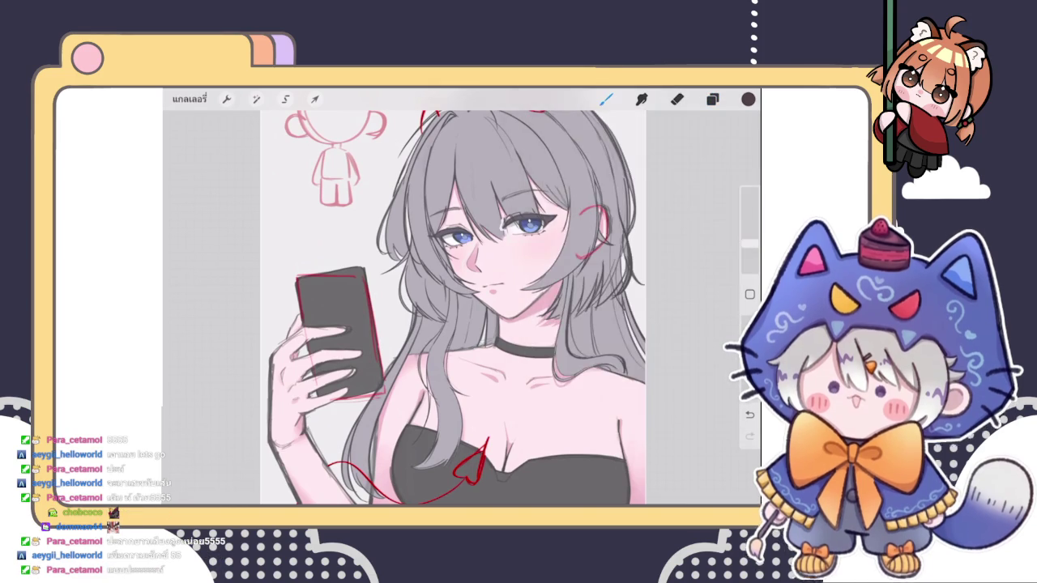
pyautogui.scroll(3, 453, 308)
pyautogui.scroll(-3, 454, 308)
pyautogui.scroll(-3, 454, 308)
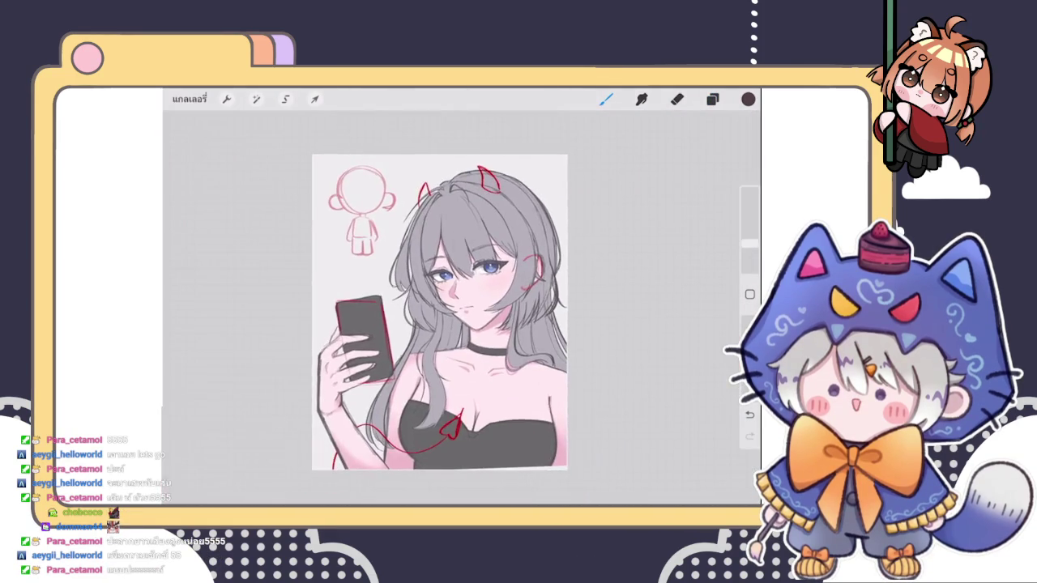
pyautogui.scroll(3, 454, 308)
pyautogui.scroll(1, 453, 308)
pyautogui.scroll(2, 453, 308)
pyautogui.scroll(1, 454, 308)
pyautogui.scroll(2, 453, 308)
pyautogui.scroll(-2, 453, 308)
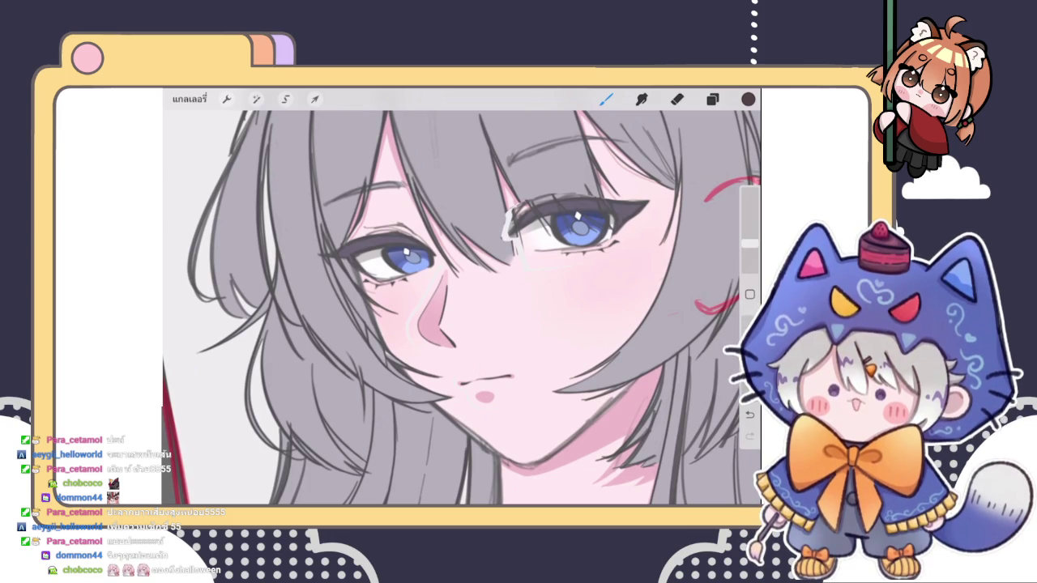
# - Switch to the Eraser with E, fit the canvas, and open the Layers panel
pyautogui.press('e')
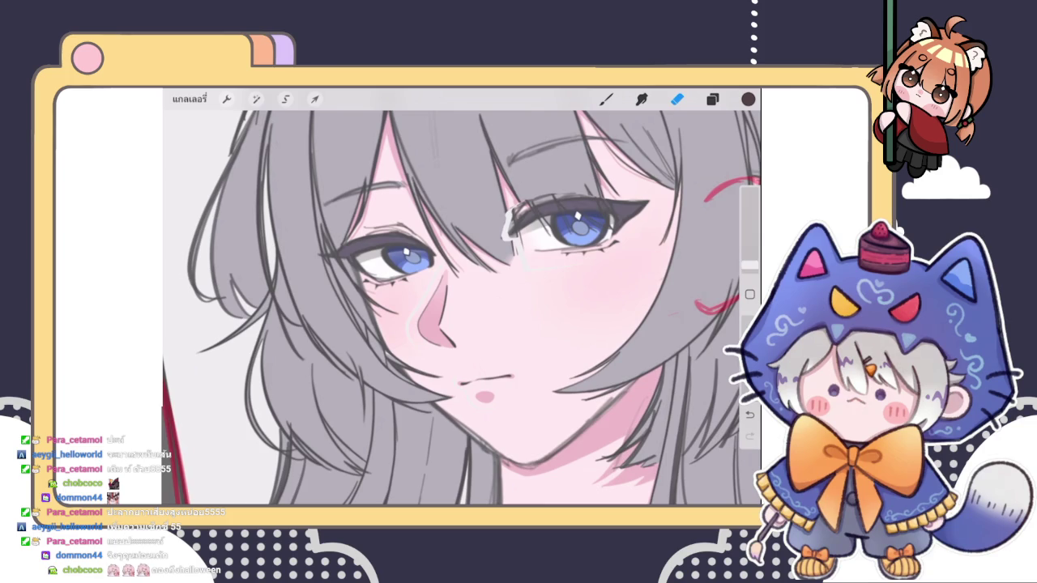
pyautogui.scroll(-3, 462, 300)
pyautogui.scroll(-5, 462, 300)
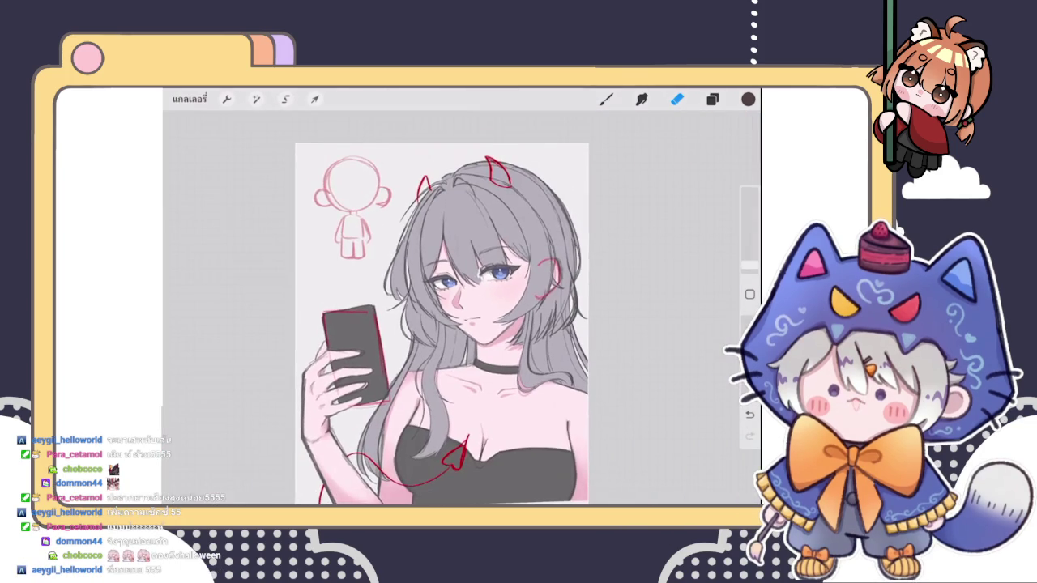
pyautogui.click(712, 99)
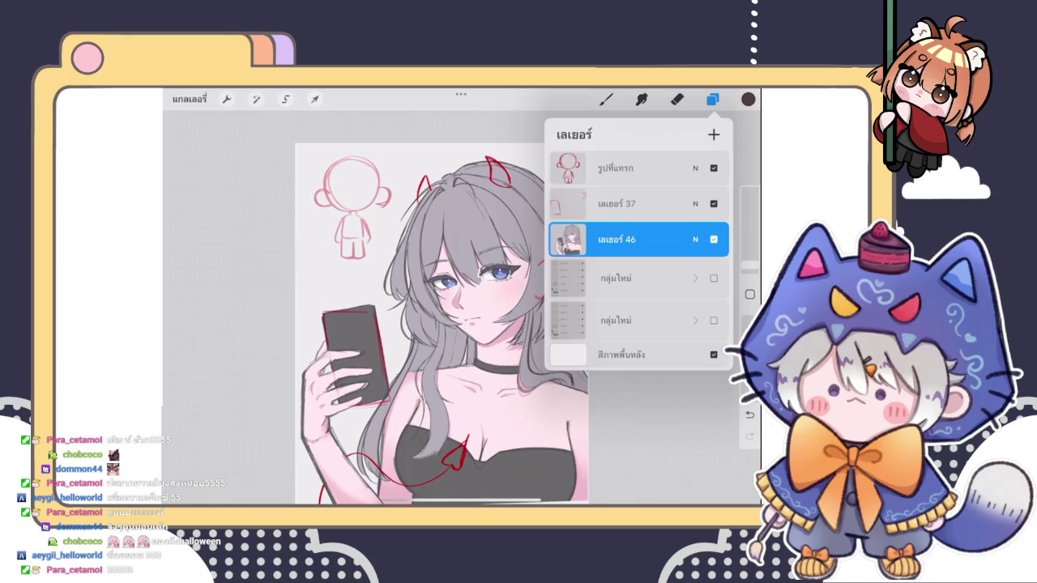
# - Show the first 'กลุ่มใหม่' group, then toggle layer 46 off and on to compare
pyautogui.scroll(-2, 441, 324)
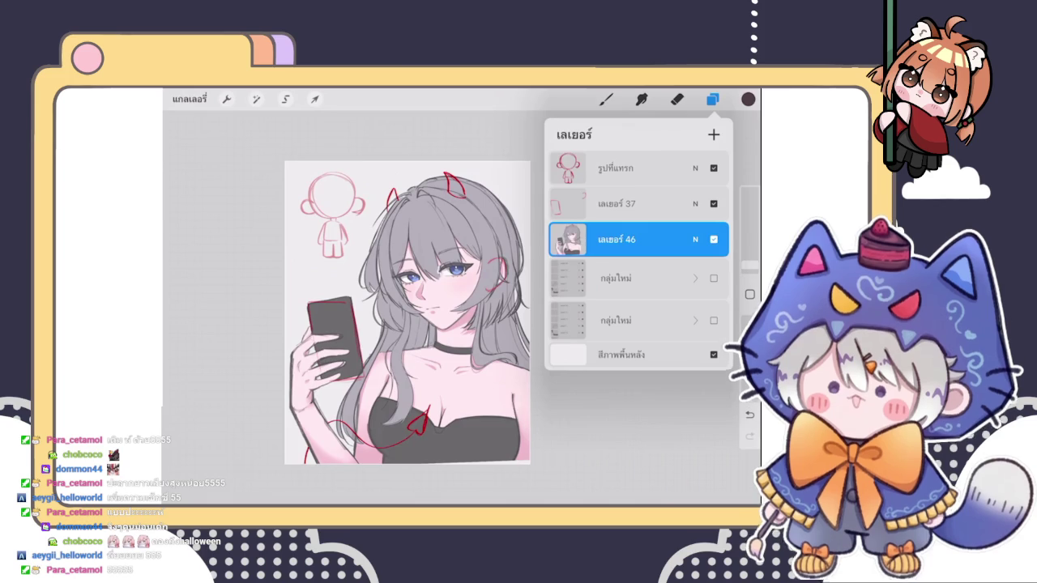
pyautogui.click(714, 278)
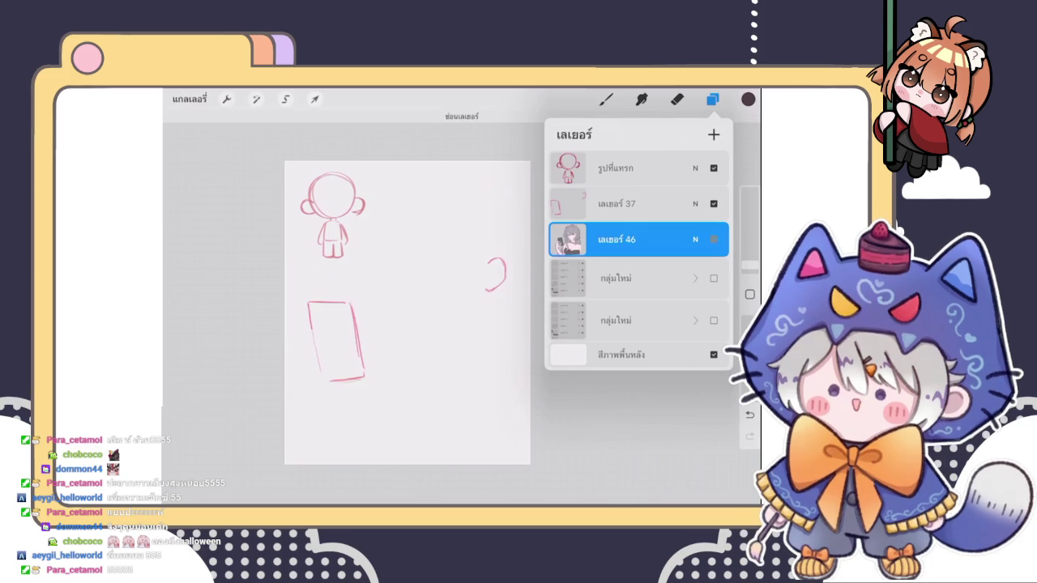
pyautogui.click(714, 239)
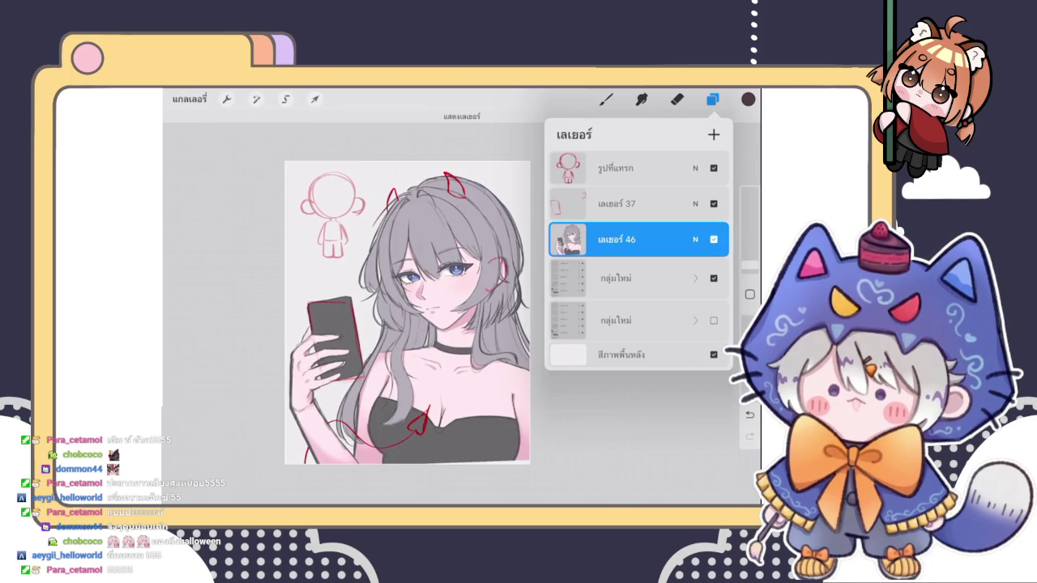
pyautogui.click(714, 239)
pyautogui.scroll(5, 405, 308)
pyautogui.click(714, 239)
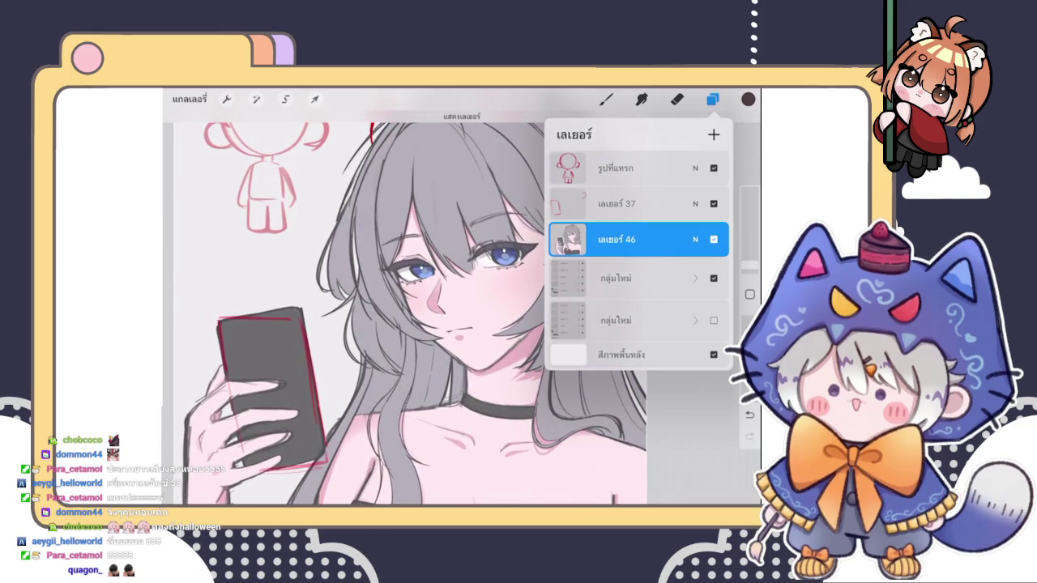
pyautogui.scroll(-3, 405, 307)
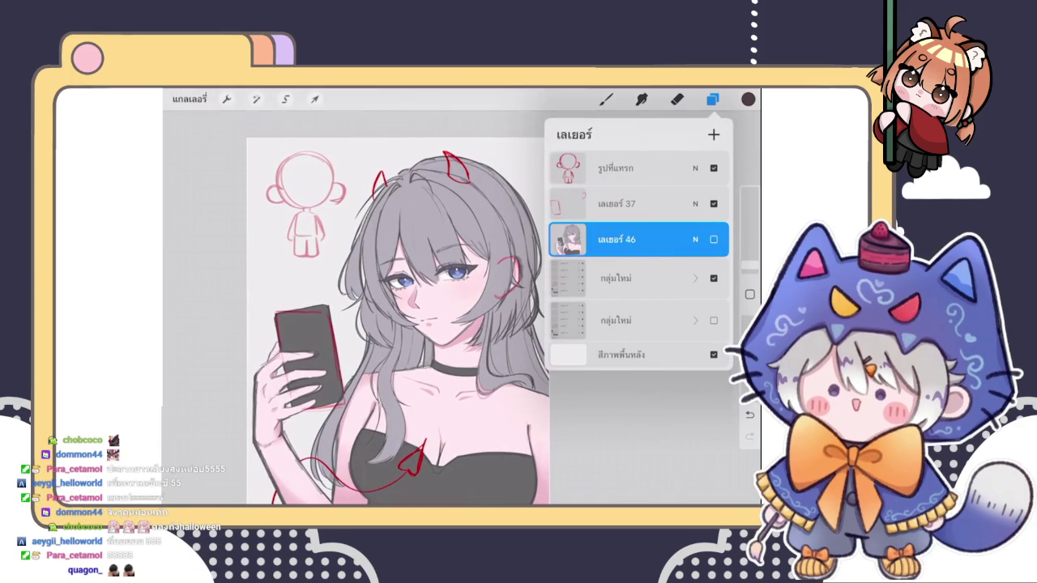
pyautogui.click(714, 239)
pyautogui.click(713, 239)
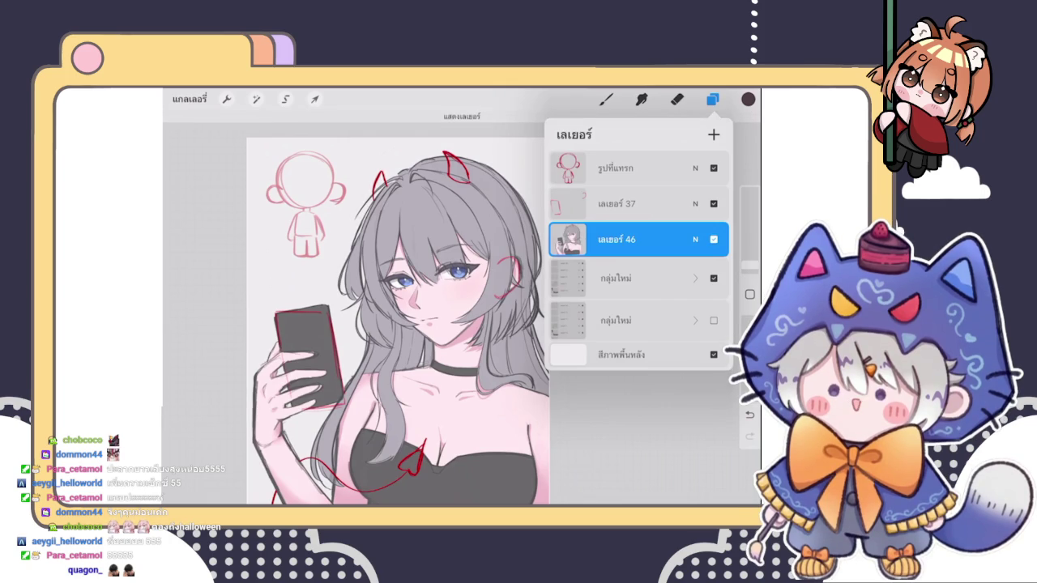
pyautogui.scroll(3, 389, 308)
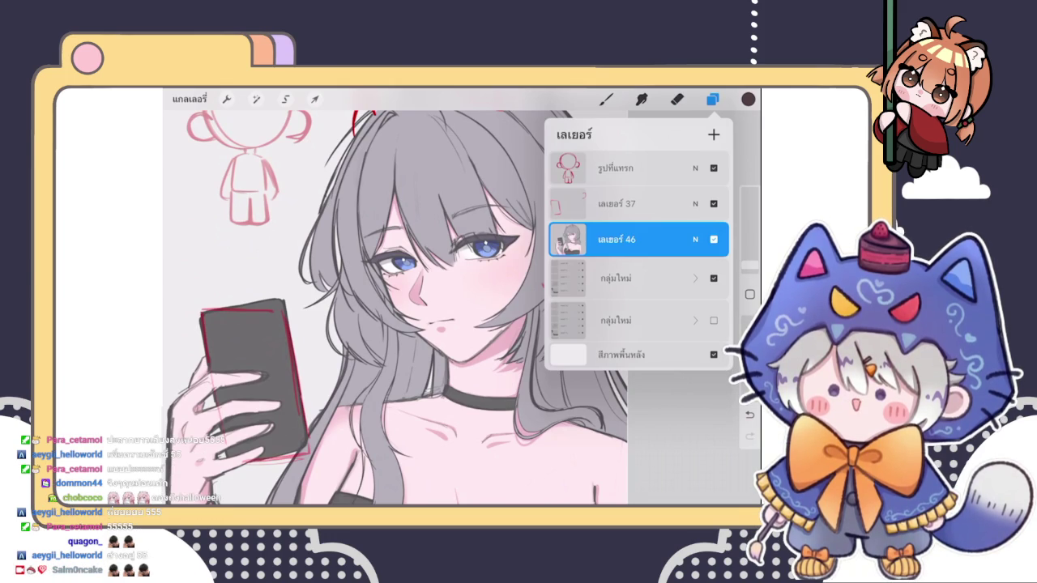
# - Close the layer list and return to the Eraser
pyautogui.click(712, 98)
pyautogui.click(677, 99)
pyautogui.scroll(-3, 431, 313)
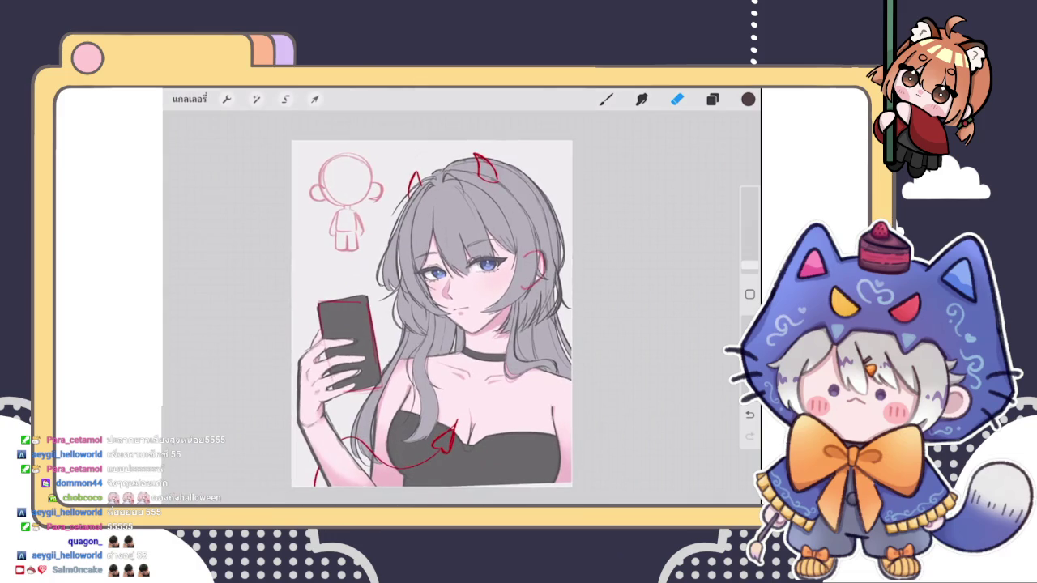
pyautogui.scroll(3, 466, 259)
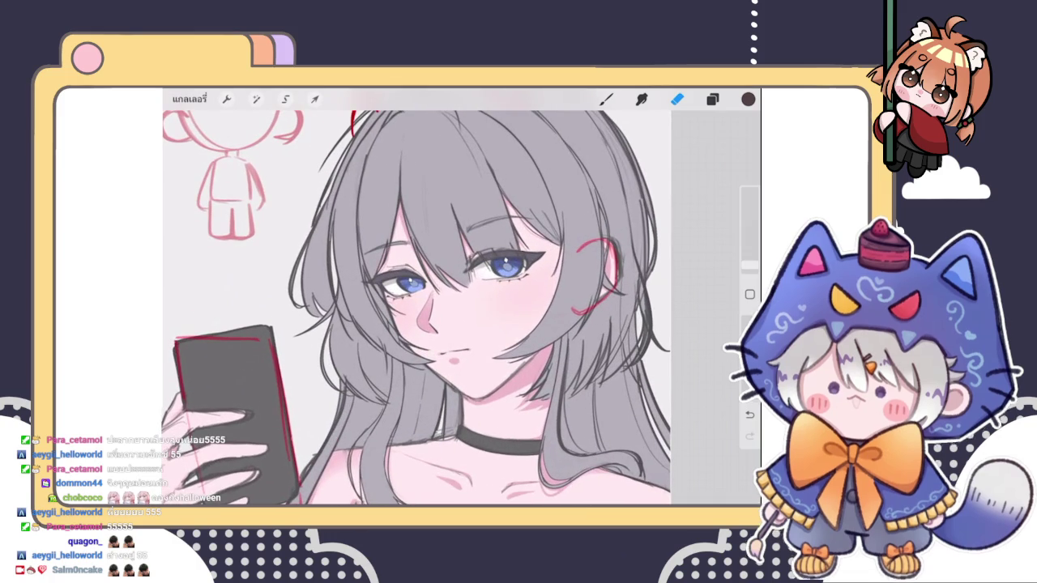
# - Recheck layer 46, hide the first group again, and resume erasing with layers closed
pyautogui.click(712, 98)
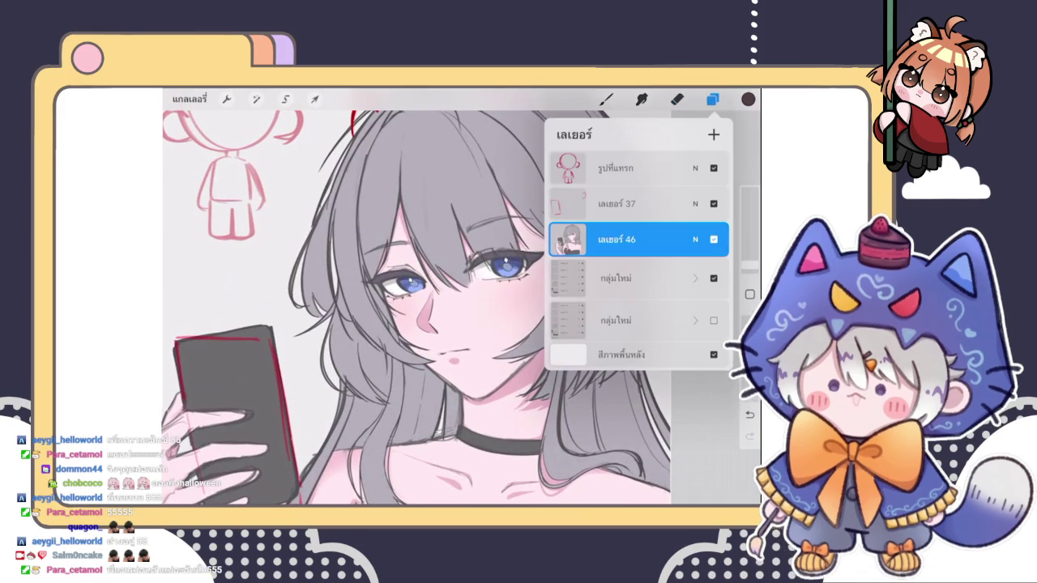
pyautogui.click(713, 239)
pyautogui.click(713, 239)
pyautogui.click(713, 278)
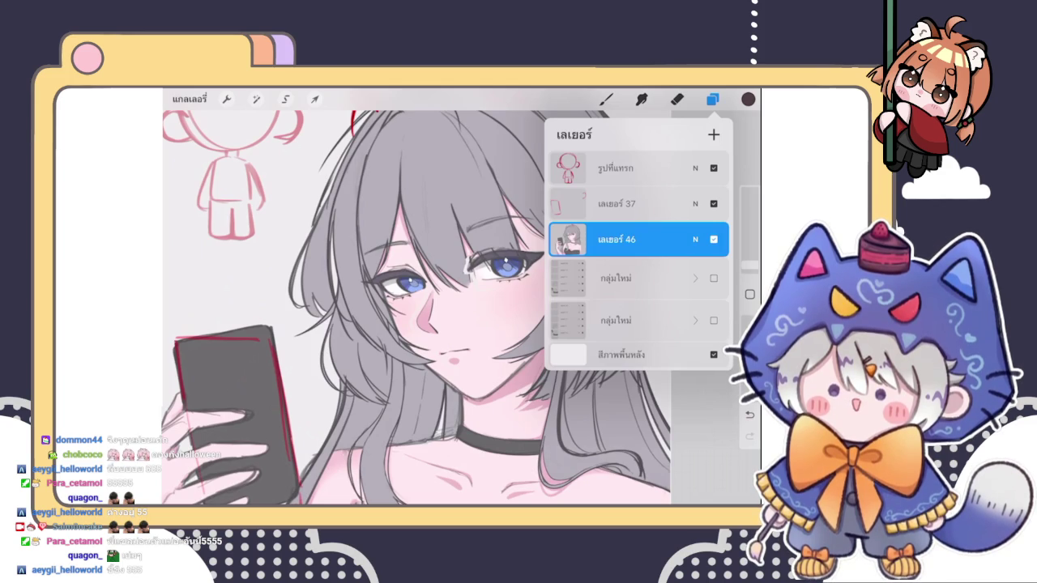
pyautogui.scroll(-5, 364, 308)
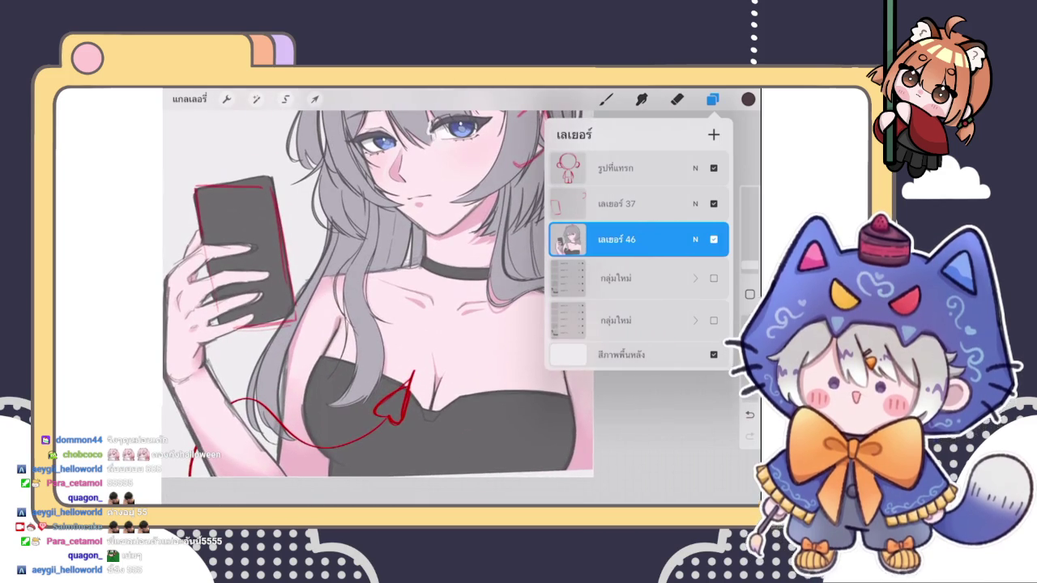
pyautogui.scroll(-2, 364, 308)
pyautogui.scroll(6, 365, 308)
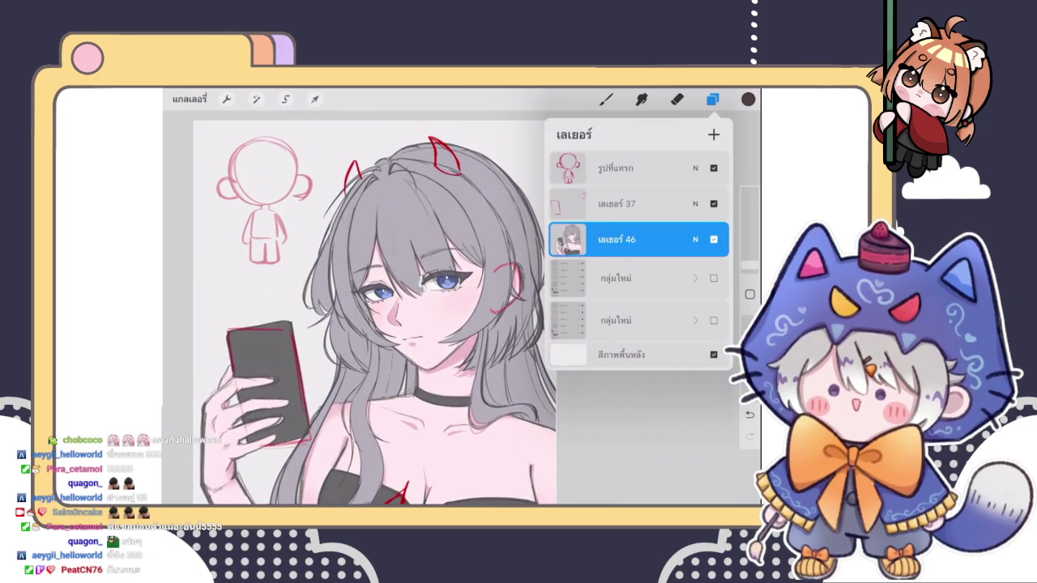
pyautogui.press('e')
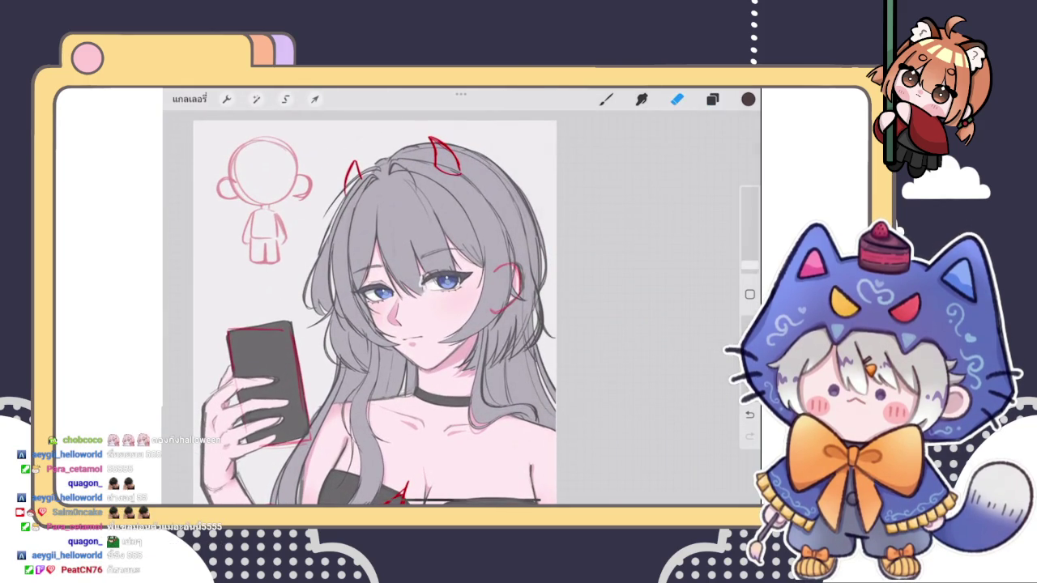
pyautogui.click(189, 99)
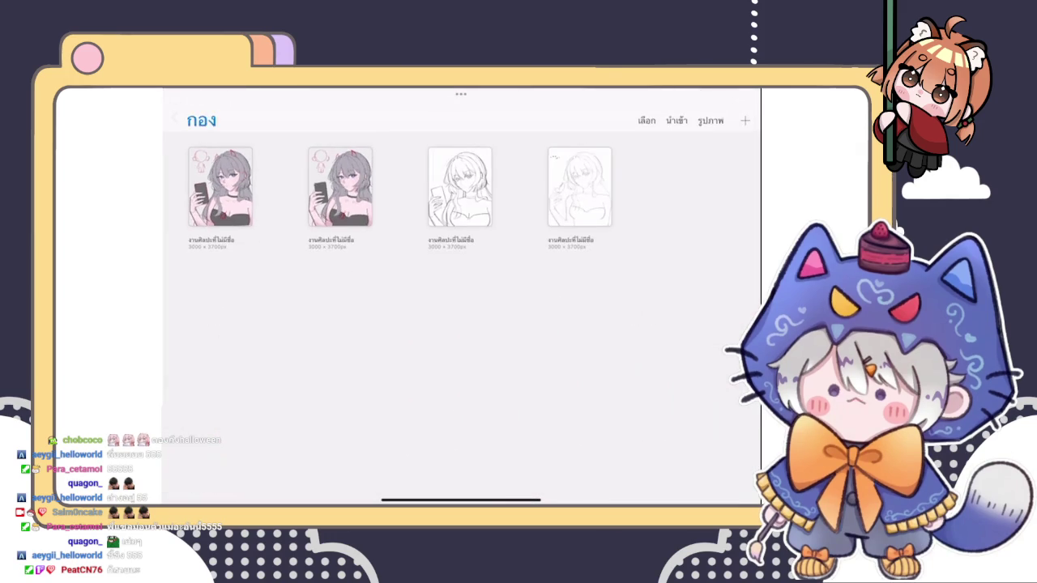
pyautogui.scroll(-2, 460, 308)
pyautogui.scroll(-4, 460, 308)
pyautogui.scroll(-4, 460, 308)
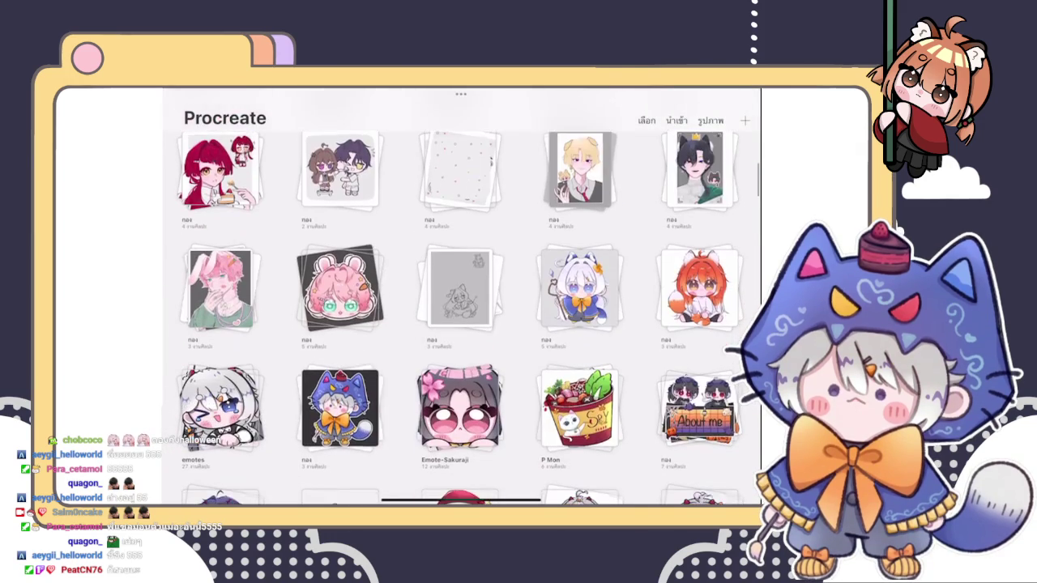
pyautogui.scroll(-3, 460, 308)
pyautogui.scroll(4, 460, 307)
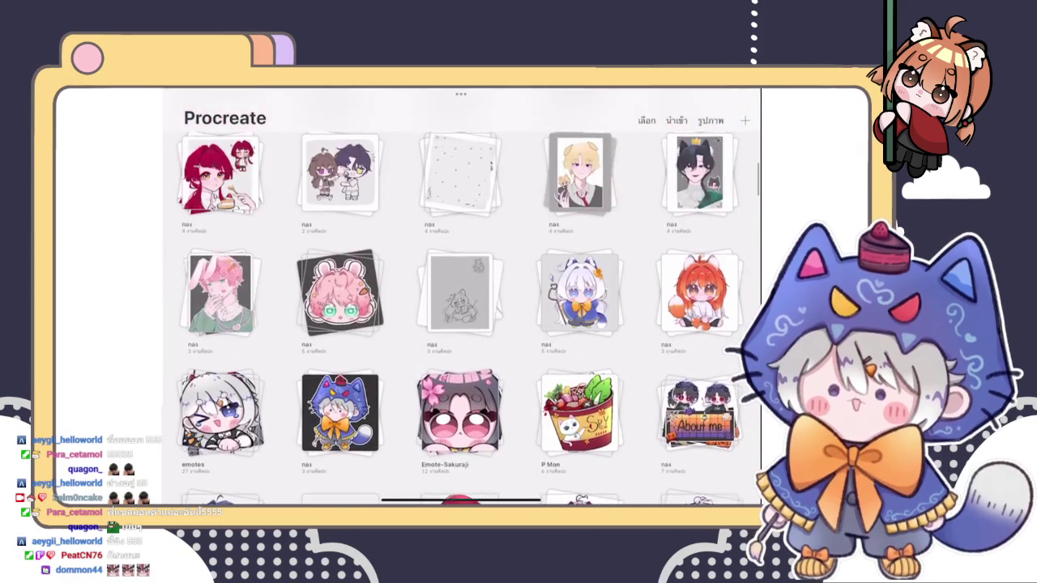
pyautogui.click(220, 188)
pyautogui.click(219, 189)
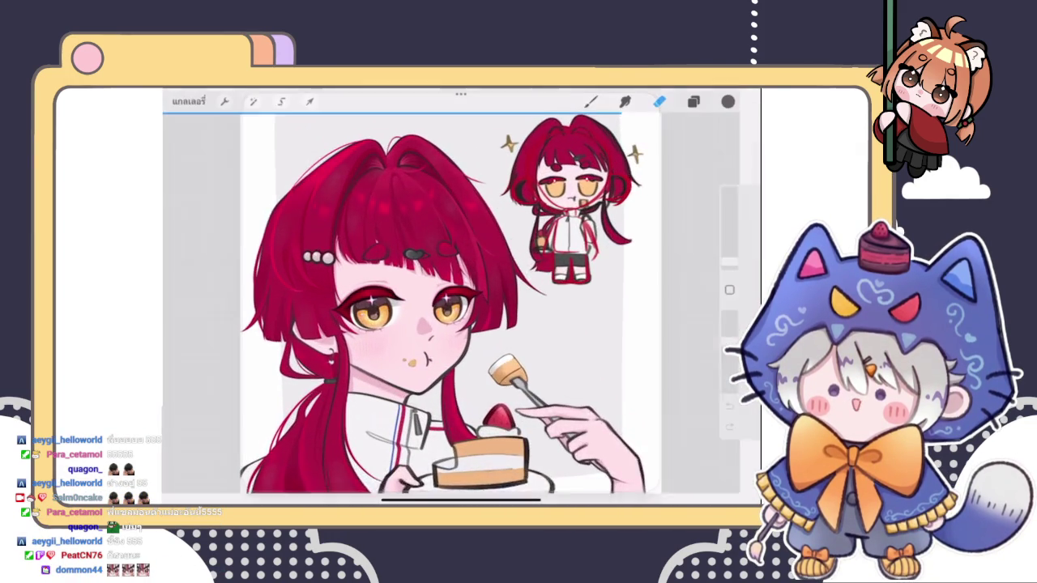
pyautogui.scroll(-3, 460, 307)
pyautogui.scroll(5, 460, 308)
pyautogui.scroll(-3, 460, 308)
pyautogui.click(188, 99)
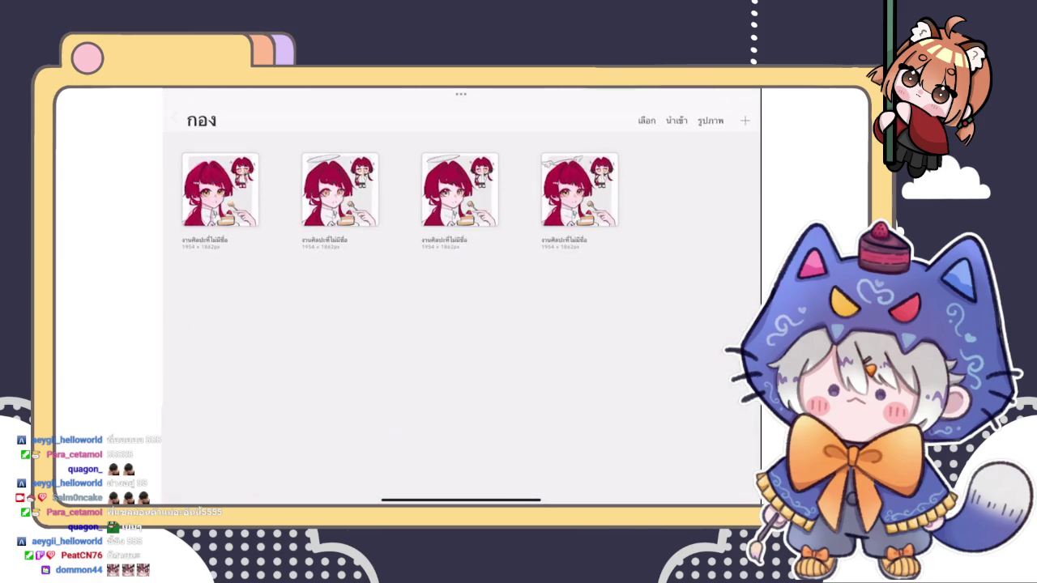
pyautogui.click(194, 119)
pyautogui.scroll(-10, 461, 308)
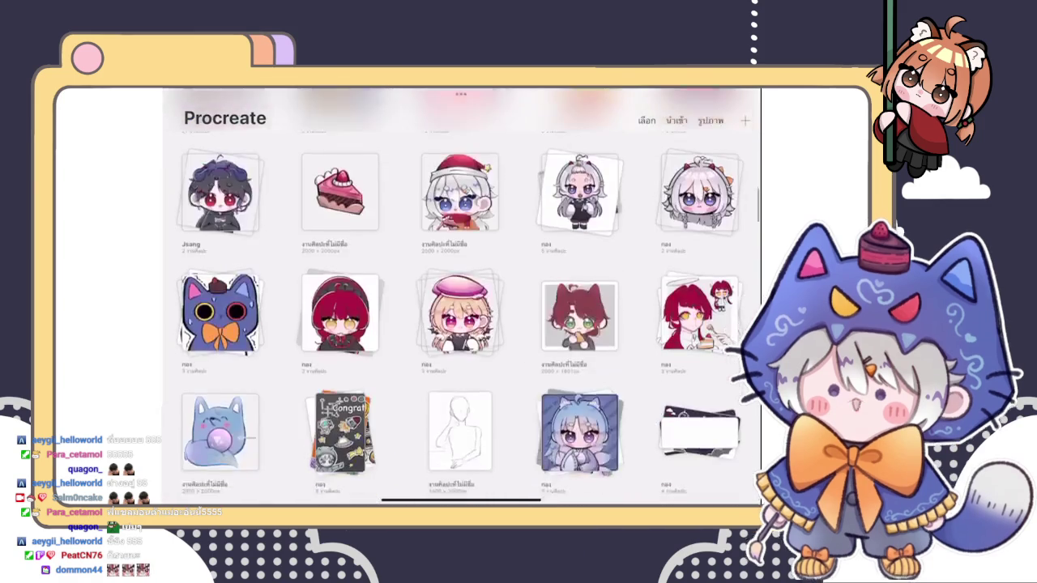
pyautogui.scroll(10, 461, 308)
pyautogui.scroll(3, 460, 308)
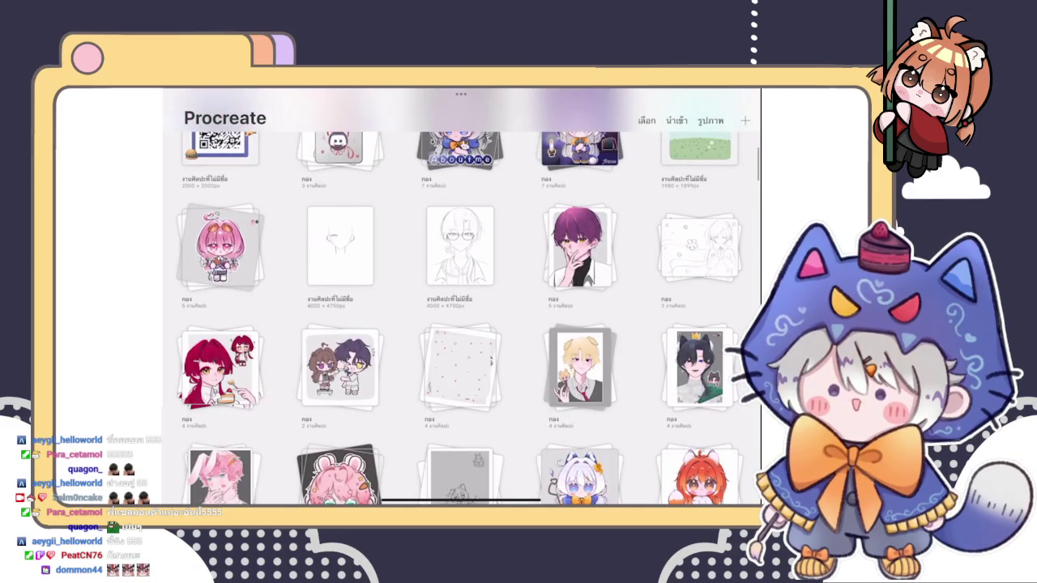
pyautogui.click(699, 366)
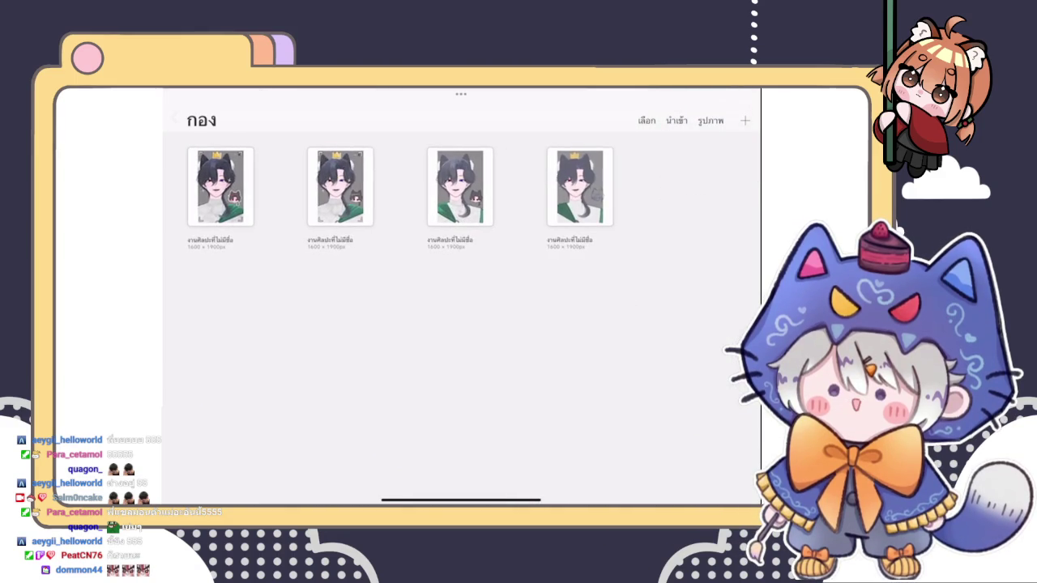
pyautogui.click(222, 186)
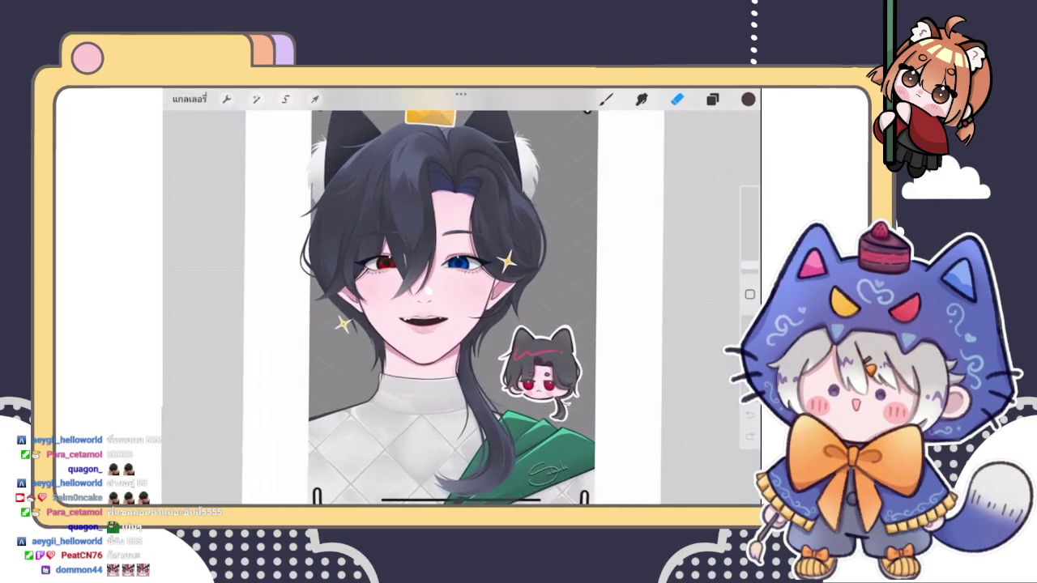
pyautogui.click(189, 99)
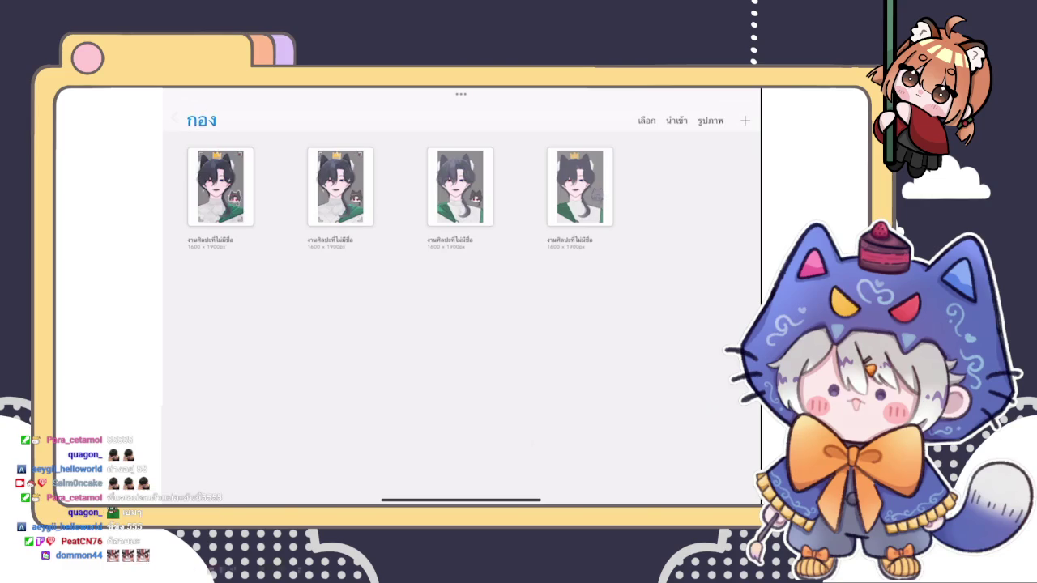
pyautogui.click(177, 118)
pyautogui.scroll(-3, 460, 324)
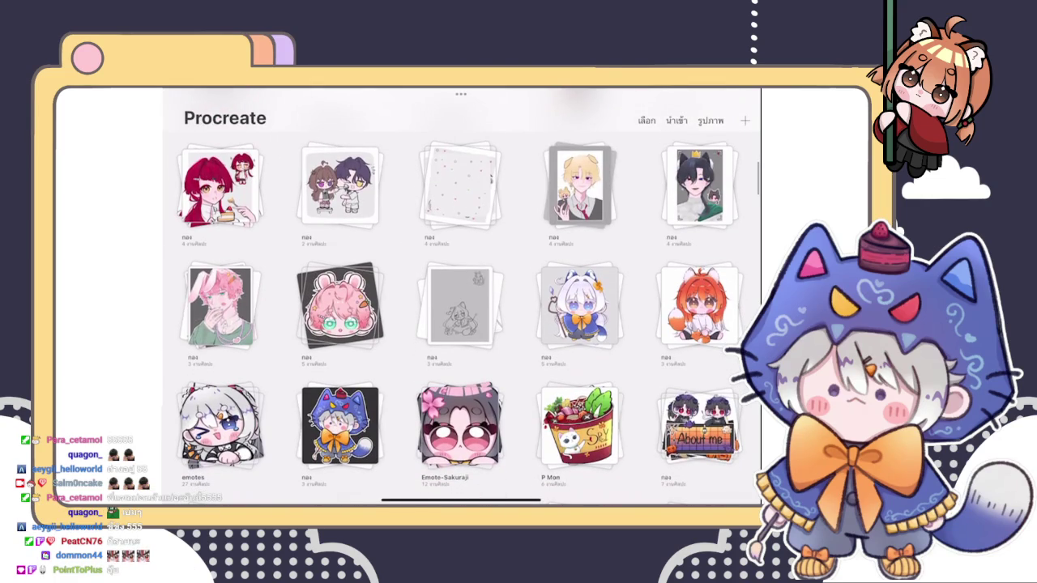
pyautogui.click(220, 307)
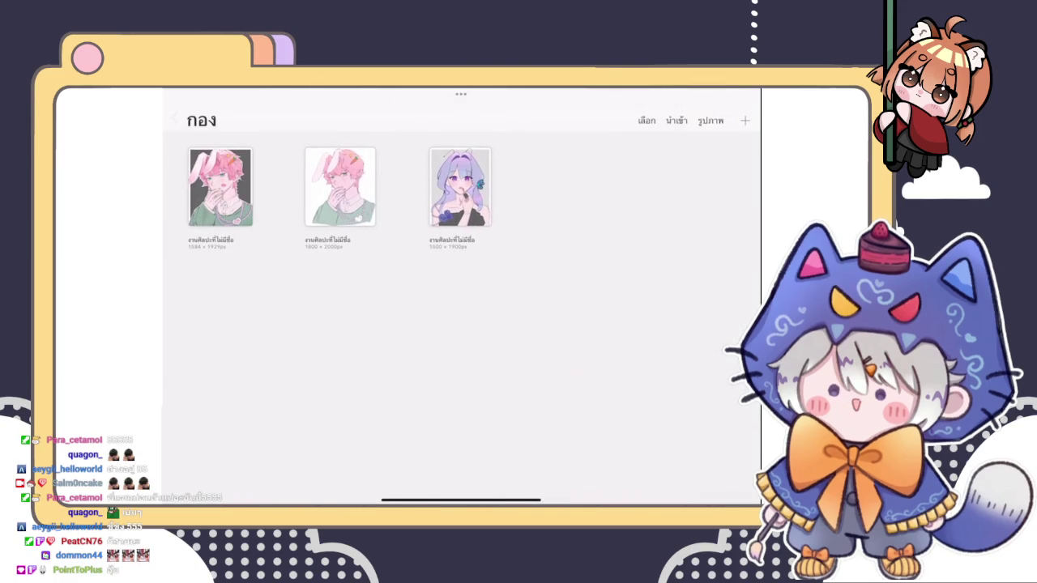
pyautogui.click(220, 186)
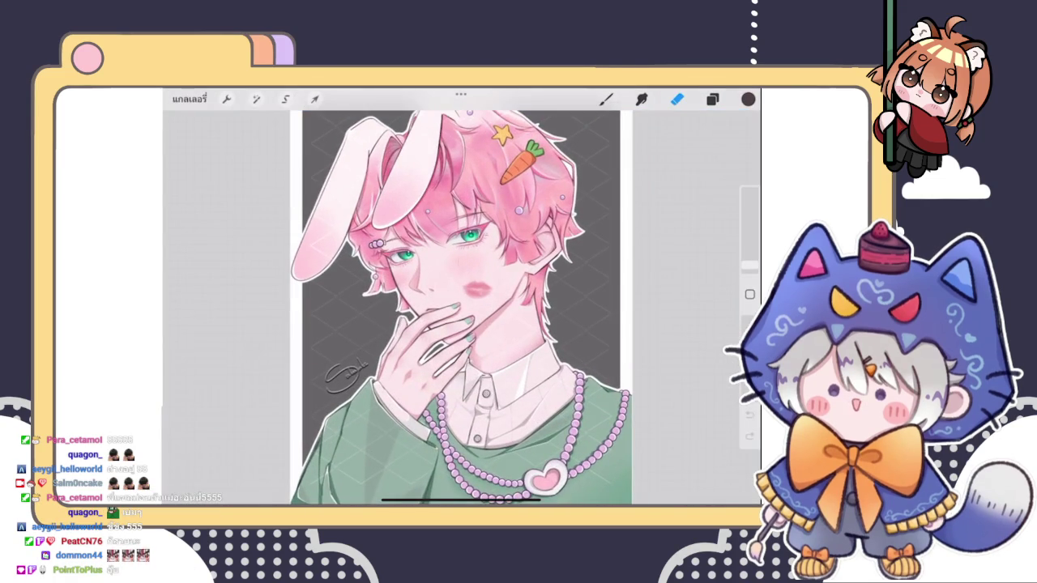
pyautogui.scroll(2, 460, 308)
pyautogui.scroll(-5, 461, 308)
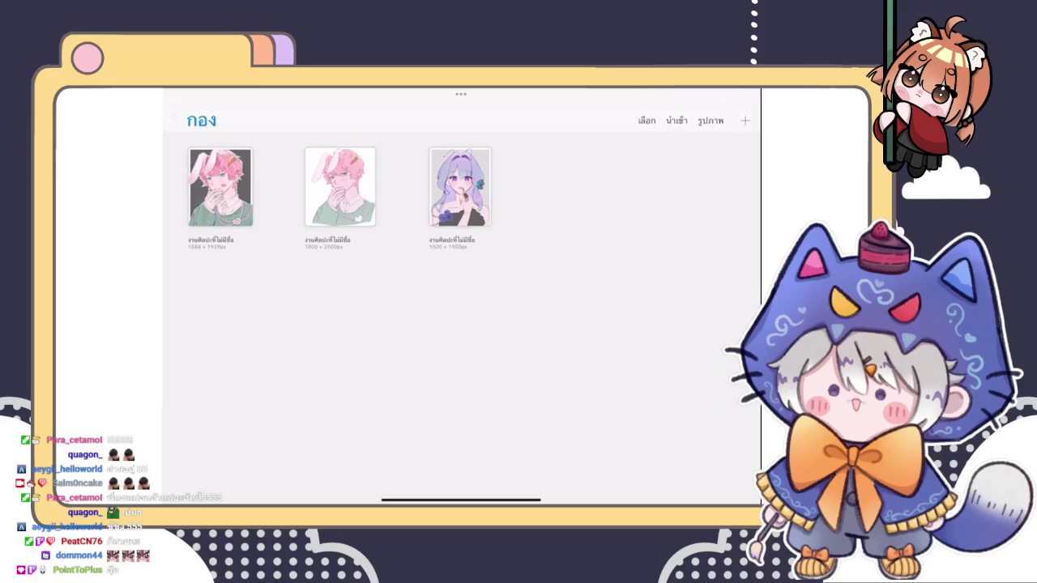
pyautogui.click(175, 120)
pyautogui.scroll(5, 461, 316)
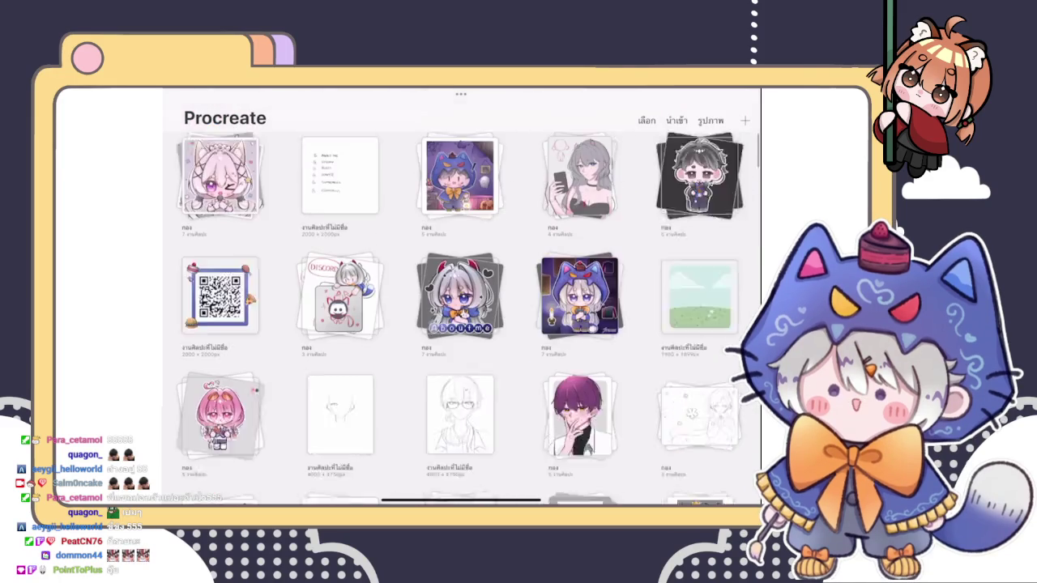
pyautogui.scroll(-5, 461, 316)
pyautogui.scroll(2, 461, 316)
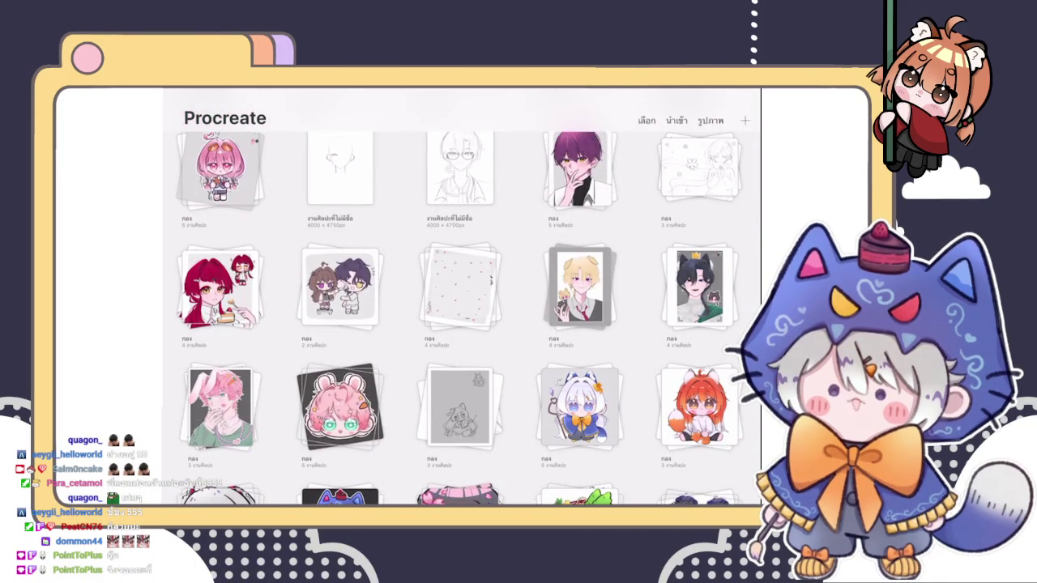
pyautogui.scroll(1, 468, 316)
pyautogui.scroll(1, 468, 316)
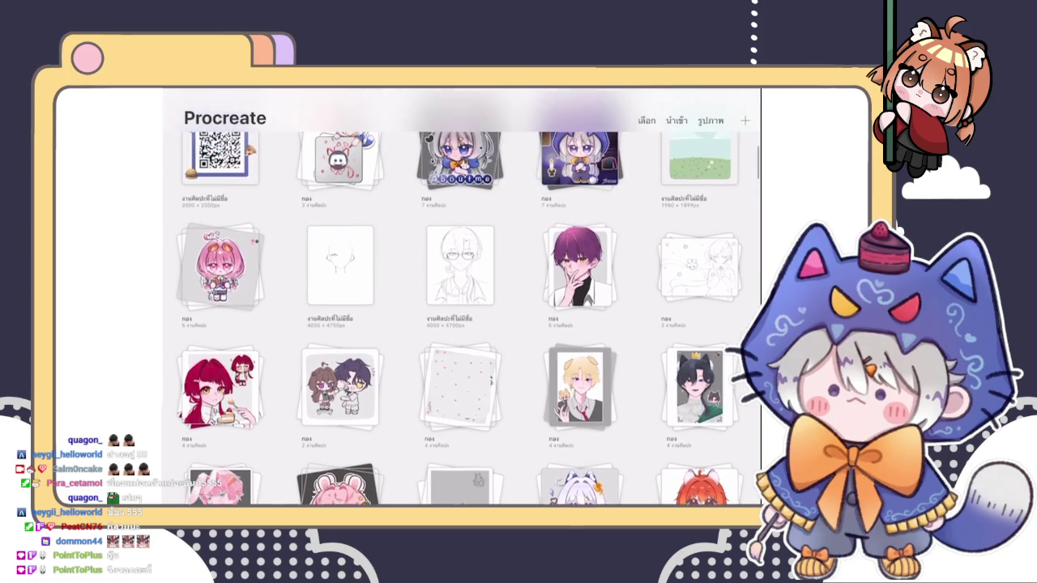
pyautogui.scroll(3, 468, 316)
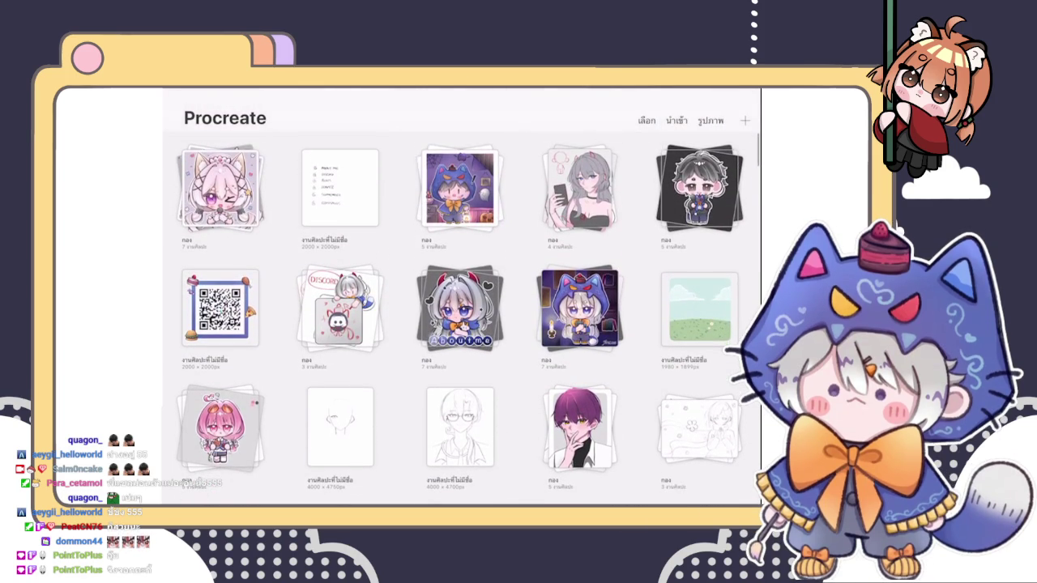
pyautogui.scroll(-2, 467, 302)
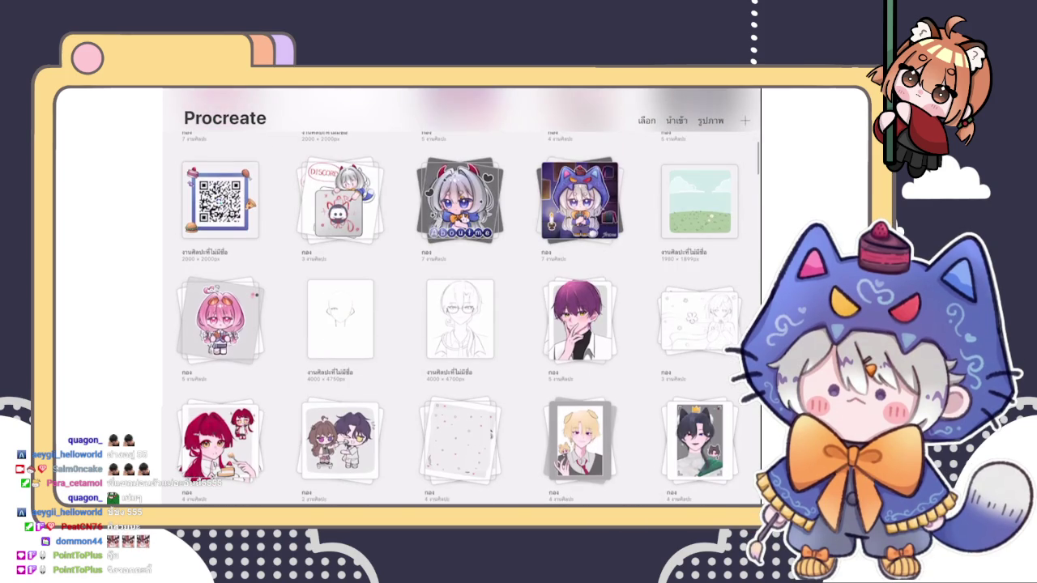
pyautogui.scroll(-2, 467, 316)
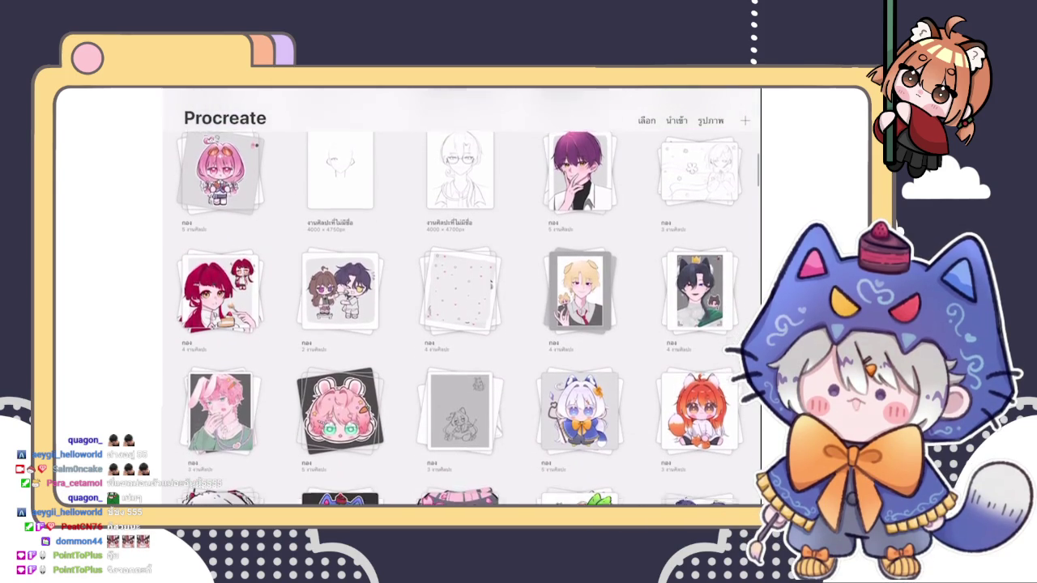
pyautogui.scroll(-1, 467, 296)
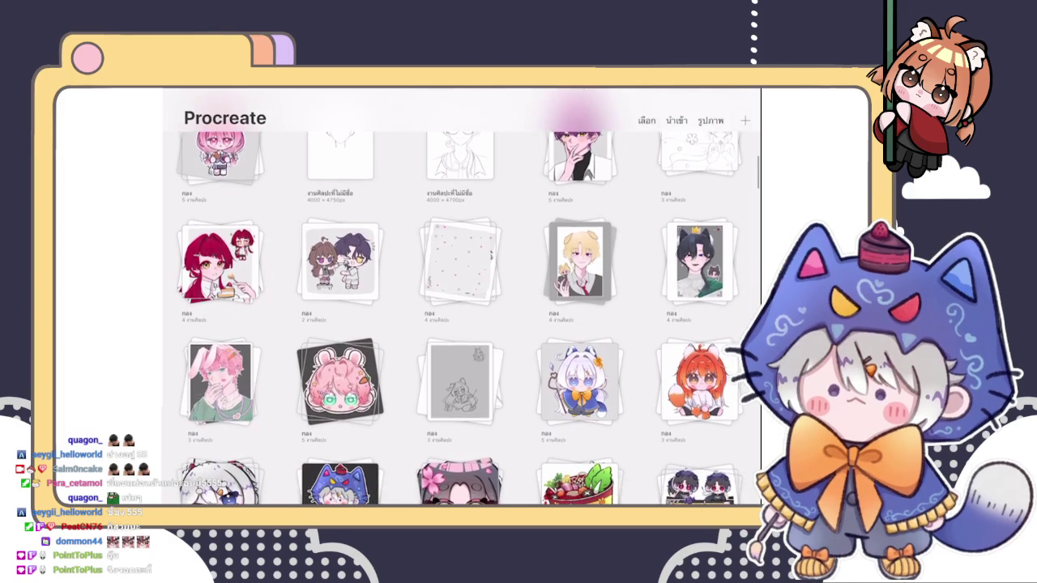
pyautogui.scroll(-3, 467, 315)
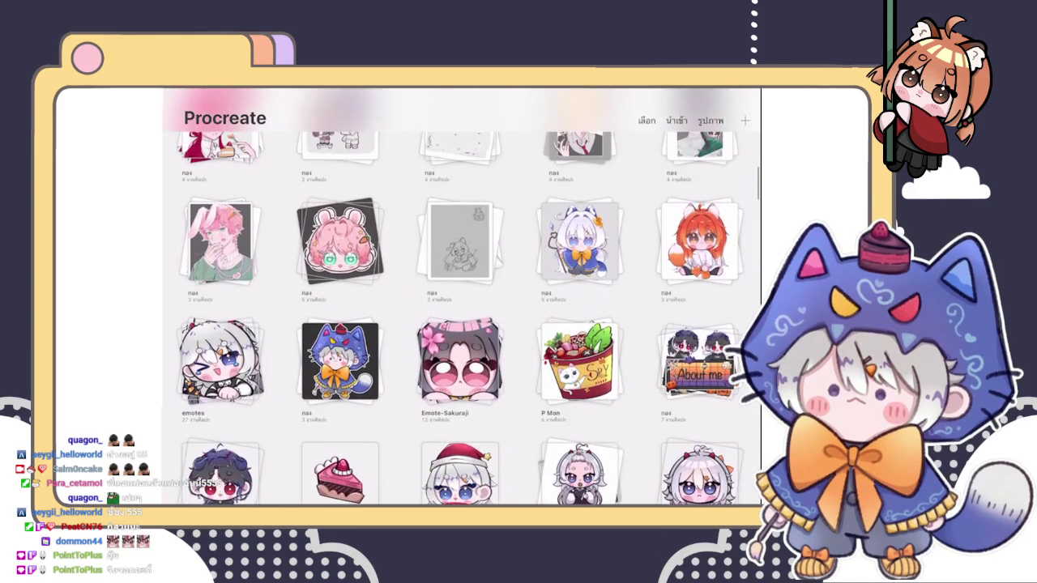
pyautogui.click(698, 241)
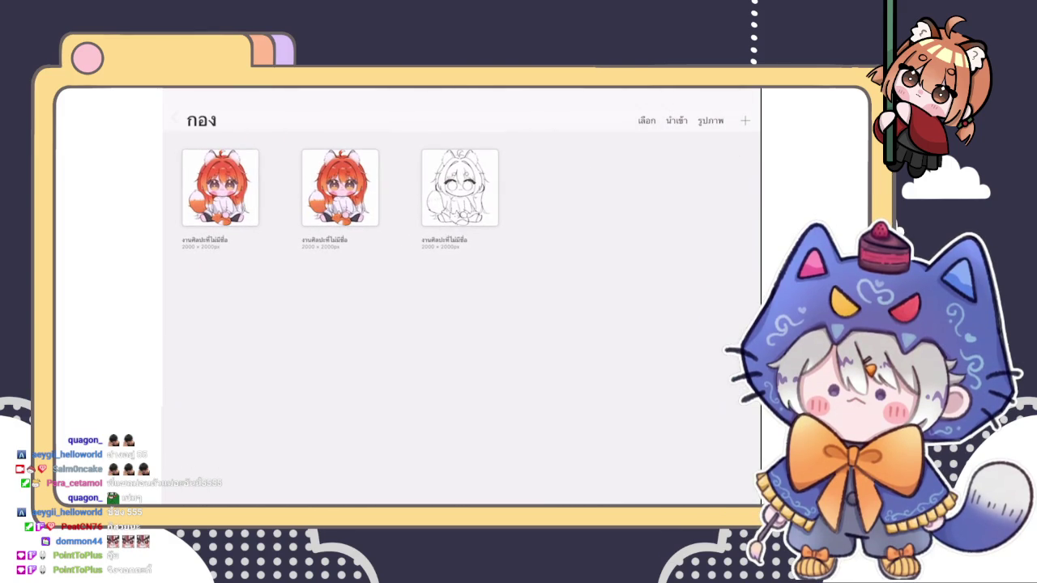
pyautogui.click(220, 187)
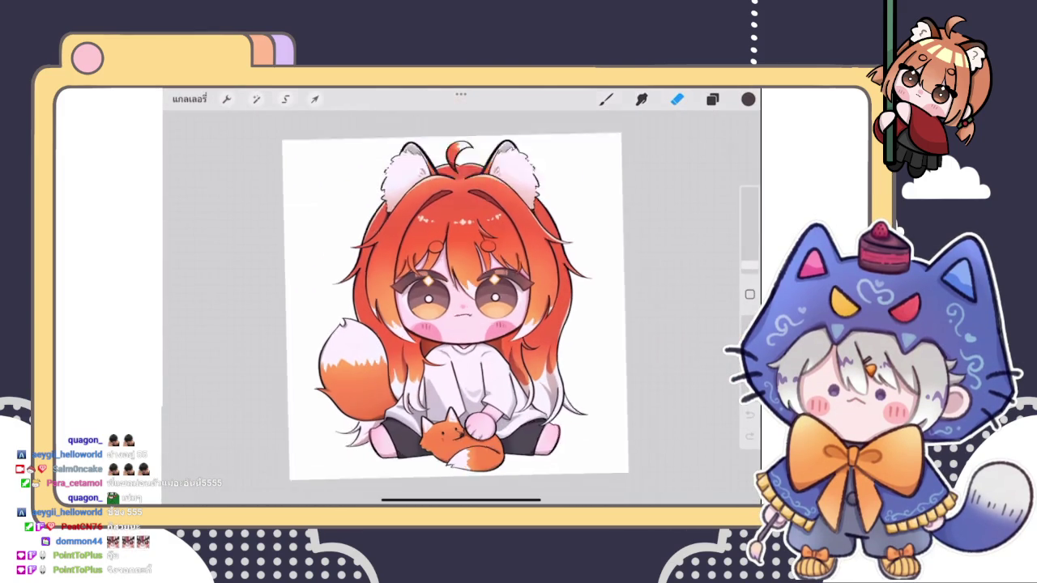
pyautogui.scroll(2, 437, 308)
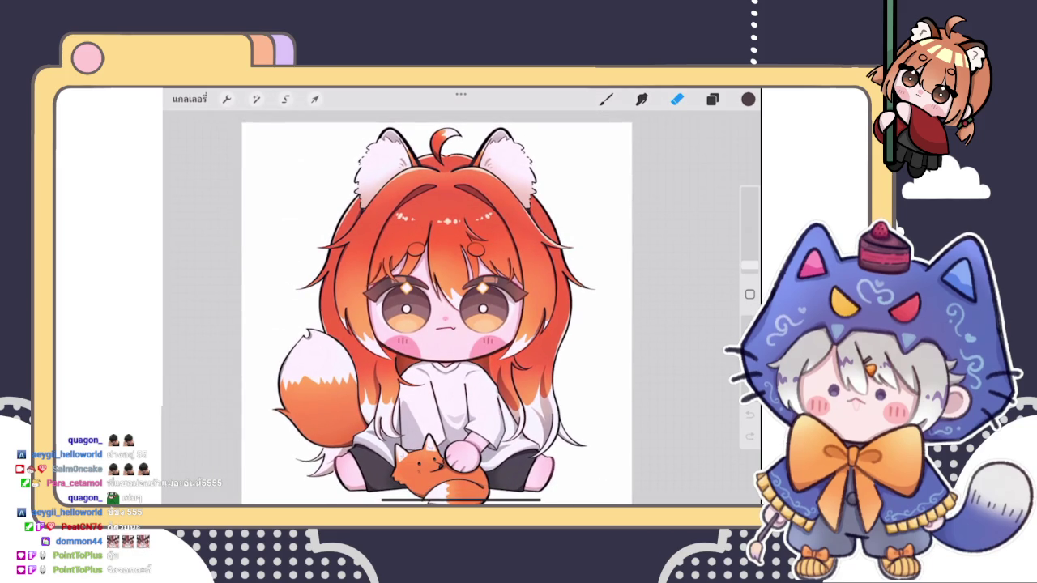
pyautogui.click(189, 99)
pyautogui.click(176, 120)
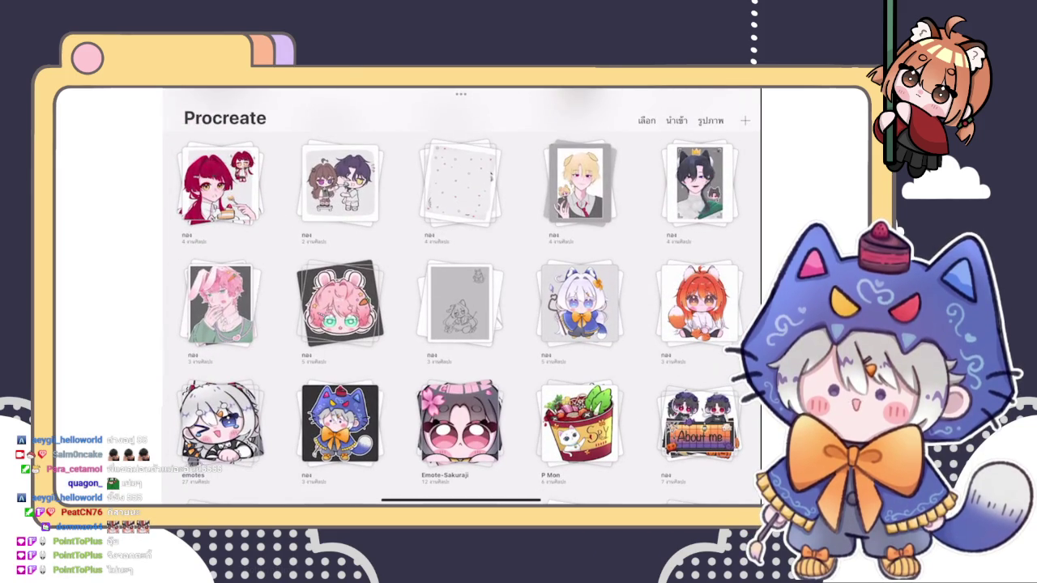
pyautogui.scroll(5, 461, 324)
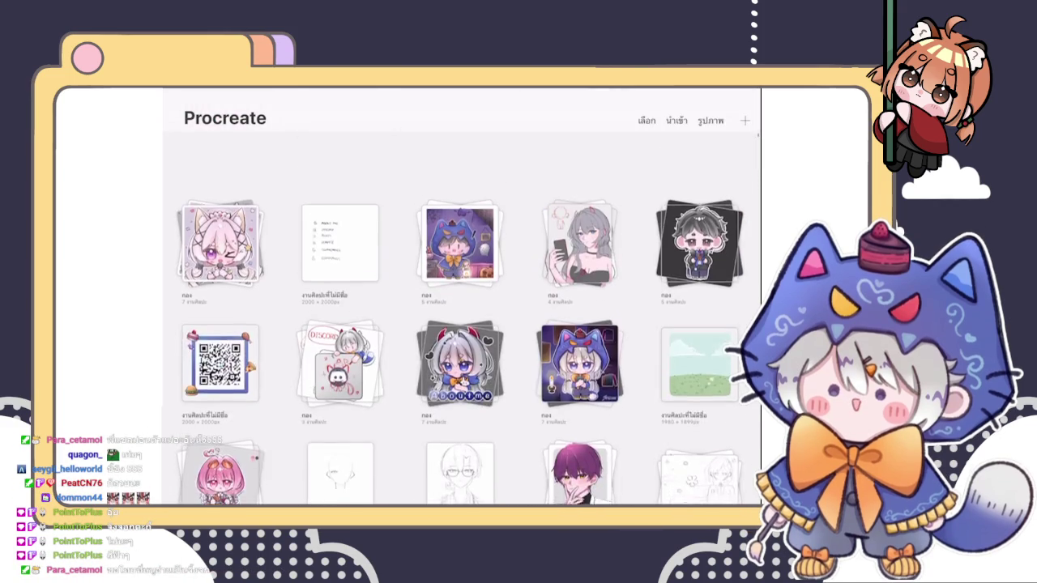
pyautogui.scroll(-10, 462, 324)
pyautogui.scroll(-2, 462, 324)
pyautogui.scroll(-2, 461, 324)
pyautogui.scroll(2, 462, 324)
pyautogui.click(220, 258)
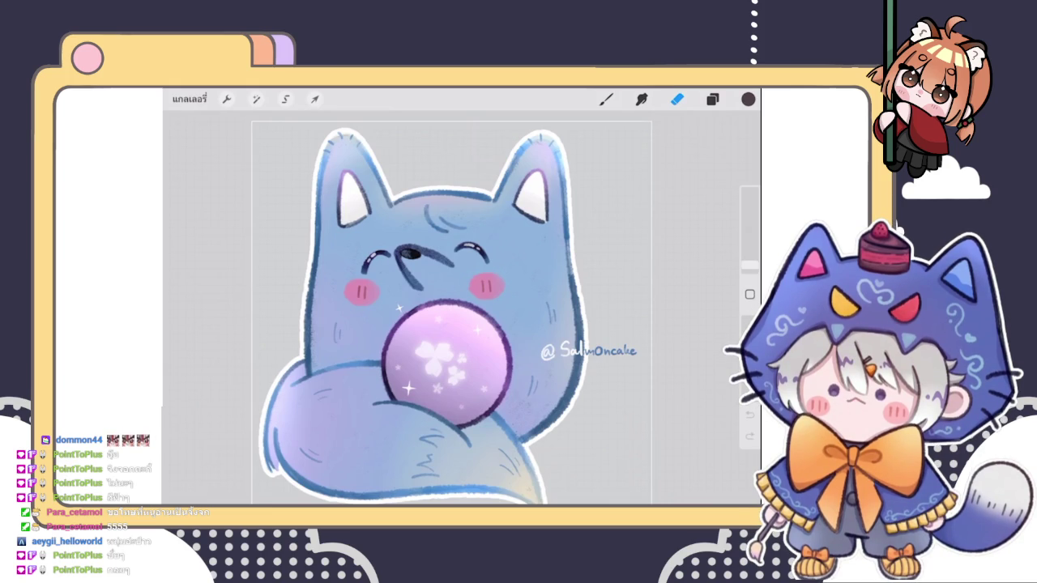
# - Open Adjustments and dismiss it without applying any, then select the Brush tool
pyautogui.click(256, 99)
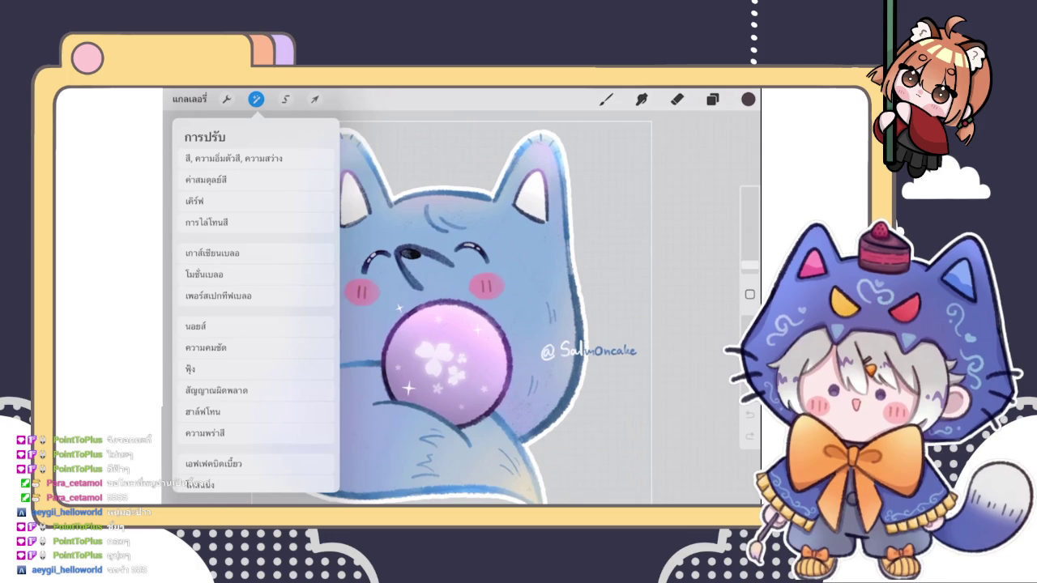
pyautogui.click(677, 98)
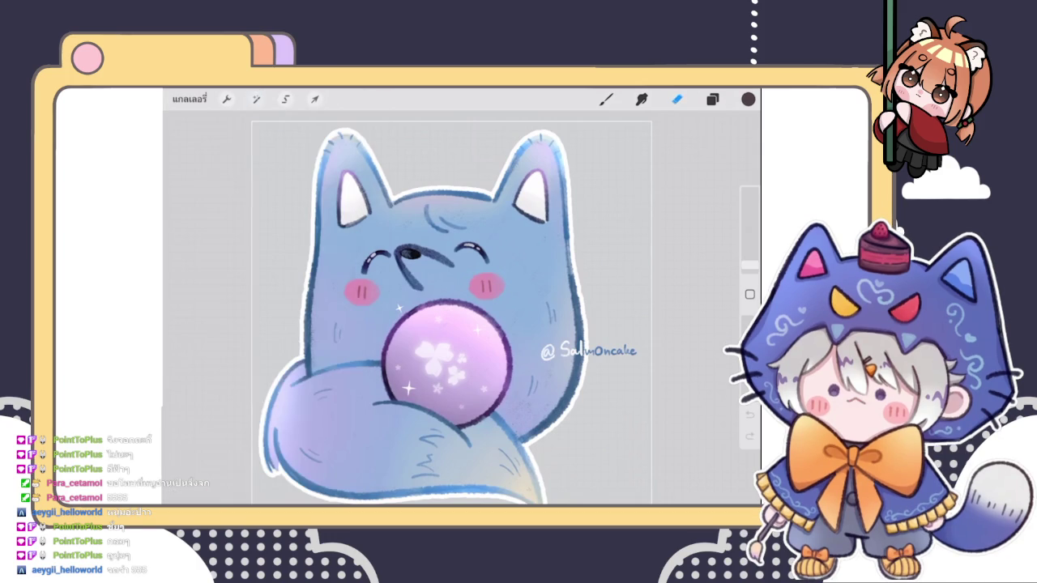
pyautogui.scroll(3, 462, 324)
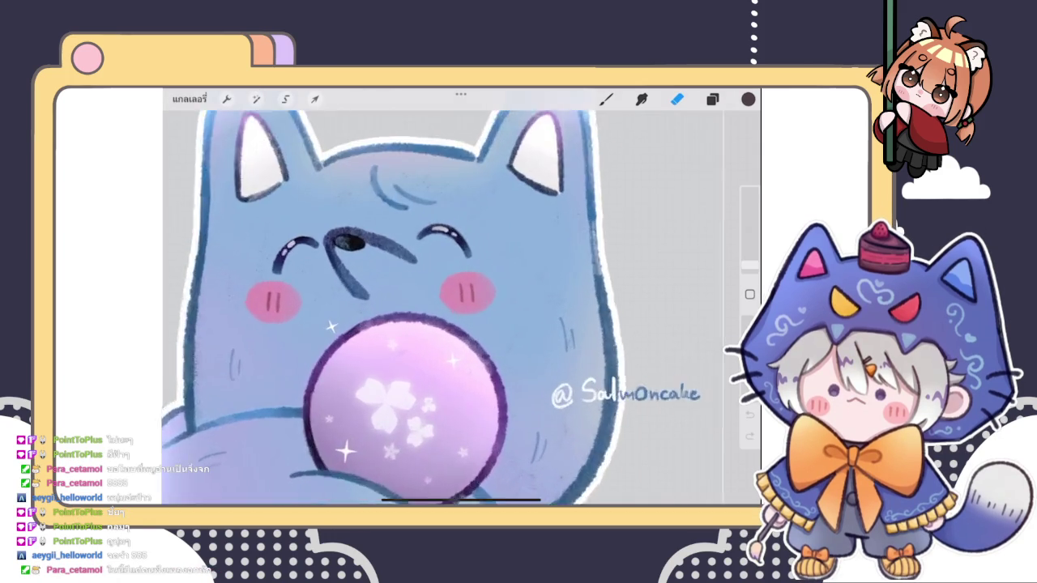
pyautogui.scroll(-3, 462, 324)
pyautogui.scroll(2, 462, 324)
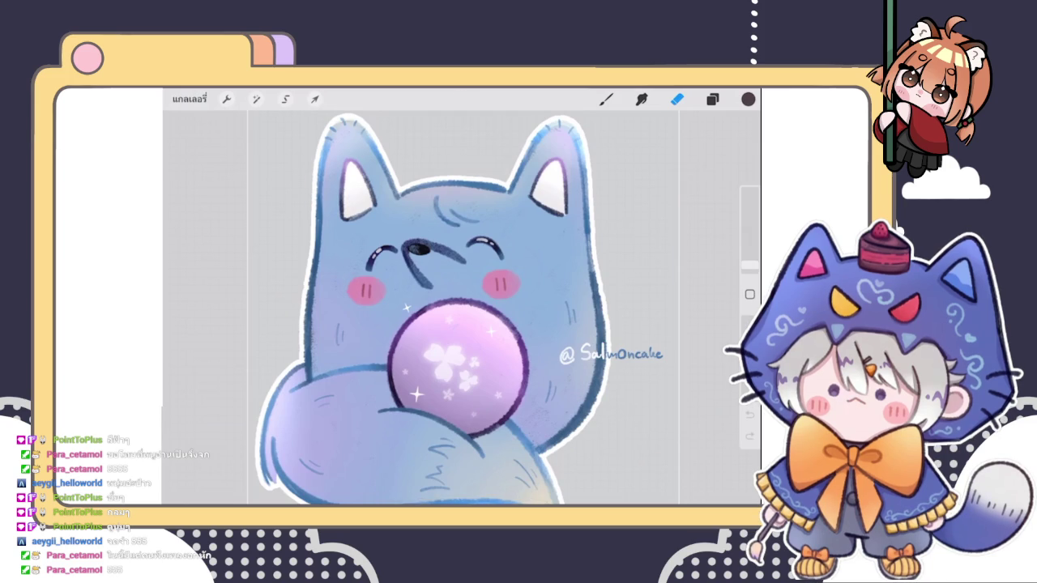
pyautogui.press('b')
pyautogui.click(189, 99)
pyautogui.scroll(-5, 462, 308)
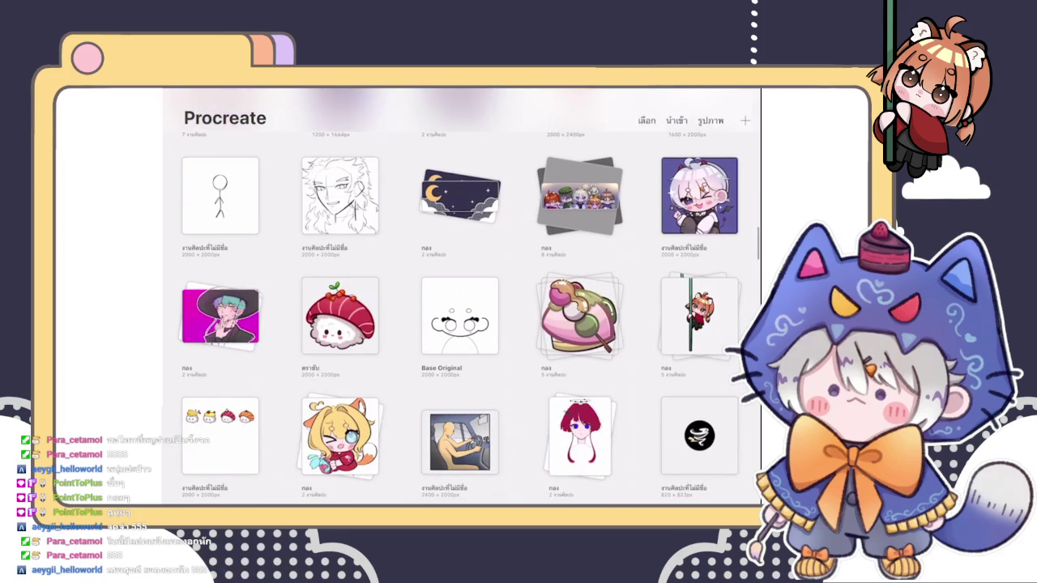
pyautogui.scroll(-3, 462, 307)
pyautogui.scroll(5, 462, 308)
pyautogui.scroll(3, 462, 308)
pyautogui.scroll(2, 459, 297)
pyautogui.scroll(2, 459, 296)
pyautogui.scroll(3, 459, 296)
pyautogui.scroll(3, 460, 297)
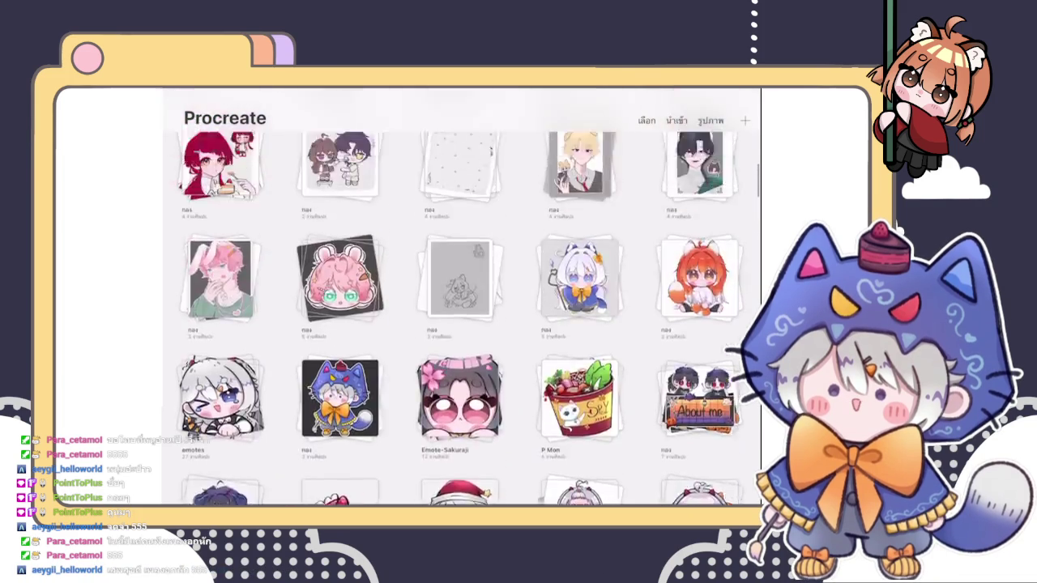
pyautogui.scroll(-3, 462, 308)
pyautogui.scroll(-1, 461, 308)
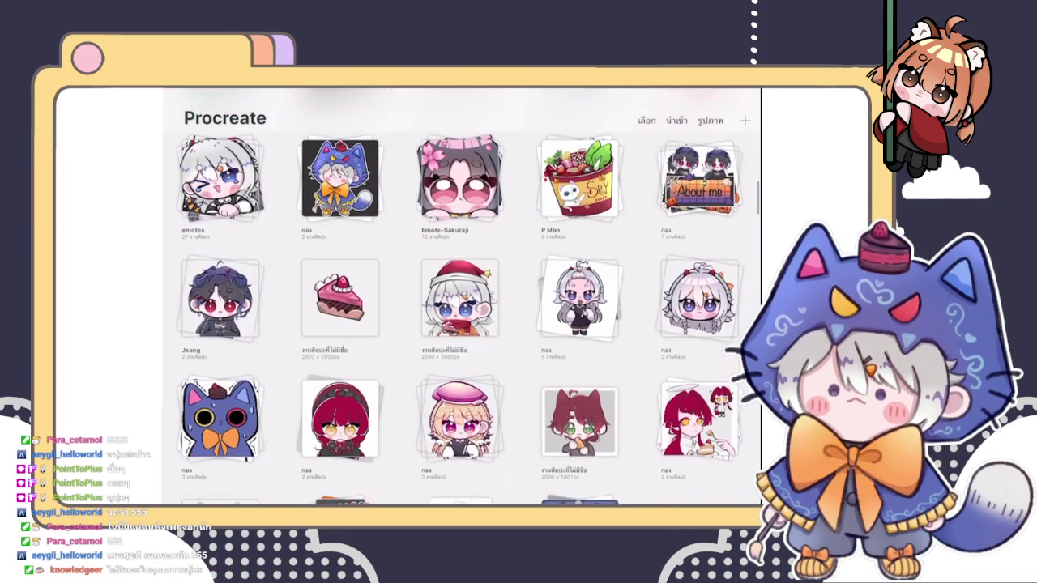
pyautogui.scroll(5, 462, 308)
pyautogui.scroll(1, 462, 307)
pyautogui.scroll(-4, 462, 308)
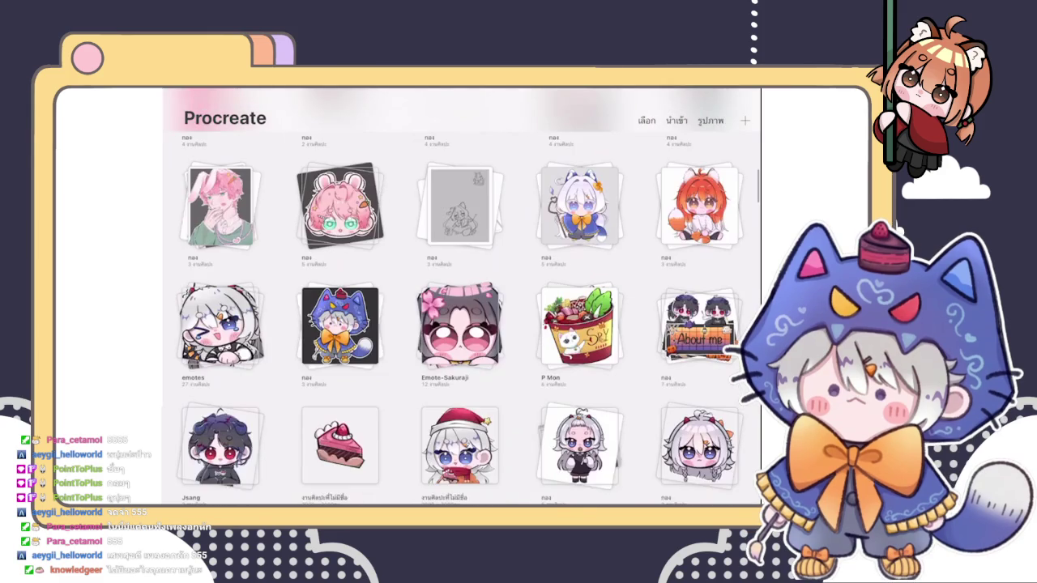
pyautogui.scroll(3, 462, 308)
pyautogui.scroll(3, 462, 308)
pyautogui.scroll(1, 462, 307)
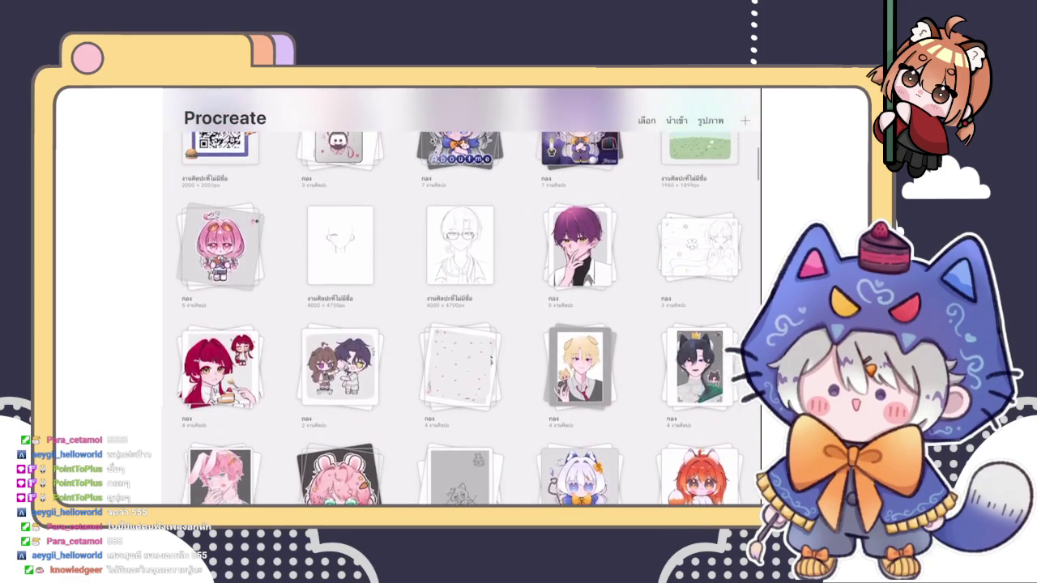
pyautogui.scroll(-3, 461, 307)
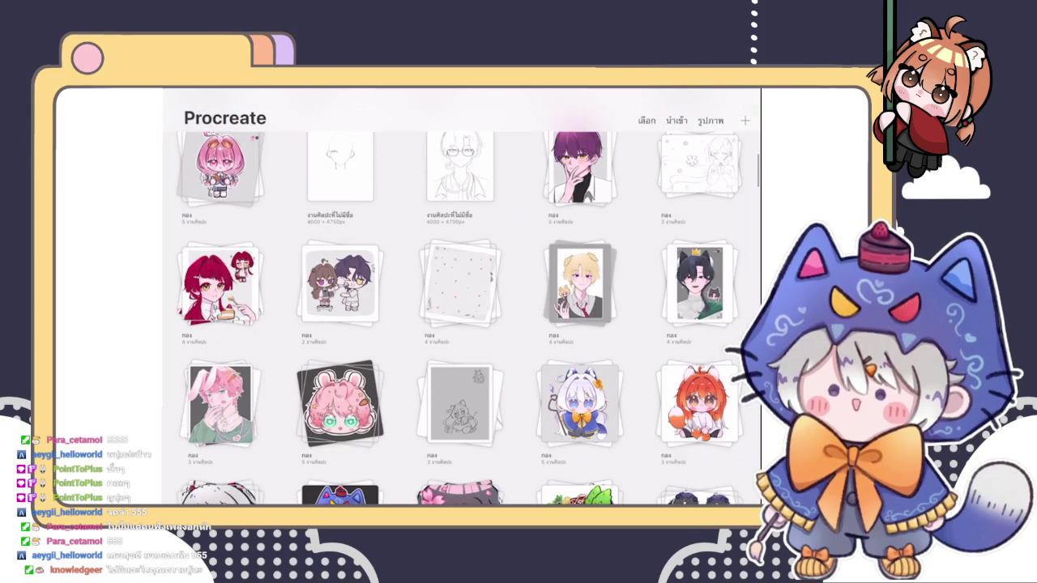
pyautogui.scroll(3, 462, 308)
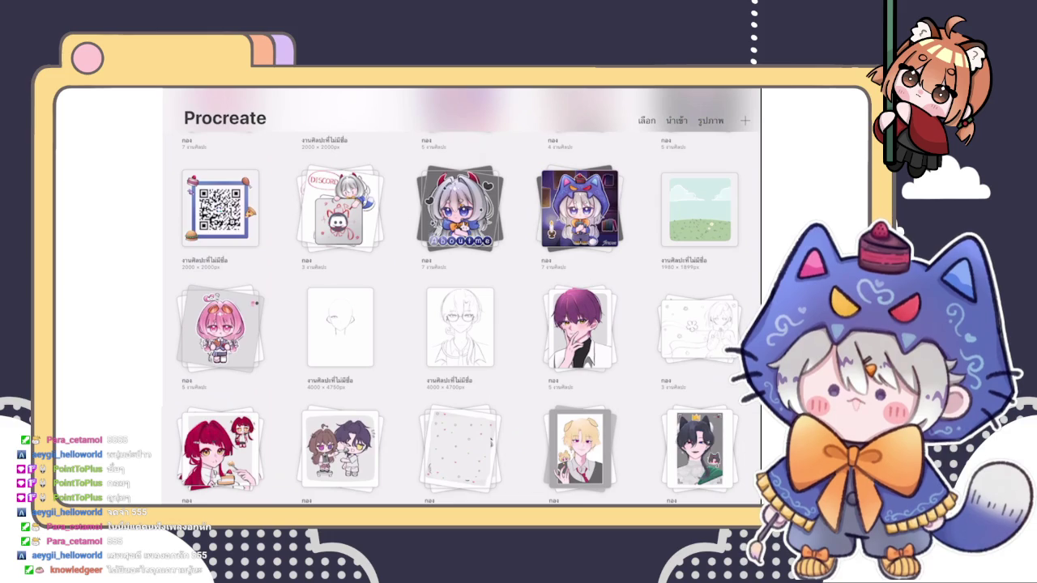
pyautogui.scroll(3, 461, 316)
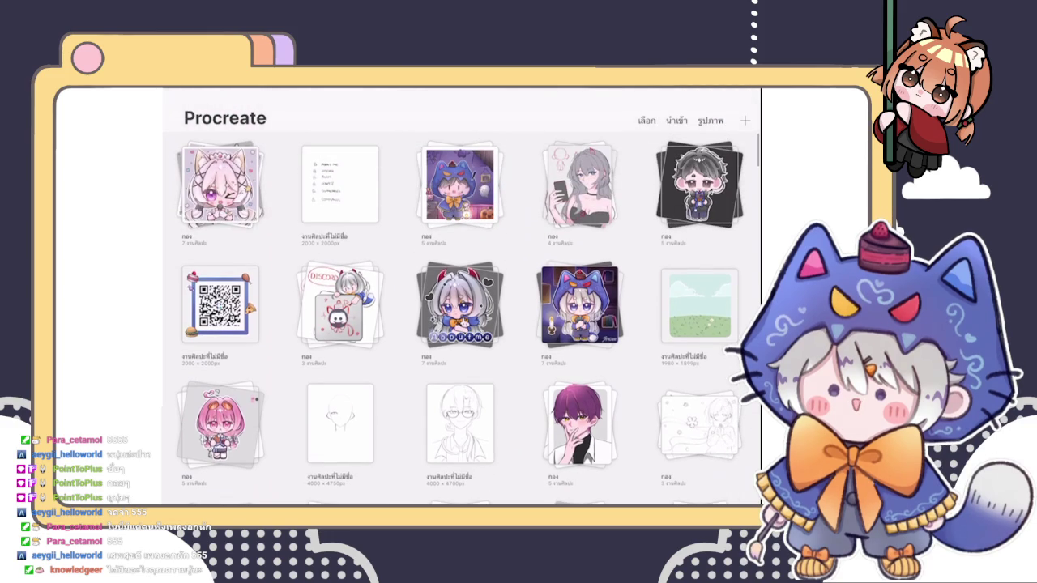
# - Open the glasses-boy sketch from the gallery and scroll through it
pyautogui.click(461, 423)
pyautogui.scroll(3, 461, 308)
pyautogui.scroll(2, 461, 308)
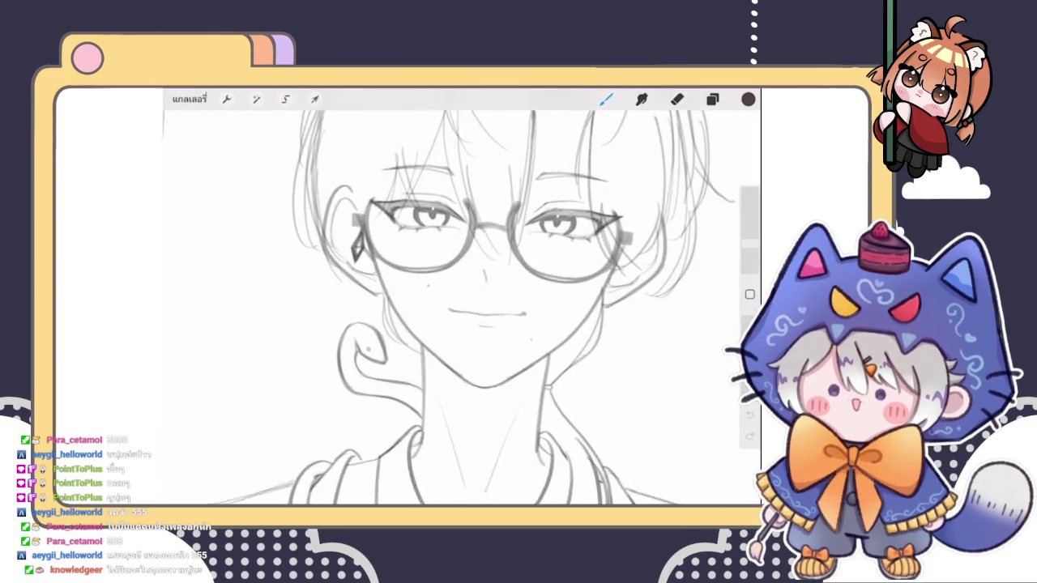
pyautogui.scroll(-2, 461, 308)
pyautogui.scroll(-3, 462, 307)
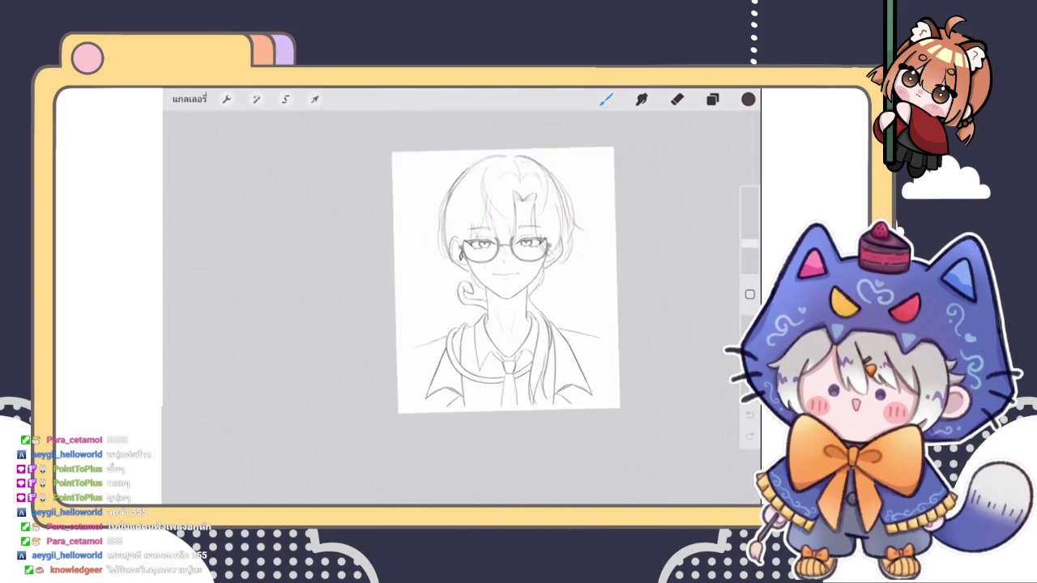
pyautogui.scroll(3, 461, 276)
pyautogui.scroll(2, 461, 275)
pyautogui.scroll(2, 462, 275)
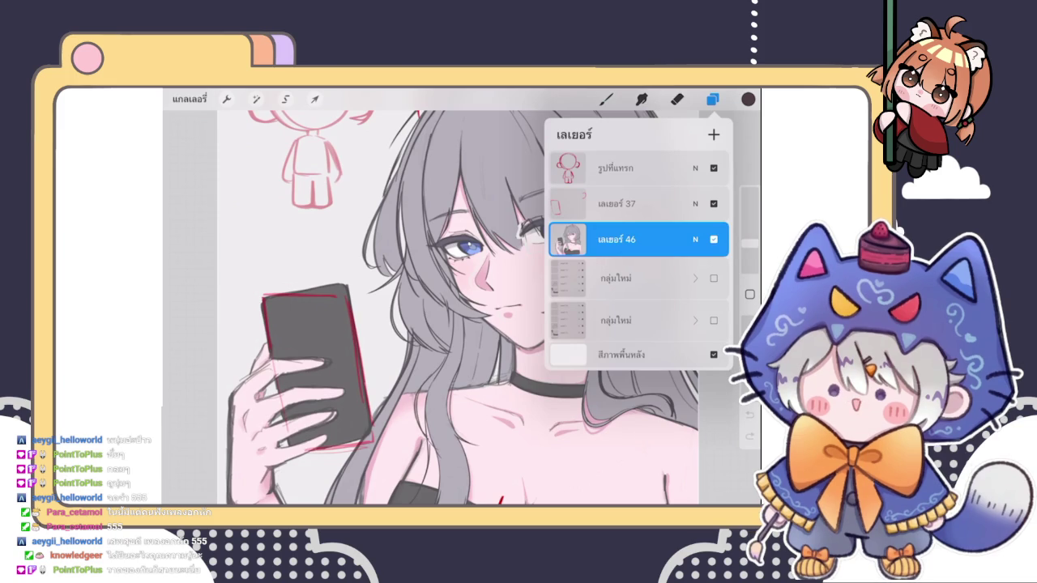
# - Add a new empty layer, เลเยอร์ 39, above the drawing
pyautogui.click(713, 135)
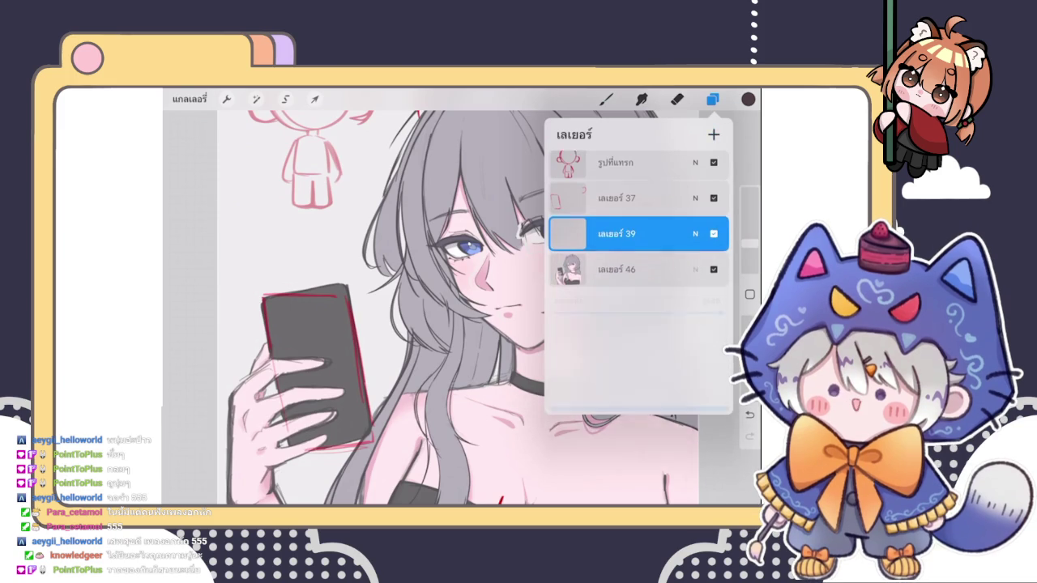
pyautogui.click(695, 239)
pyautogui.click(694, 215)
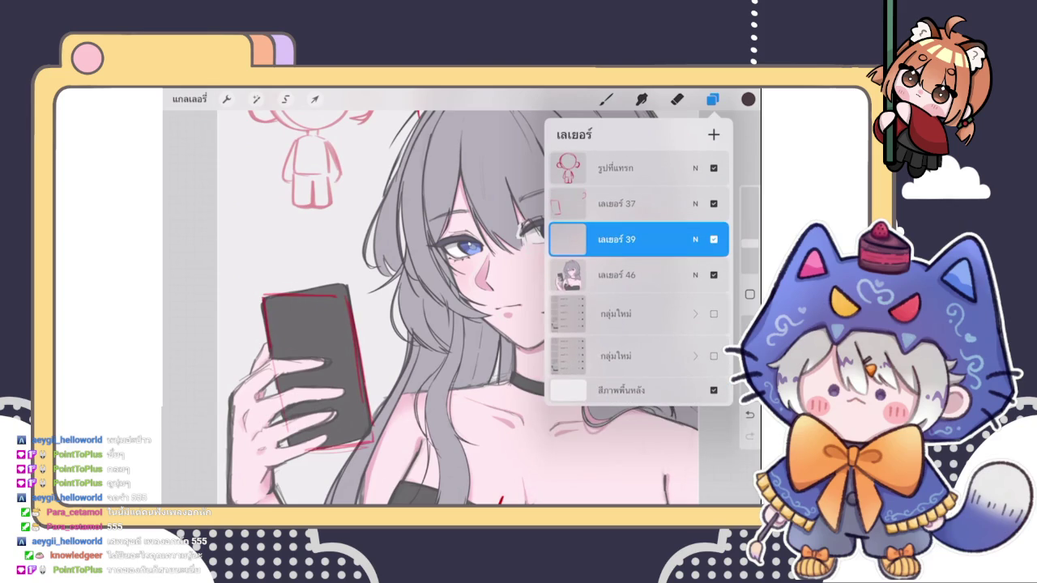
pyautogui.click(606, 98)
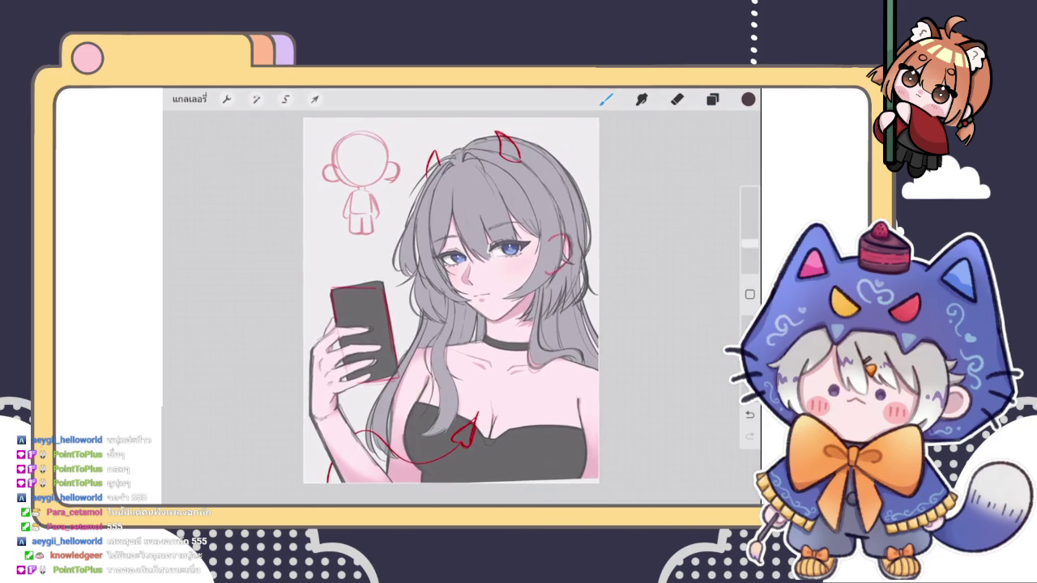
pyautogui.click(712, 99)
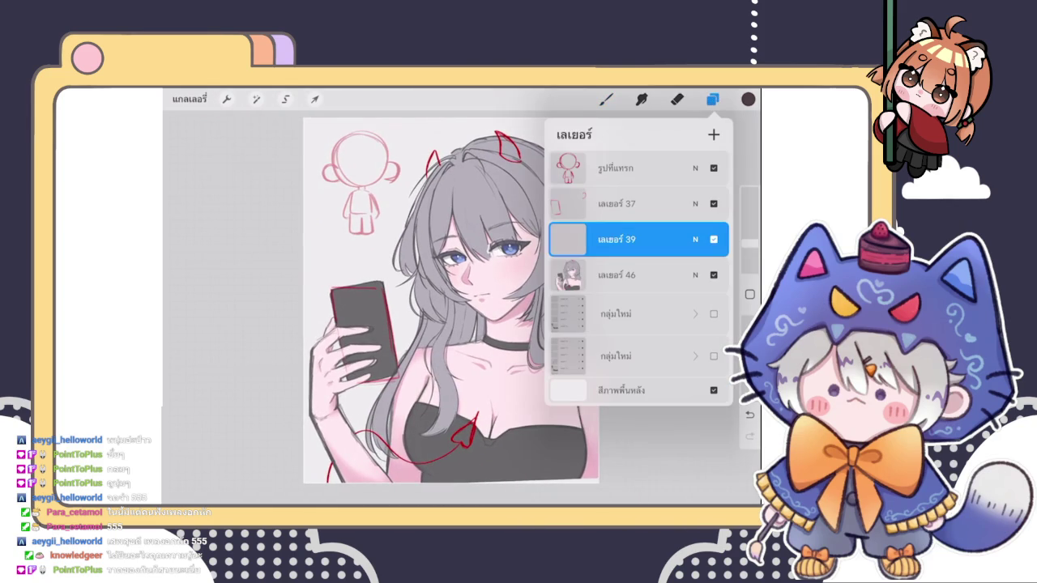
pyautogui.click(606, 98)
# - Choose the ตัวเขียน brush and sample the skin colour from the girl's face
pyautogui.click(606, 99)
pyautogui.click(648, 259)
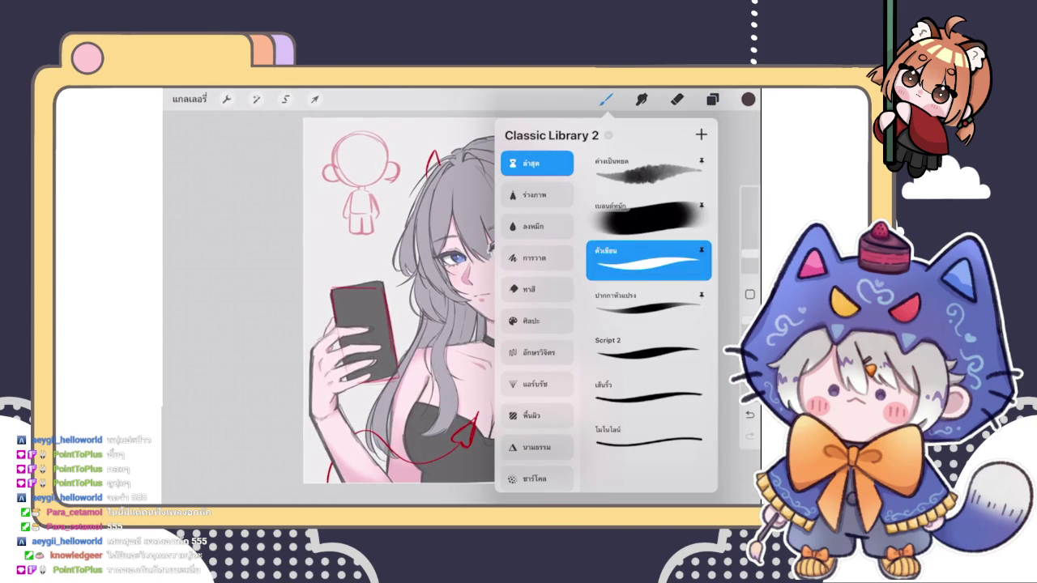
pyautogui.click(460, 300)
pyautogui.moveTo(460, 300); pyautogui.dragTo(483, 230)
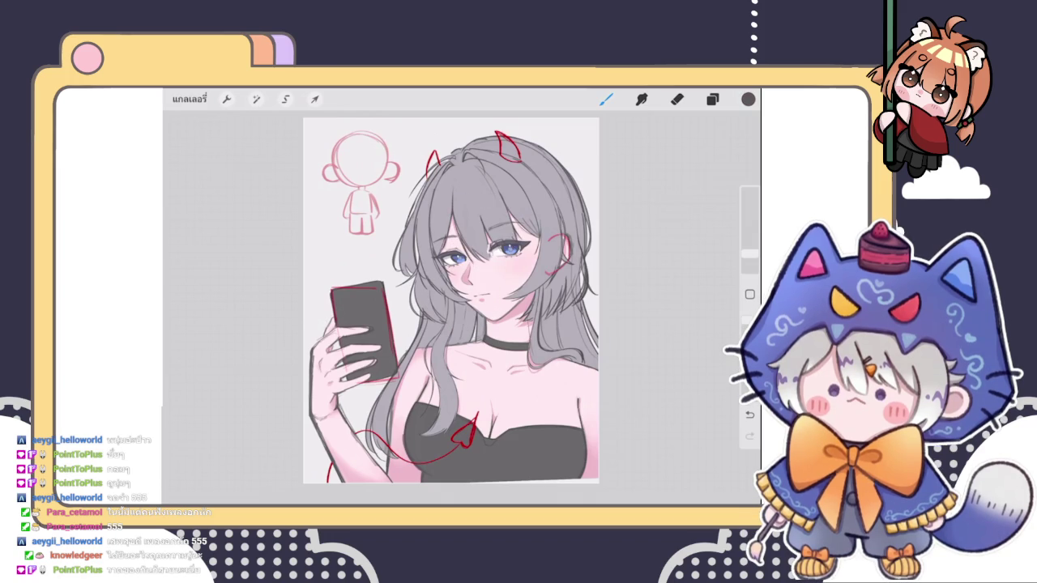
# - Open a Reference window set to Image mode, ready to import a photo
pyautogui.scroll(-2, 451, 300)
pyautogui.scroll(5, 486, 275)
pyautogui.scroll(1, 462, 308)
pyautogui.scroll(2, 462, 308)
pyautogui.scroll(-3, 461, 308)
pyautogui.scroll(-3, 429, 299)
pyautogui.scroll(3, 430, 300)
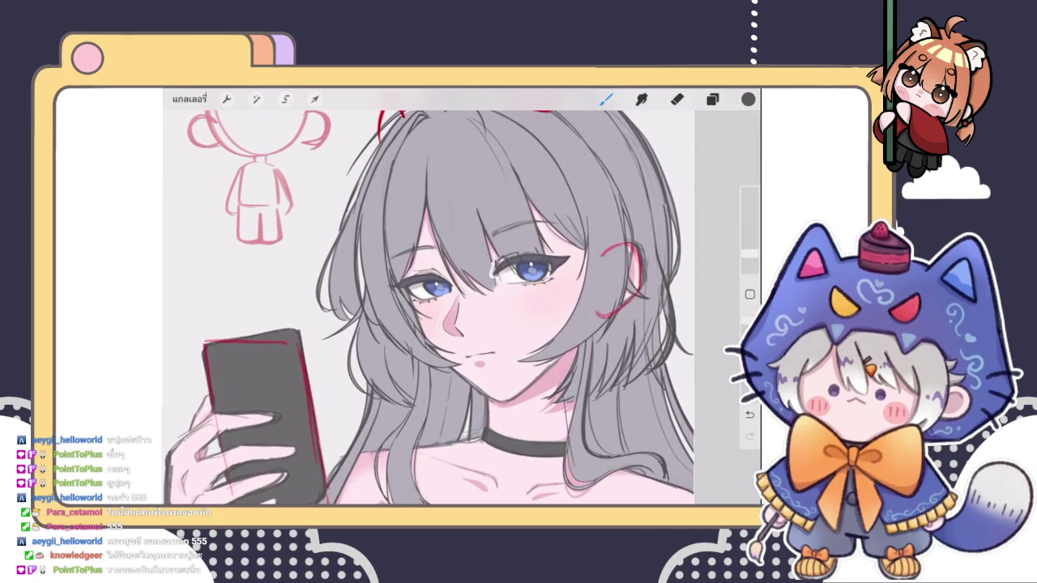
pyautogui.click(227, 98)
pyautogui.click(245, 289)
pyautogui.click(244, 208)
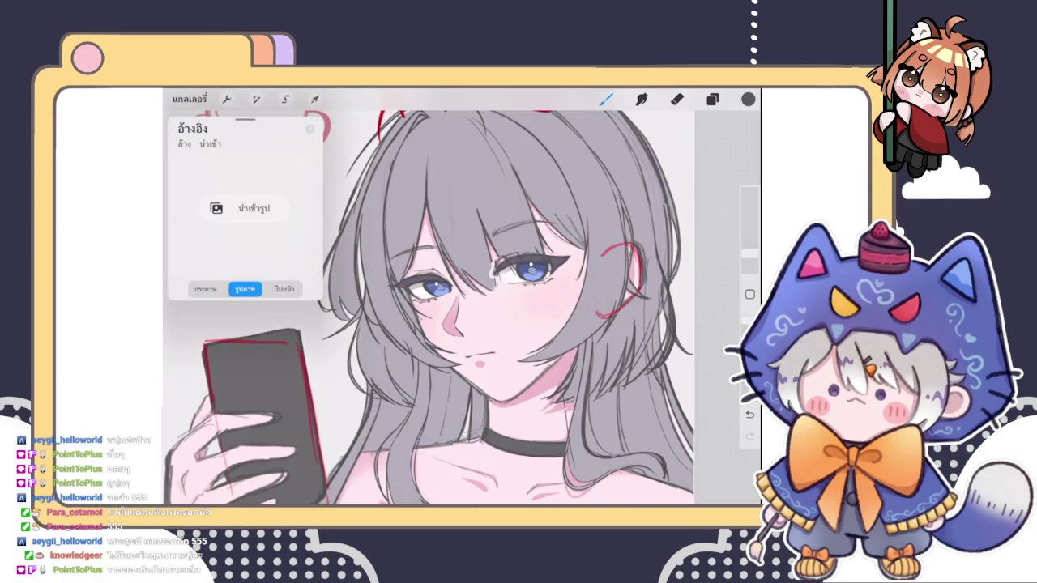
# - Import IMG_1851.png into a shrunken Reference window framed on the face, and zoom the canvas in
pyautogui.scroll(-3, 523, 316)
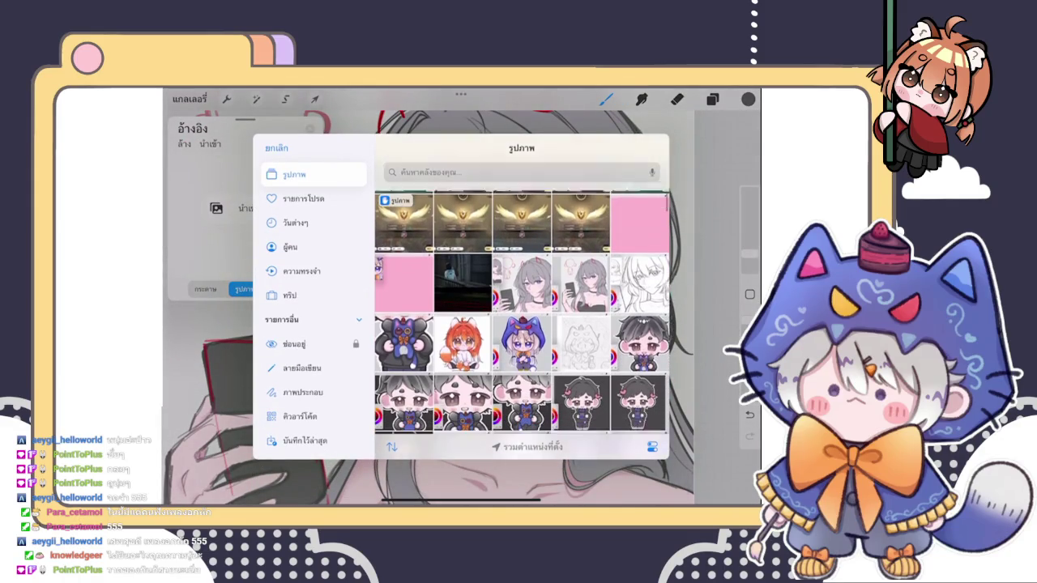
pyautogui.scroll(-3, 522, 316)
pyautogui.scroll(-3, 523, 316)
pyautogui.scroll(-3, 523, 316)
pyautogui.scroll(-3, 522, 316)
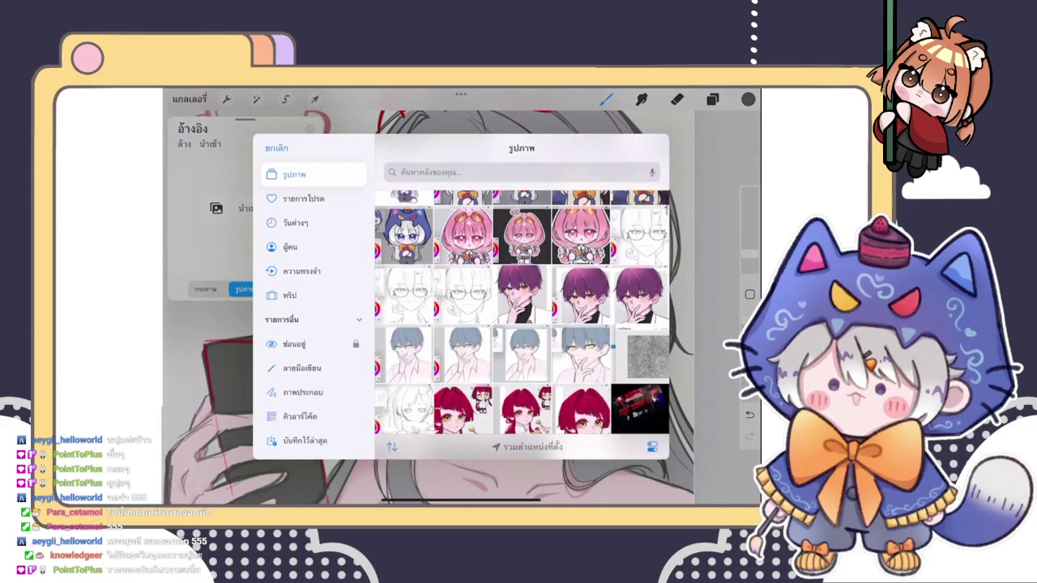
pyautogui.scroll(-2, 523, 316)
pyautogui.click(478, 348)
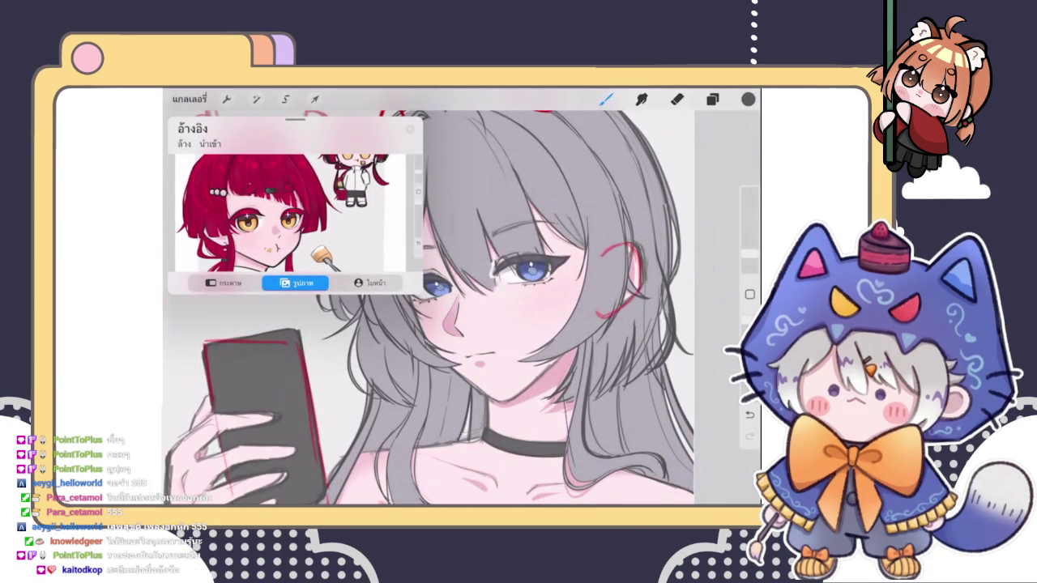
pyautogui.moveTo(417, 291); pyautogui.dragTo(328, 271)
pyautogui.moveTo(243, 211)
pyautogui.mouseDown()
pyautogui.moveTo(251, 196)
pyautogui.moveTo(248, 214)
pyautogui.moveTo(264, 213)
pyautogui.mouseUp()
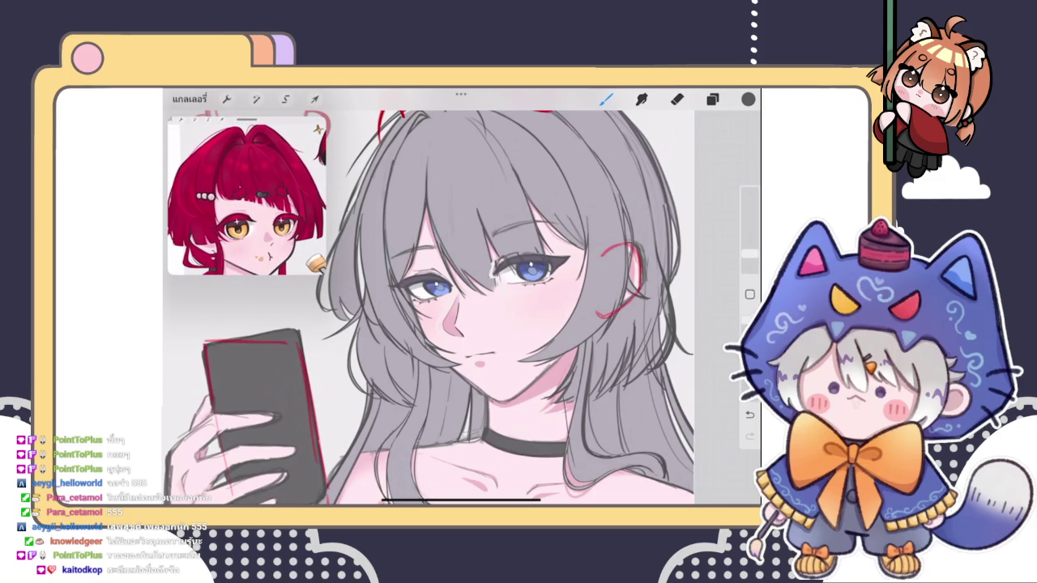
pyautogui.moveTo(486, 308)
pyautogui.mouseDown()
pyautogui.moveTo(519, 324)
pyautogui.moveTo(494, 275)
pyautogui.moveTo(503, 267)
pyautogui.mouseUp()
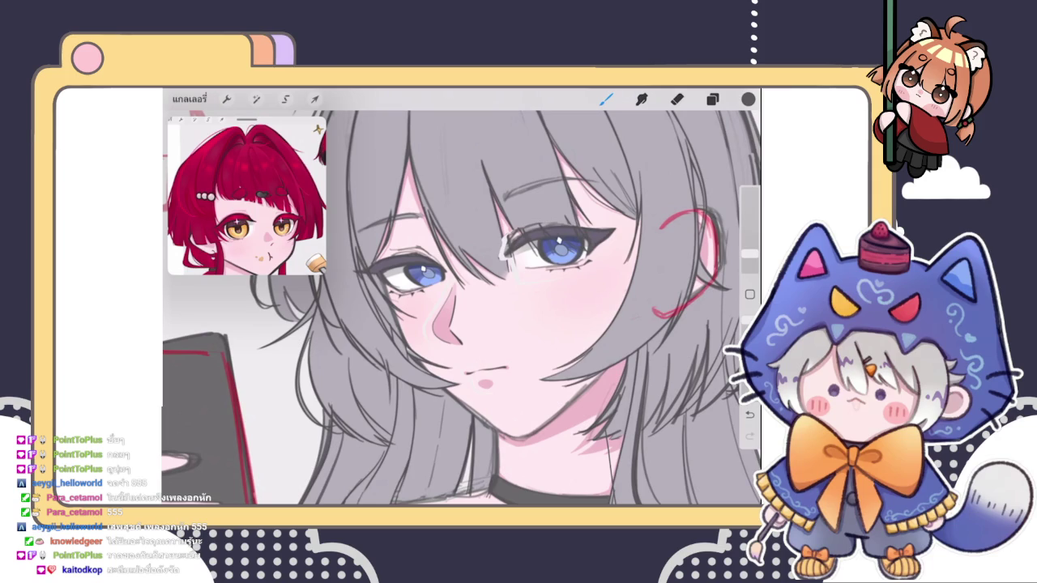
# - Check which layer is active in the Layers panel, then return to the brush
pyautogui.click(712, 98)
pyautogui.click(712, 99)
pyautogui.click(712, 99)
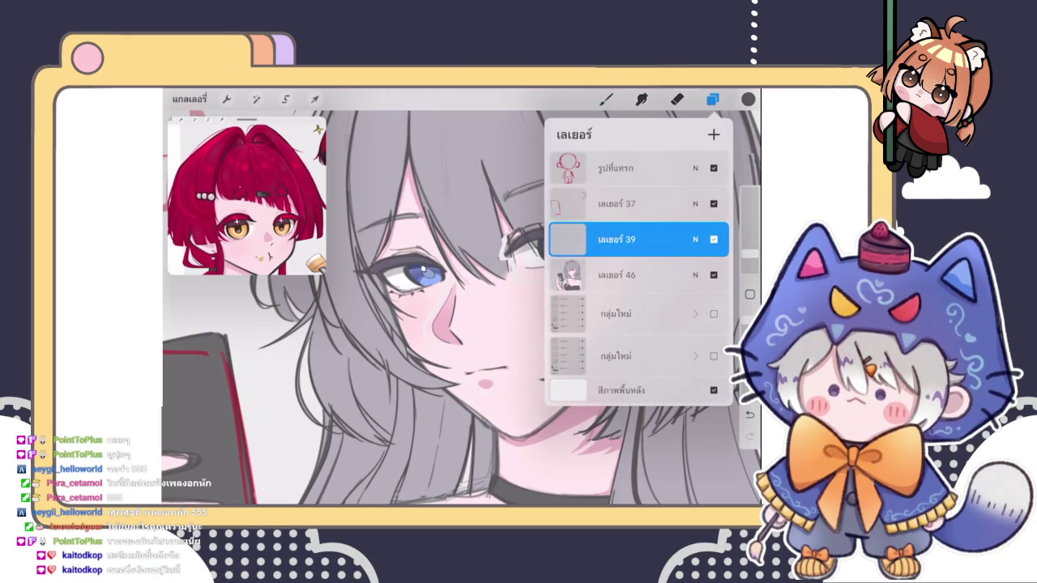
pyautogui.click(606, 99)
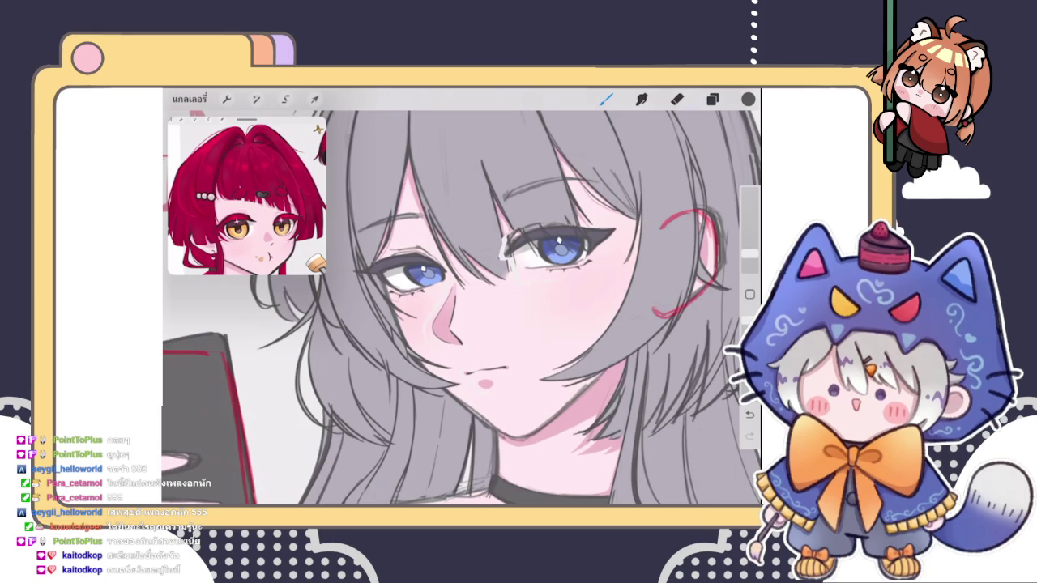
pyautogui.scroll(-2, 461, 300)
pyautogui.scroll(3, 462, 299)
pyautogui.scroll(3, 462, 299)
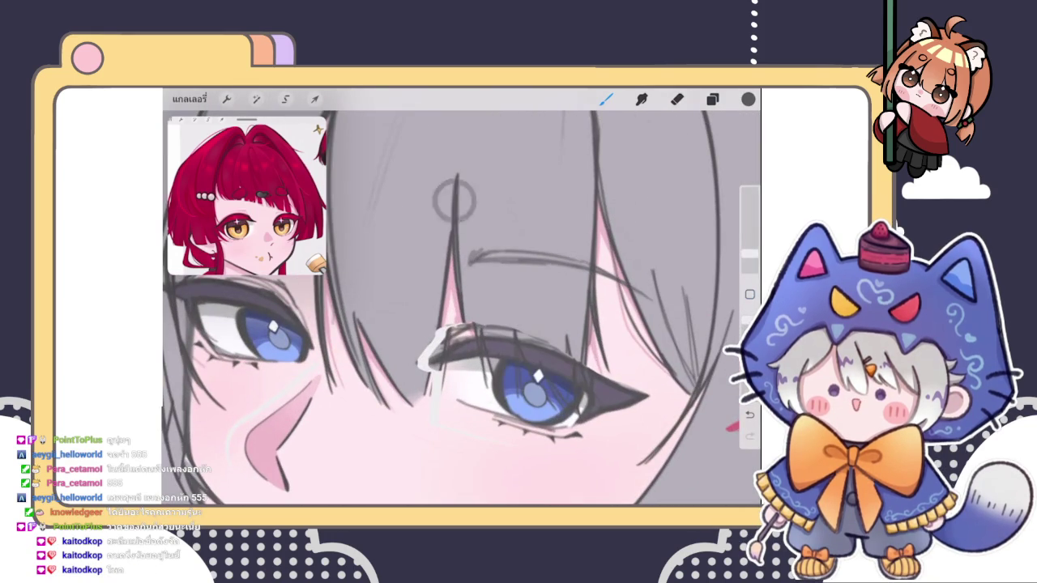
pyautogui.scroll(-2, 461, 308)
pyautogui.scroll(-2, 461, 308)
pyautogui.scroll(2, 461, 308)
pyautogui.scroll(-2, 462, 307)
pyautogui.scroll(2, 486, 324)
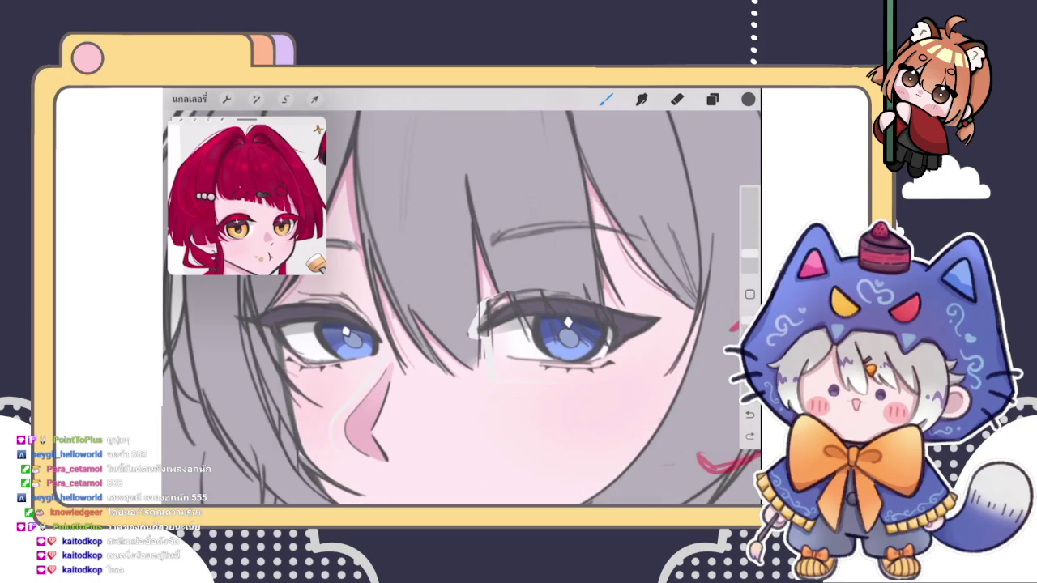
pyautogui.scroll(3, 486, 324)
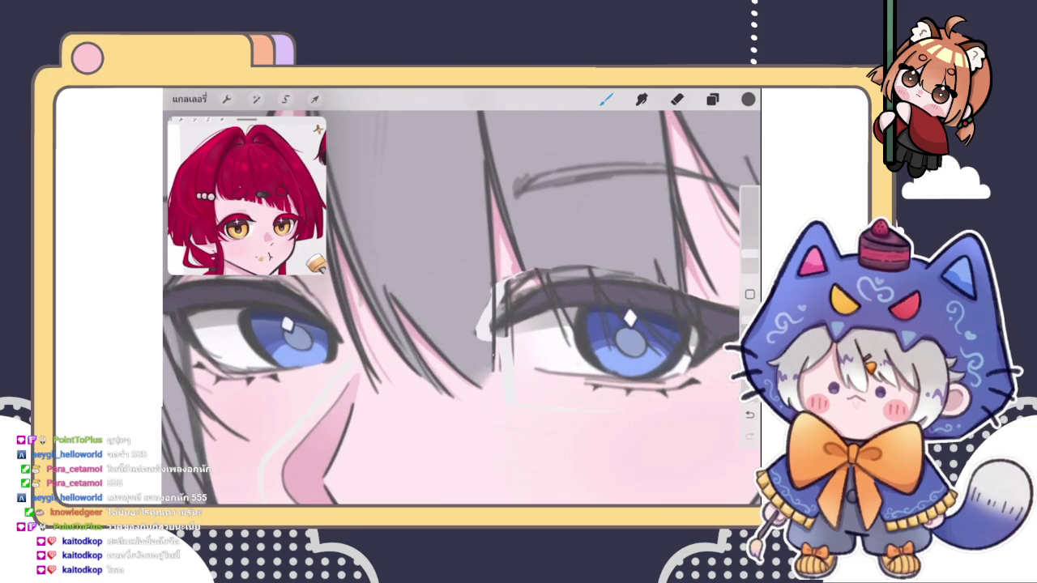
# - Pick a light grey and draw a thin stroke at the eye's left corner
pyautogui.click(486, 344)
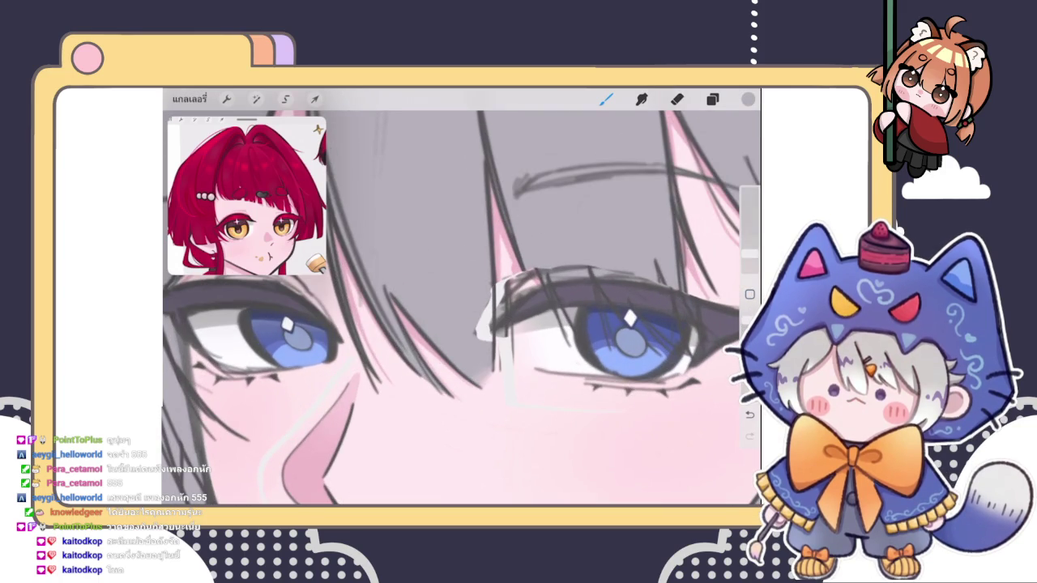
pyautogui.moveTo(489, 299); pyautogui.dragTo(481, 341)
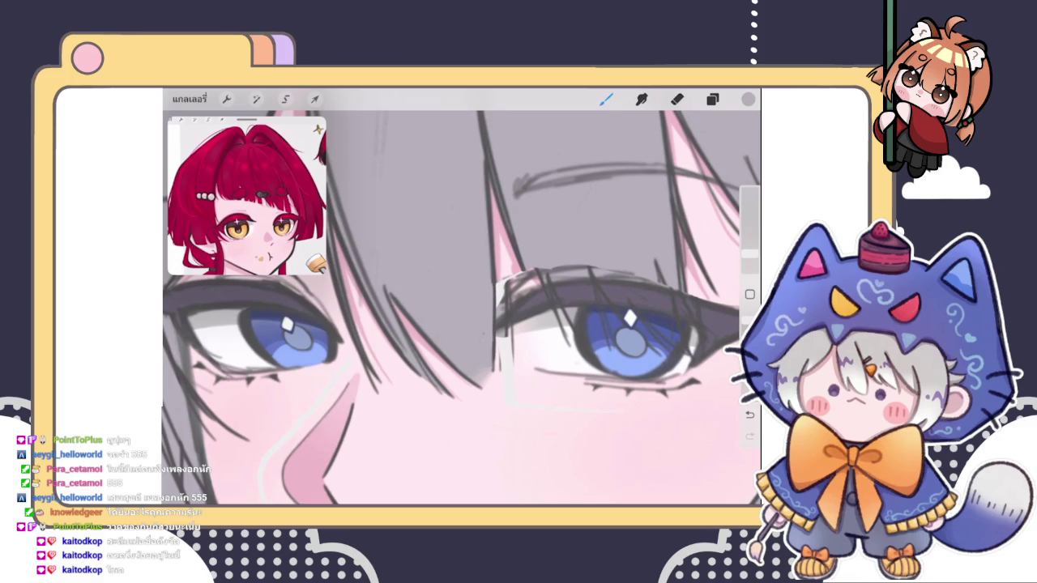
pyautogui.moveTo(462, 341)
pyautogui.mouseDown()
pyautogui.moveTo(502, 210)
pyautogui.moveTo(453, 267)
pyautogui.moveTo(454, 308)
pyautogui.mouseUp()
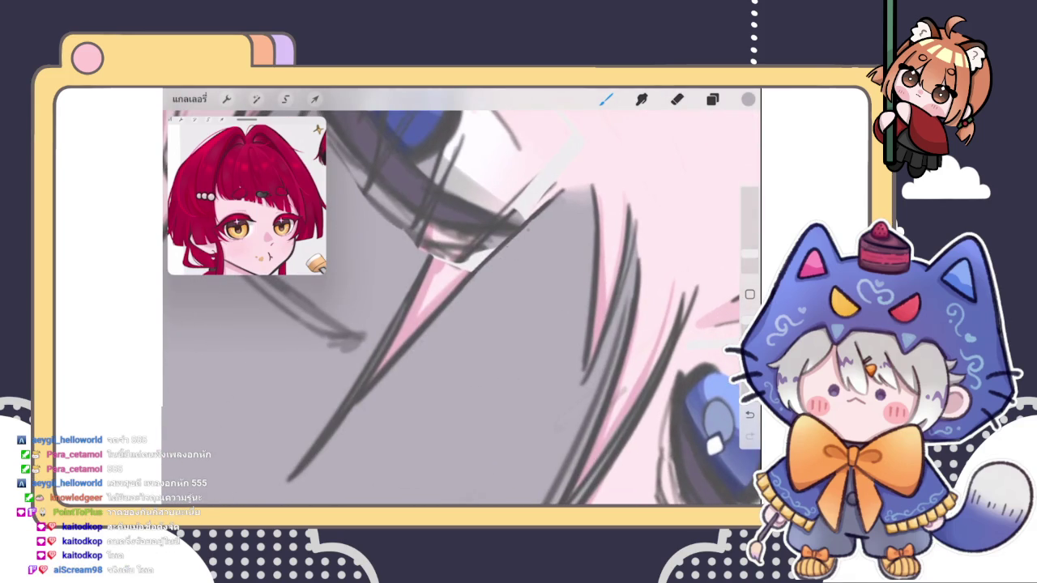
pyautogui.moveTo(461, 307)
pyautogui.mouseDown()
pyautogui.moveTo(454, 292)
pyautogui.moveTo(470, 275)
pyautogui.moveTo(486, 308)
pyautogui.moveTo(462, 276)
pyautogui.moveTo(438, 291)
pyautogui.moveTo(429, 284)
pyautogui.moveTo(437, 299)
pyautogui.moveTo(421, 292)
pyautogui.moveTo(437, 299)
pyautogui.mouseUp()
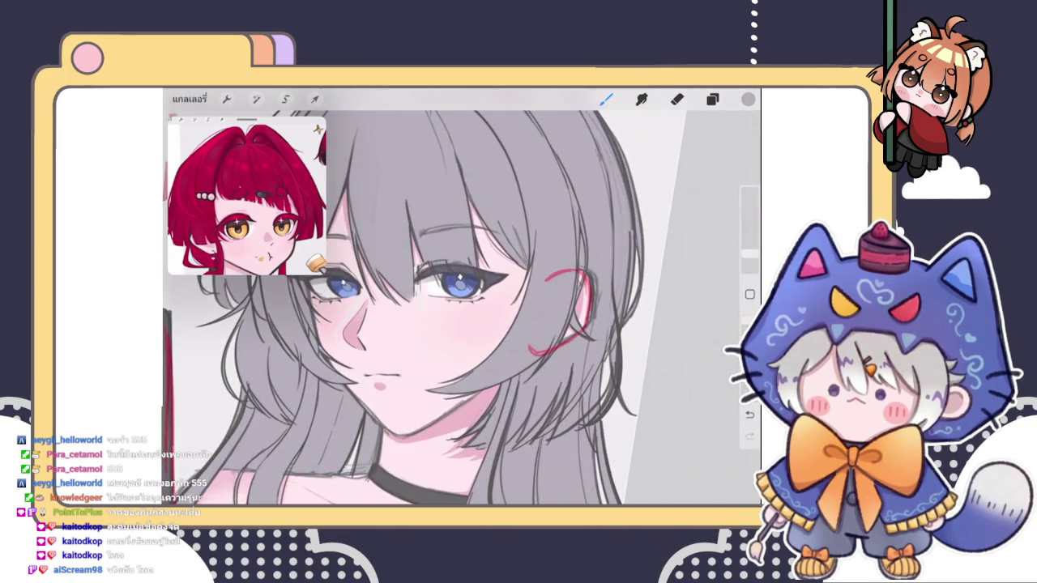
pyautogui.scroll(2, 459, 283)
pyautogui.scroll(3, 460, 283)
pyautogui.scroll(3, 459, 283)
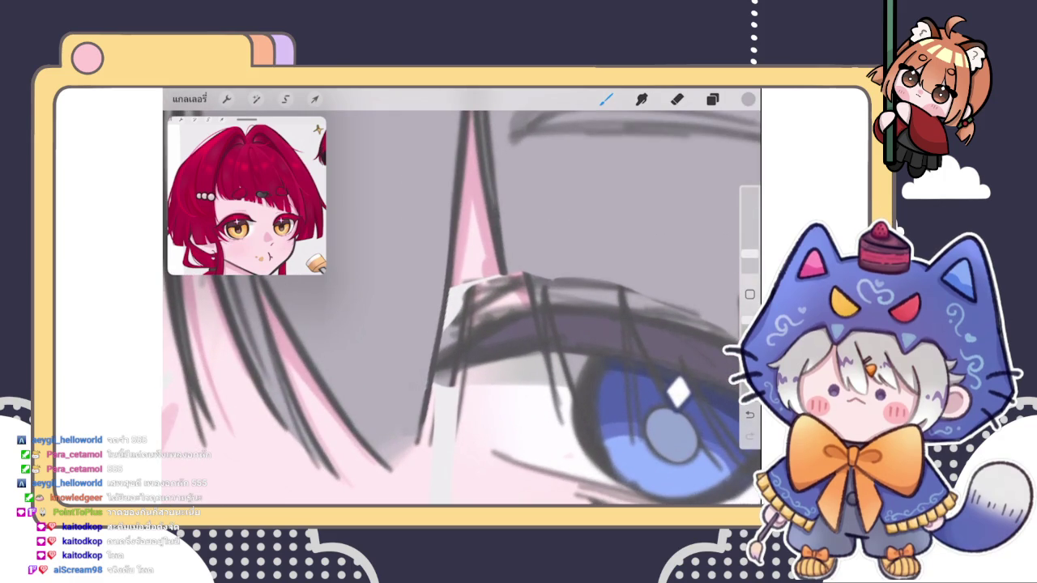
# - Paint light pink skin tone over the inner corner of the right eyelid
pyautogui.click(556, 204)
pyautogui.moveTo(468, 280); pyautogui.dragTo(455, 331)
pyautogui.moveTo(475, 281); pyautogui.dragTo(470, 296)
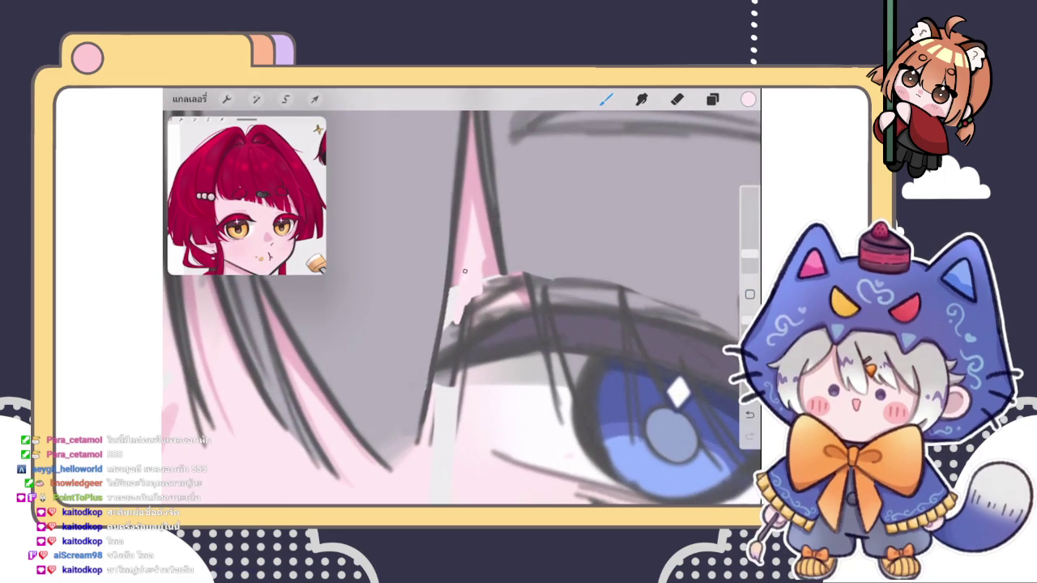
pyautogui.click(451, 319)
pyautogui.moveTo(466, 235); pyautogui.dragTo(453, 341)
# - Resample the pink and skin tones beside the eyelid and review the eye
pyautogui.click(457, 241)
pyautogui.scroll(-2, 462, 308)
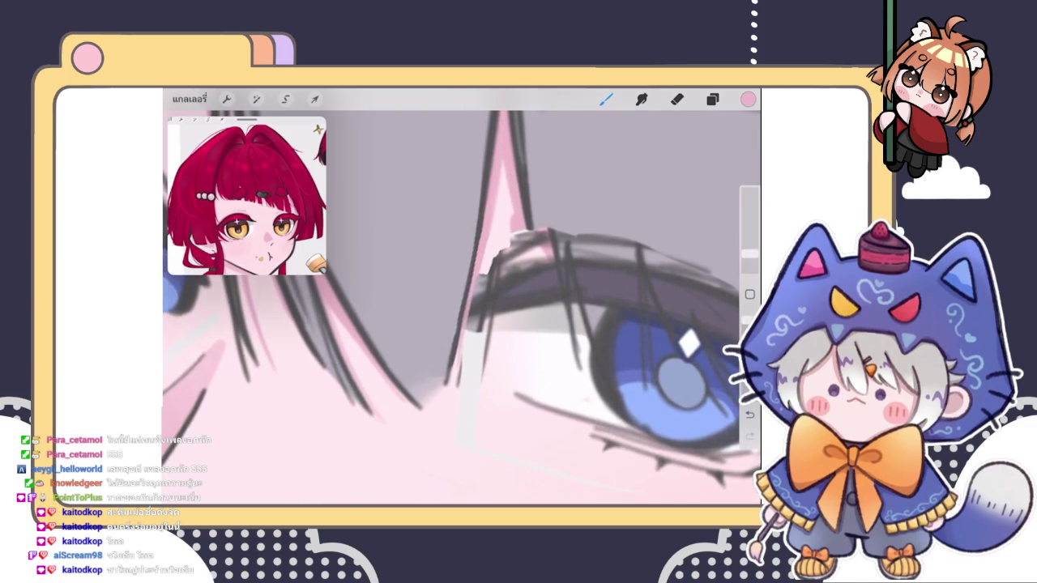
pyautogui.click(429, 426)
pyautogui.scroll(-3, 462, 307)
pyautogui.scroll(-3, 462, 307)
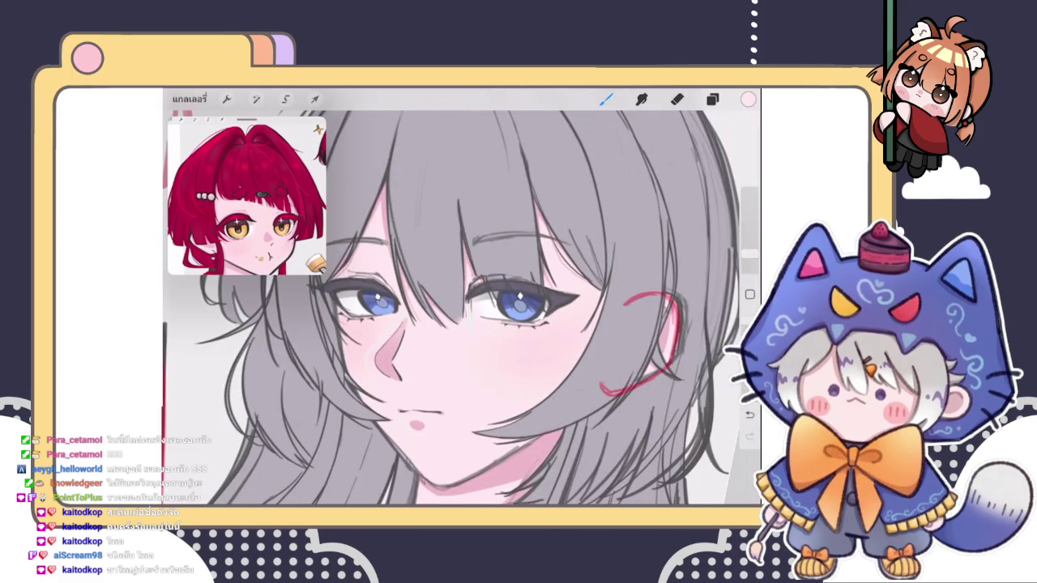
pyautogui.scroll(5, 526, 324)
pyautogui.scroll(3, 486, 324)
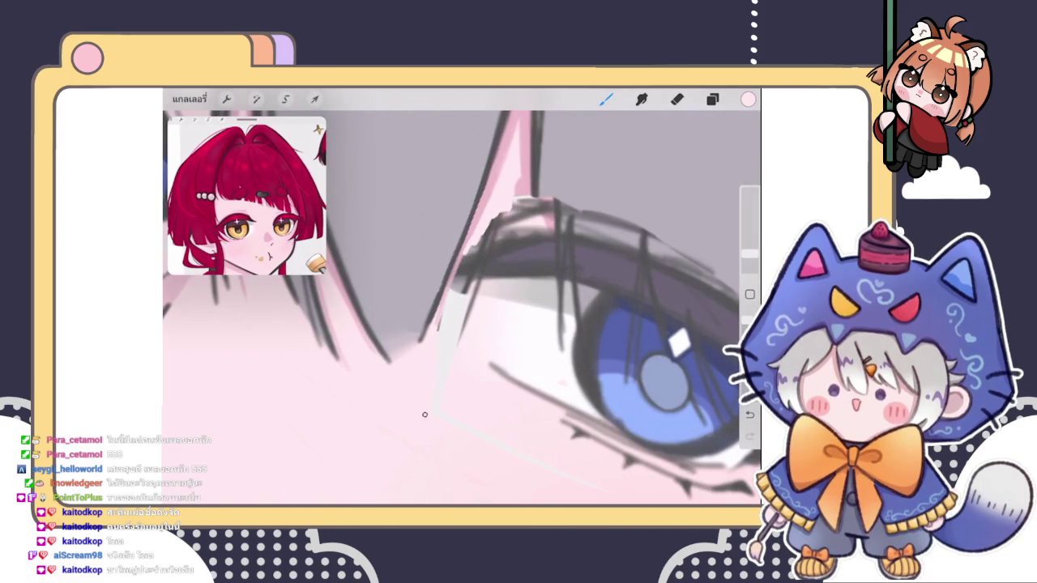
pyautogui.scroll(-2, 462, 308)
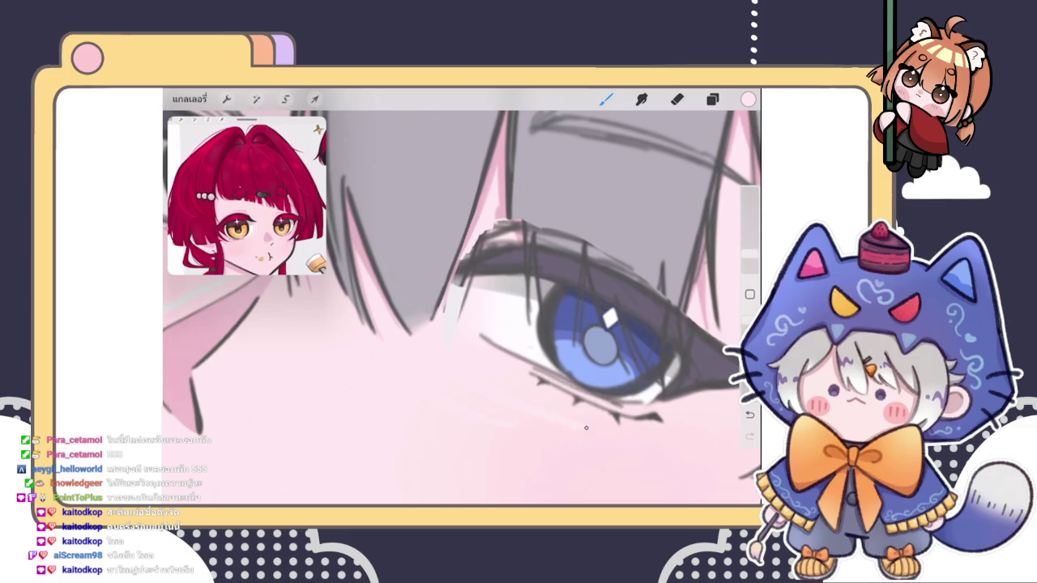
pyautogui.scroll(-3, 461, 307)
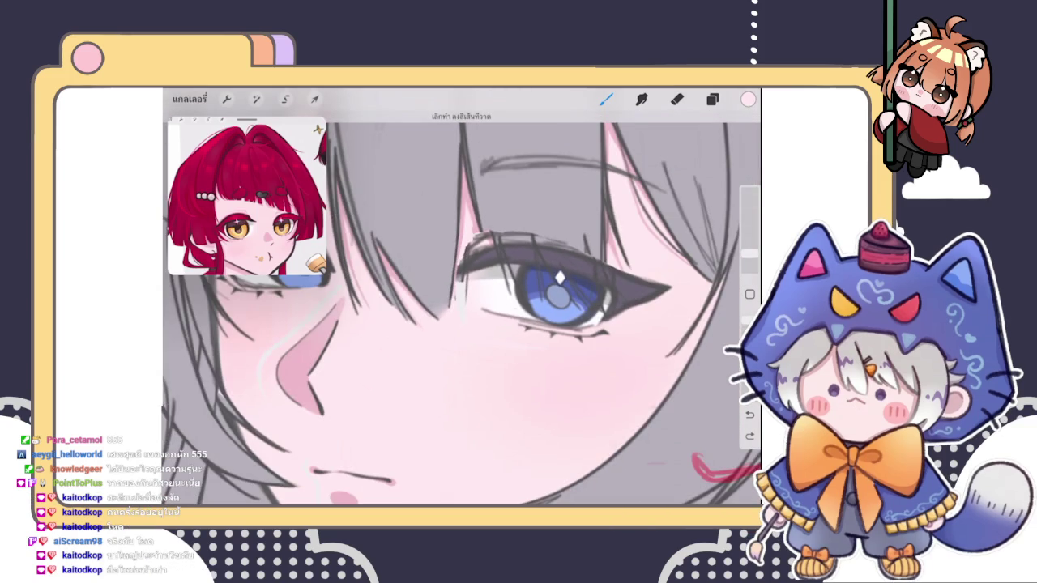
pyautogui.scroll(2, 559, 296)
pyautogui.scroll(2, 559, 296)
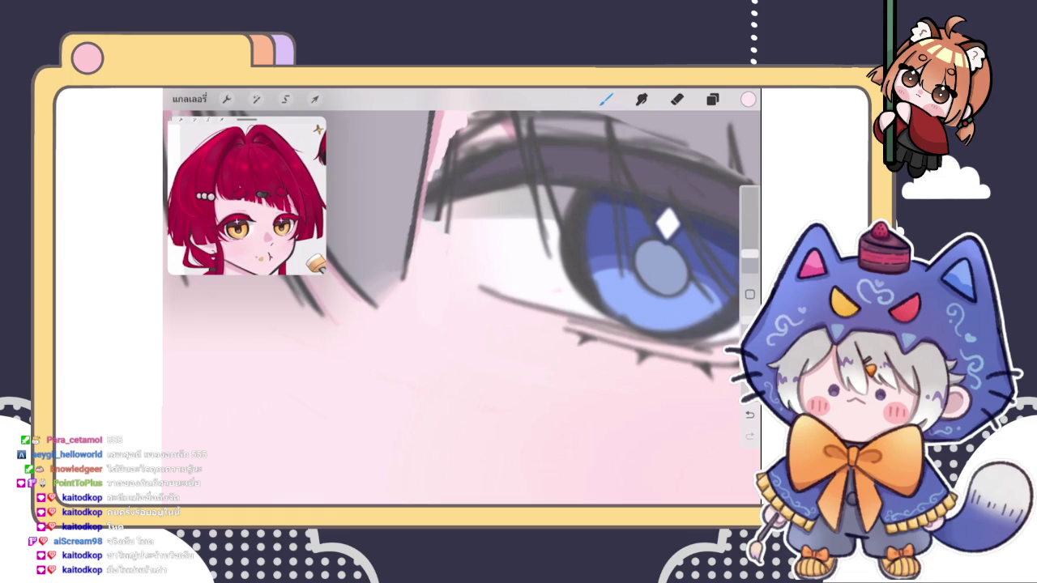
pyautogui.scroll(-5, 461, 307)
pyautogui.scroll(-2, 462, 308)
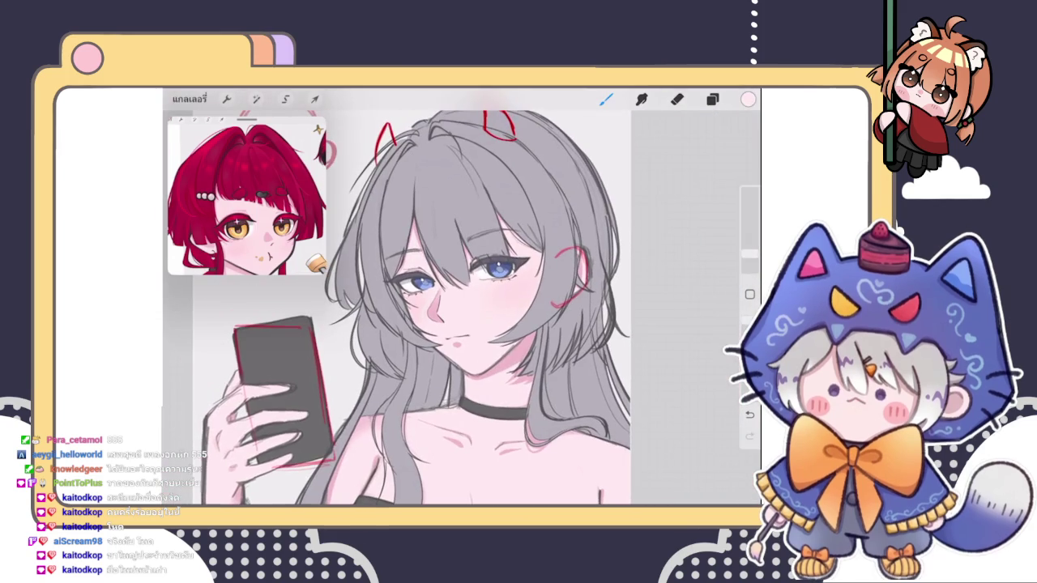
# - Smooth the eyelid's dark left end and paint sampled pink skin over it
pyautogui.scroll(2, 486, 275)
pyautogui.scroll(2, 486, 275)
pyautogui.scroll(2, 486, 275)
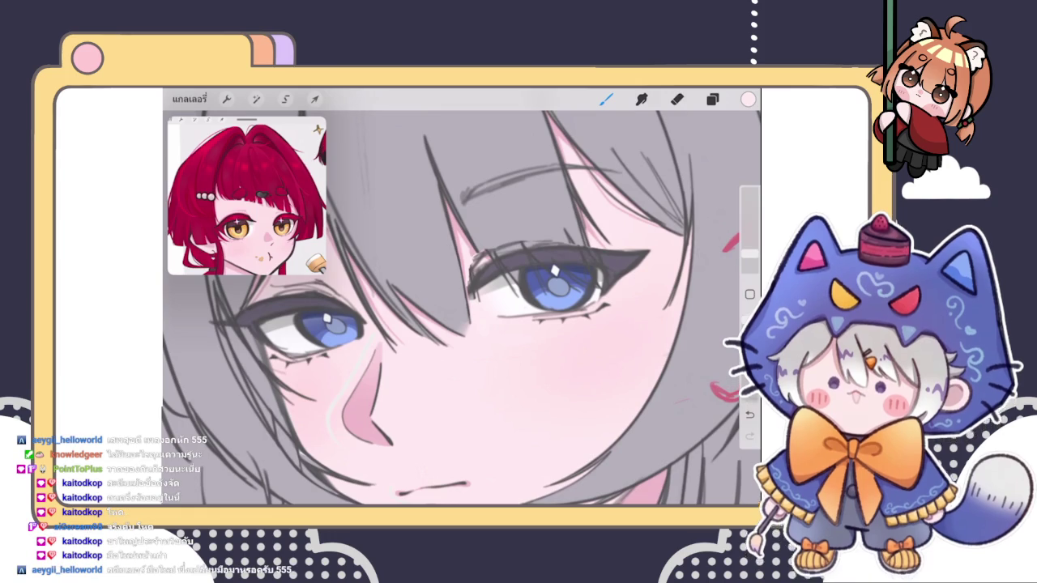
pyautogui.scroll(3, 461, 257)
pyautogui.scroll(3, 462, 257)
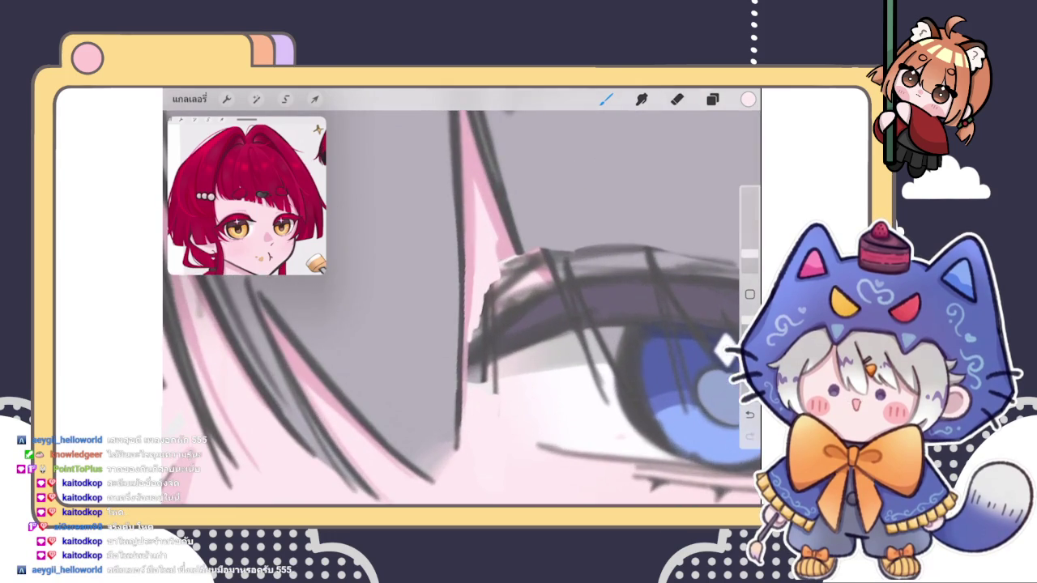
pyautogui.moveTo(473, 329); pyautogui.dragTo(472, 377)
pyautogui.moveTo(470, 341); pyautogui.dragTo(462, 397)
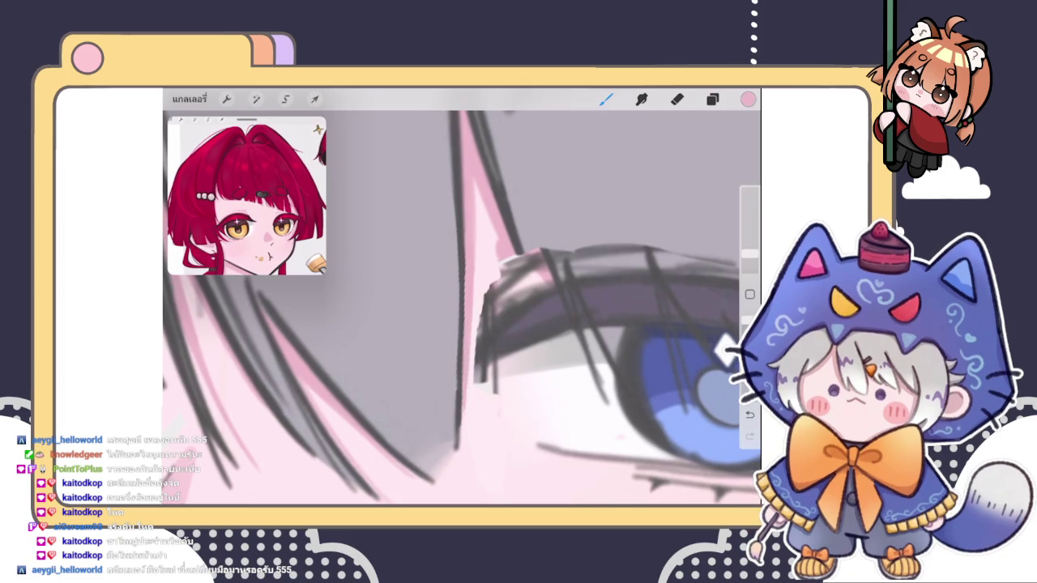
pyautogui.moveTo(470, 294); pyautogui.dragTo(470, 294)
pyautogui.moveTo(489, 276)
pyautogui.mouseDown()
pyautogui.moveTo(478, 383)
pyautogui.moveTo(479, 299)
pyautogui.mouseUp()
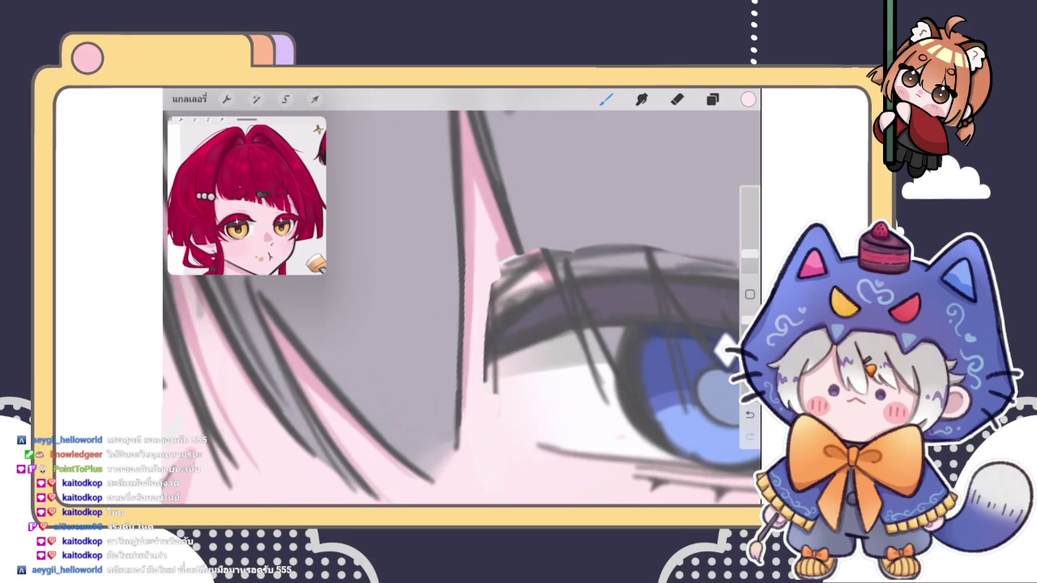
# - Add a dark grey stroke along the eyelid's lower-left edge
pyautogui.scroll(-5, 461, 307)
pyautogui.scroll(5, 461, 307)
pyautogui.click(479, 374)
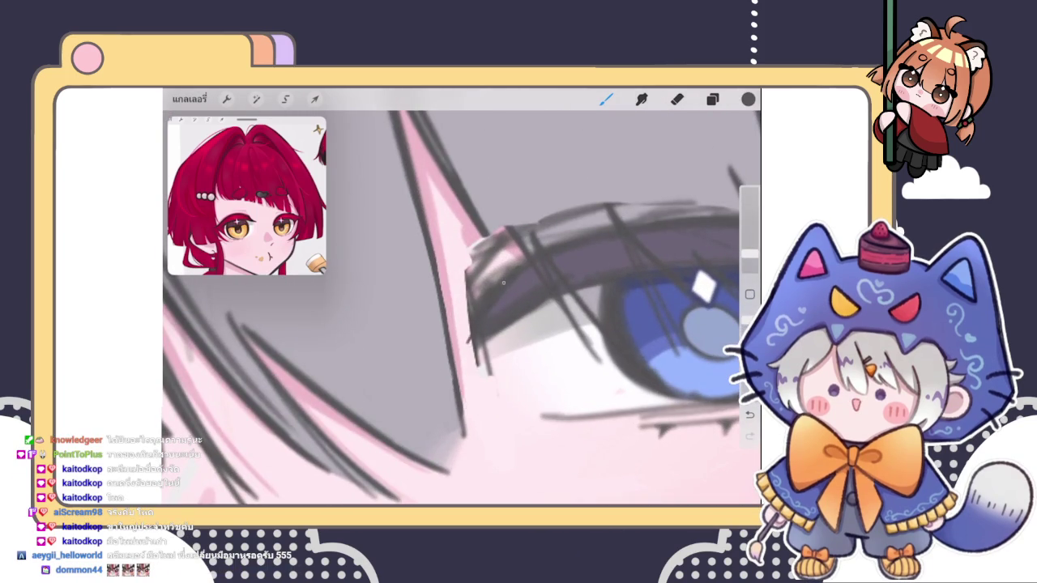
pyautogui.moveTo(471, 329); pyautogui.dragTo(465, 348)
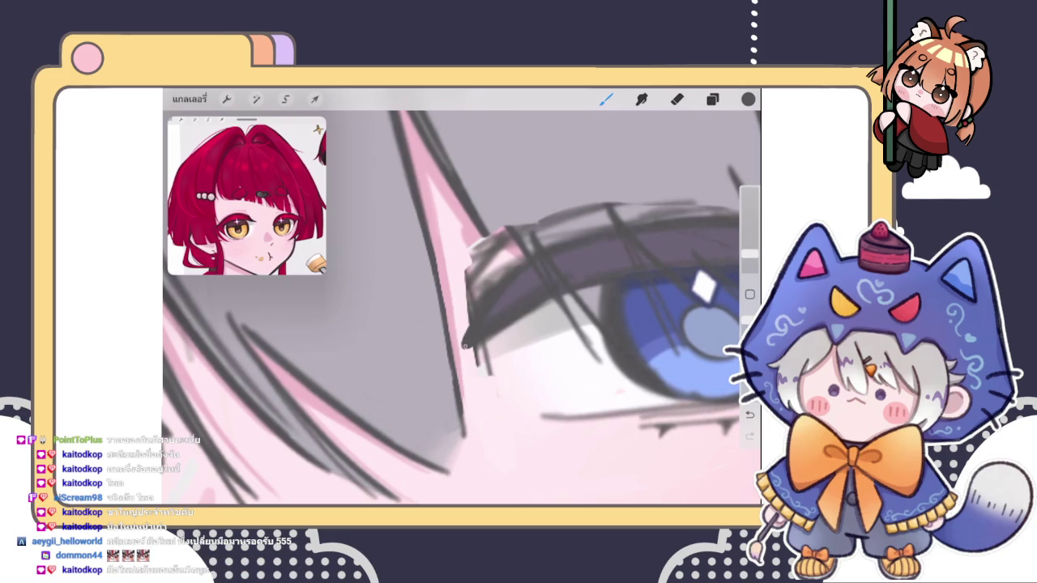
# - Touch up the area near the lashes with faint light pink strokes
pyautogui.scroll(-5, 462, 308)
pyautogui.scroll(3, 462, 308)
pyautogui.scroll(3, 462, 308)
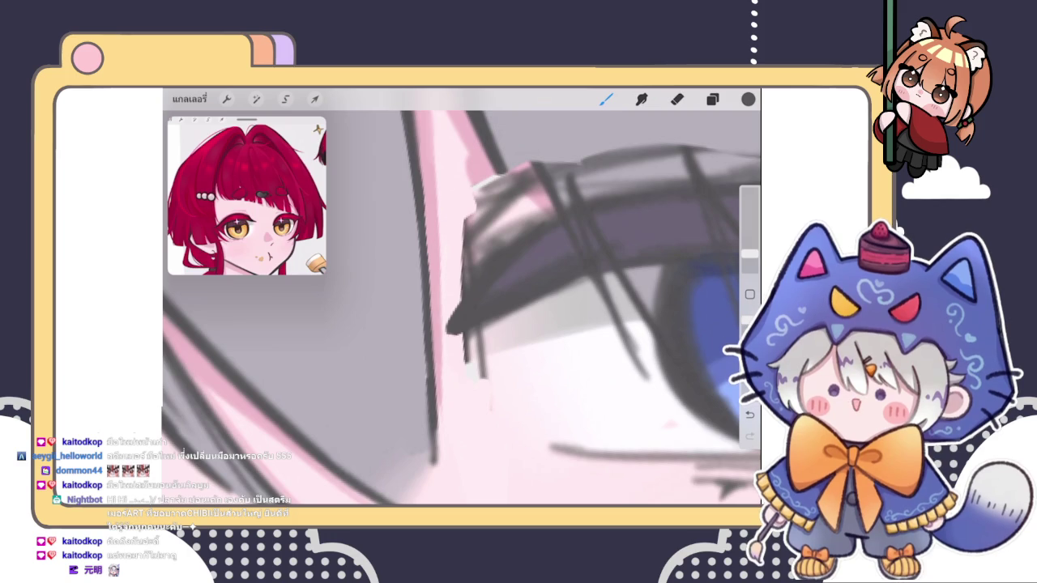
pyautogui.scroll(2, 476, 259)
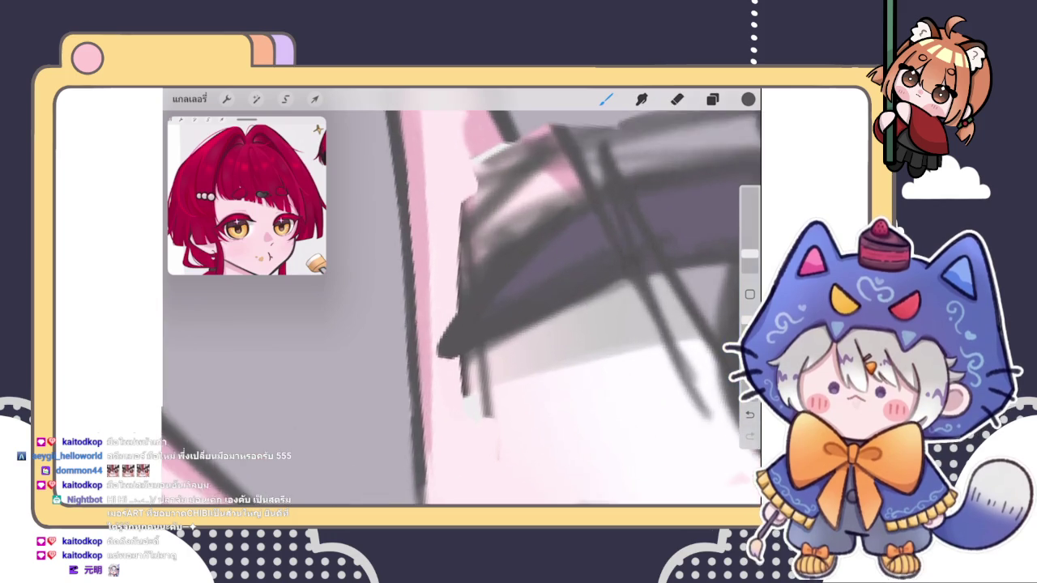
pyautogui.scroll(3, 466, 344)
pyautogui.click(466, 344)
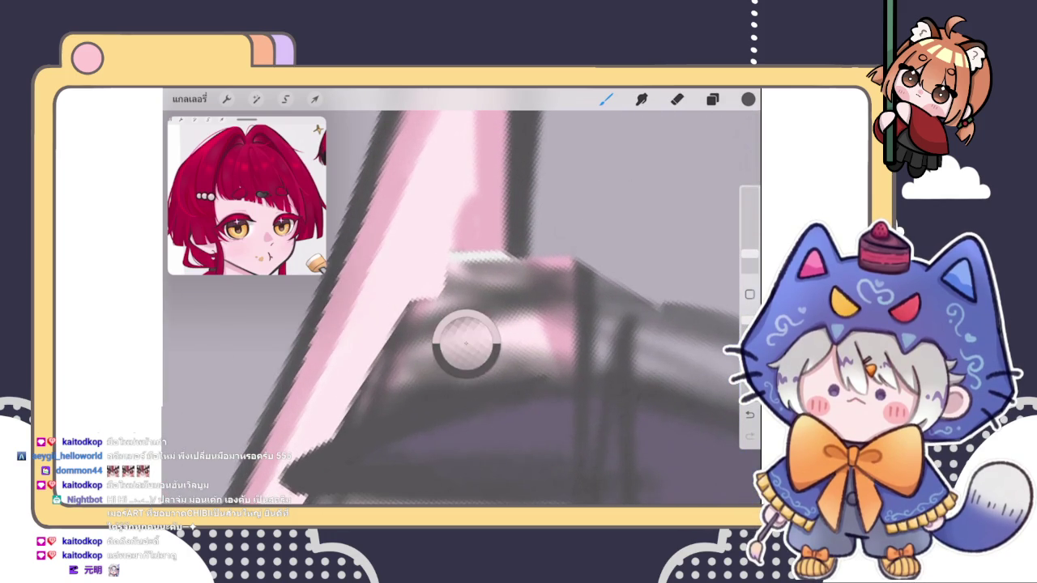
pyautogui.moveTo(463, 252); pyautogui.dragTo(472, 187)
pyautogui.moveTo(481, 253); pyautogui.dragTo(480, 207)
# - Draw extra dark vertical lash strokes with the sampled lash colour
pyautogui.scroll(-3, 462, 308)
pyautogui.scroll(-3, 462, 308)
pyautogui.scroll(2, 462, 308)
pyautogui.scroll(1, 461, 308)
pyautogui.scroll(1, 462, 307)
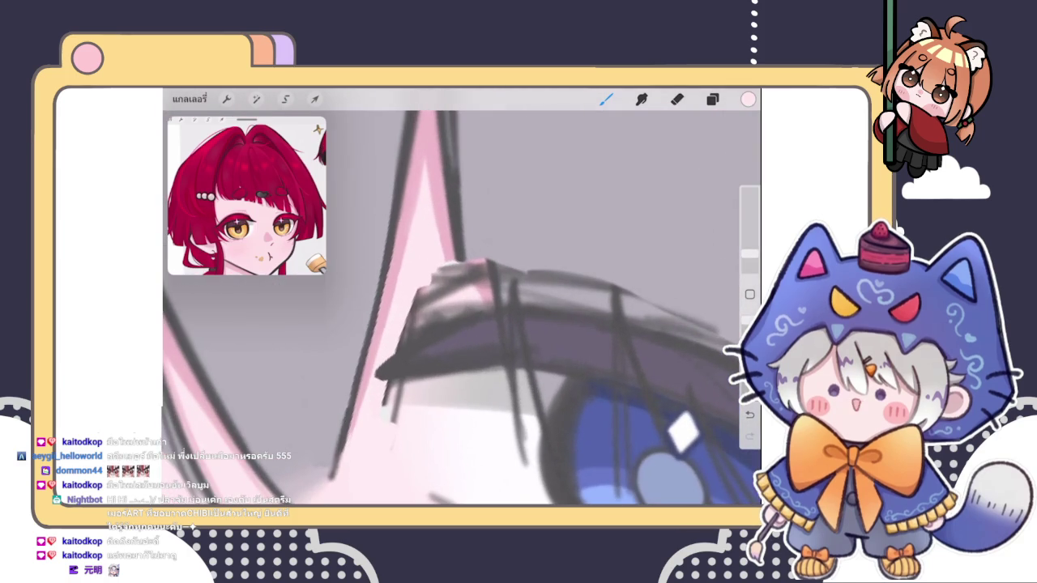
pyautogui.moveTo(452, 266); pyautogui.dragTo(457, 216)
pyautogui.moveTo(458, 260); pyautogui.dragTo(470, 314)
pyautogui.moveTo(477, 368); pyautogui.dragTo(483, 390)
# - Cover the stray dark lash and eyelid lines with light grey hair colour
pyautogui.click(483, 390)
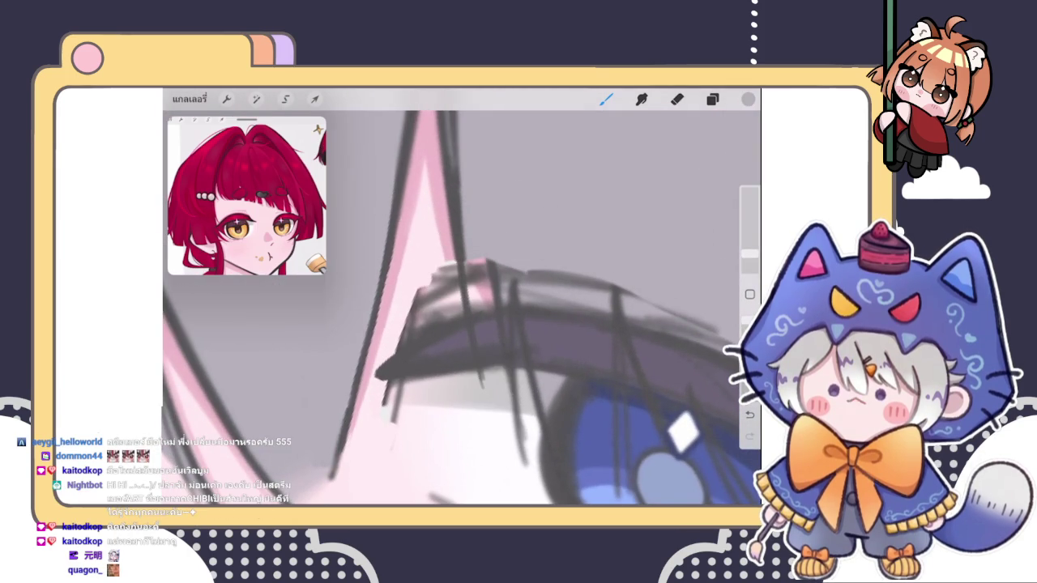
pyautogui.moveTo(472, 264)
pyautogui.mouseDown()
pyautogui.moveTo(486, 388)
pyautogui.moveTo(498, 370)
pyautogui.mouseUp()
pyautogui.moveTo(491, 284); pyautogui.dragTo(499, 368)
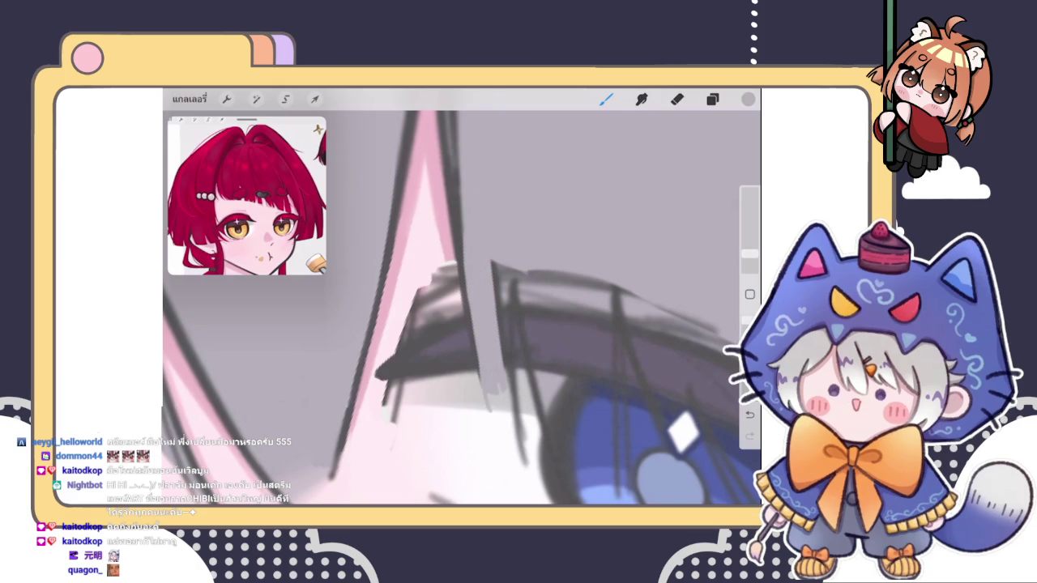
pyautogui.scroll(-5, 462, 307)
pyautogui.scroll(2, 551, 316)
pyautogui.scroll(3, 551, 316)
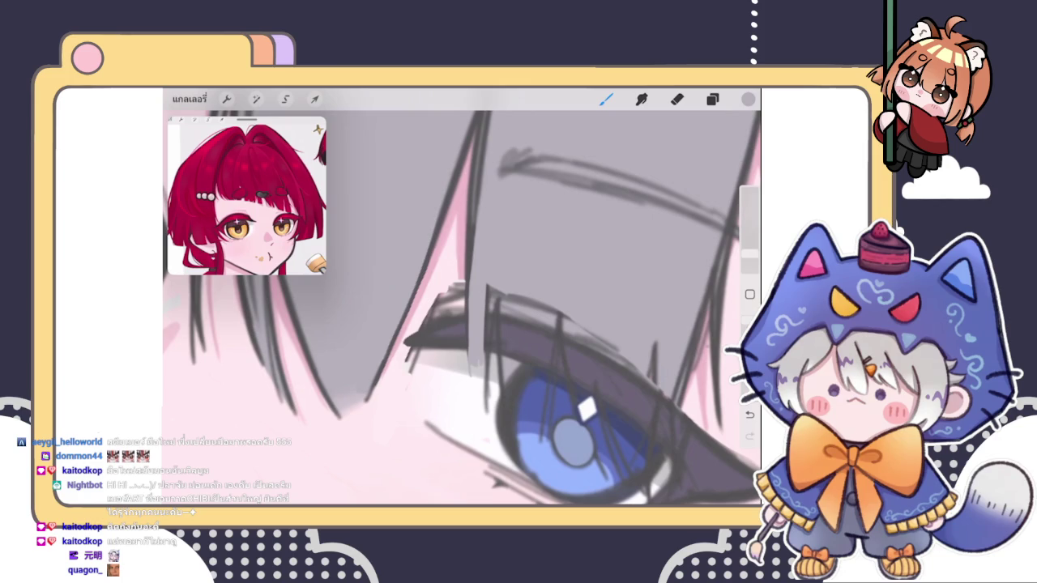
pyautogui.moveTo(490, 288); pyautogui.dragTo(487, 361)
pyautogui.moveTo(504, 295); pyautogui.dragTo(502, 362)
pyautogui.moveTo(502, 314); pyautogui.dragTo(501, 366)
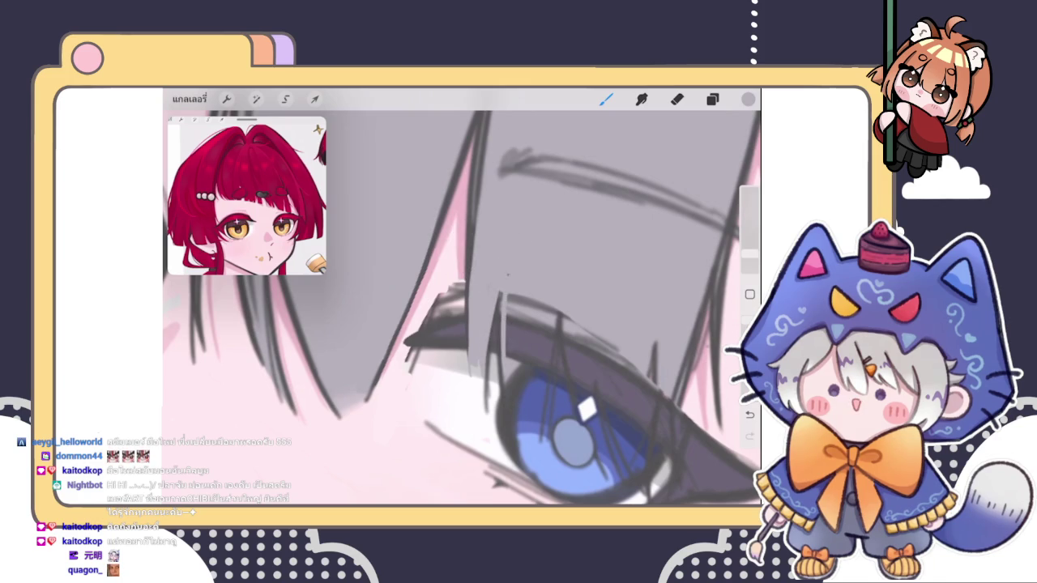
pyautogui.scroll(-5, 462, 308)
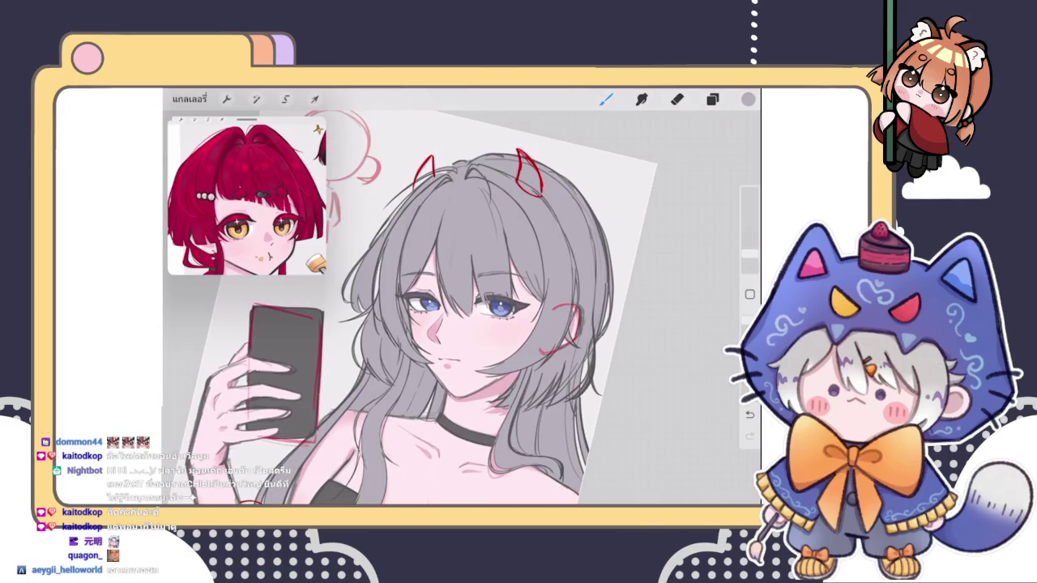
# - Paint grey hair strokes over part of the upper lashes
pyautogui.scroll(2, 498, 306)
pyautogui.scroll(2, 498, 306)
pyautogui.scroll(2, 499, 306)
pyautogui.scroll(1, 498, 306)
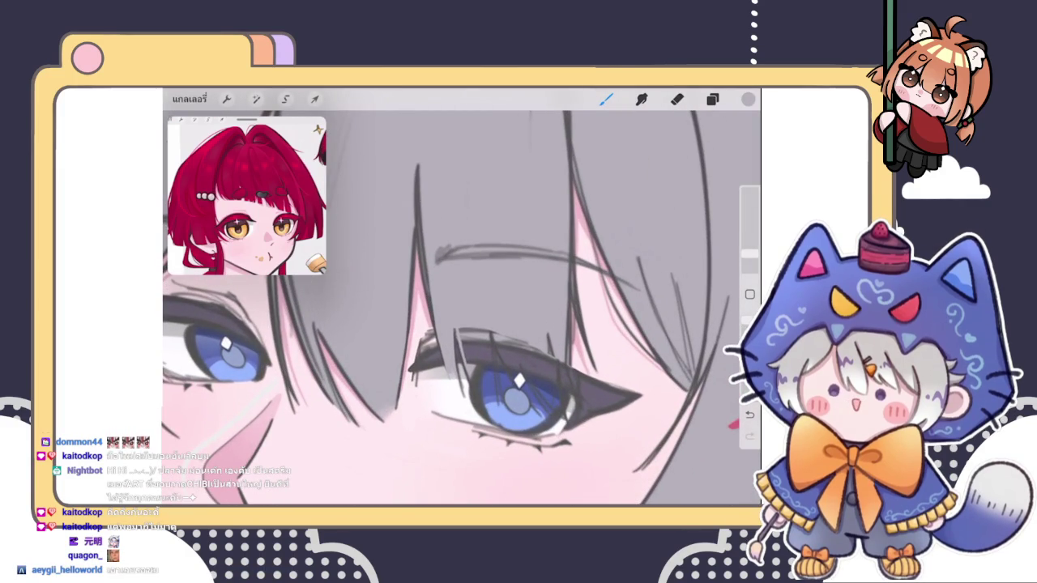
pyautogui.scroll(2, 462, 307)
pyautogui.scroll(2, 462, 307)
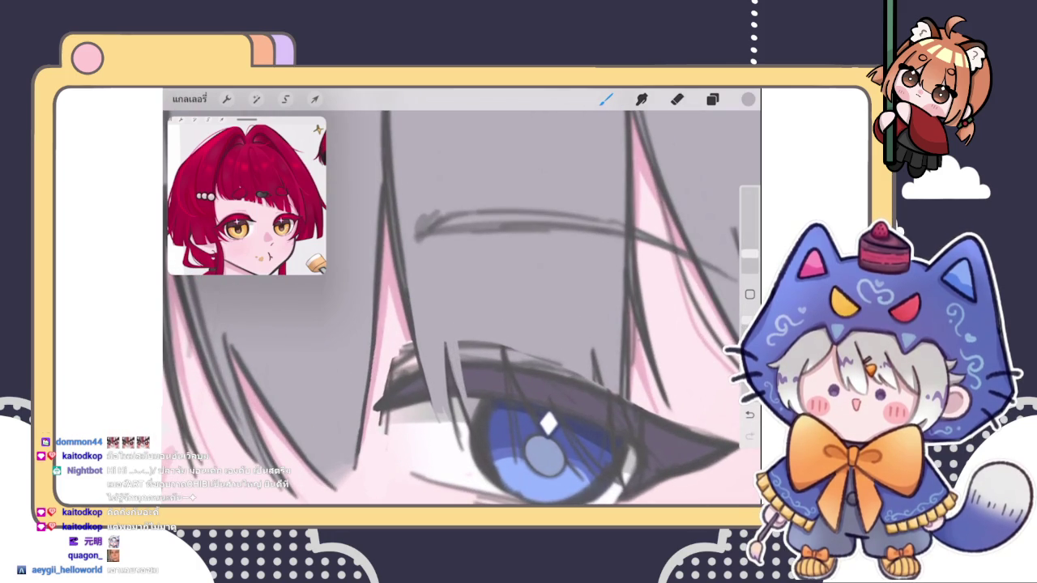
pyautogui.moveTo(459, 342)
pyautogui.mouseDown()
pyautogui.moveTo(469, 399)
pyautogui.moveTo(477, 376)
pyautogui.moveTo(488, 388)
pyautogui.mouseUp()
pyautogui.moveTo(495, 345)
pyautogui.mouseDown()
pyautogui.moveTo(497, 379)
pyautogui.moveTo(474, 386)
pyautogui.mouseUp()
pyautogui.scroll(-3, 461, 308)
# - Add thin light strands along the upper lash line, fading its dark hatching
pyautogui.moveTo(473, 331); pyautogui.dragTo(474, 358)
pyautogui.moveTo(481, 332); pyautogui.dragTo(490, 381)
pyautogui.moveTo(494, 331)
pyautogui.mouseDown()
pyautogui.moveTo(503, 374)
pyautogui.moveTo(482, 368)
pyautogui.mouseUp()
pyautogui.moveTo(489, 335)
pyautogui.mouseDown()
pyautogui.moveTo(489, 366)
pyautogui.moveTo(495, 358)
pyautogui.mouseUp()
pyautogui.moveTo(504, 332)
pyautogui.mouseDown()
pyautogui.moveTo(503, 355)
pyautogui.moveTo(483, 357)
pyautogui.mouseUp()
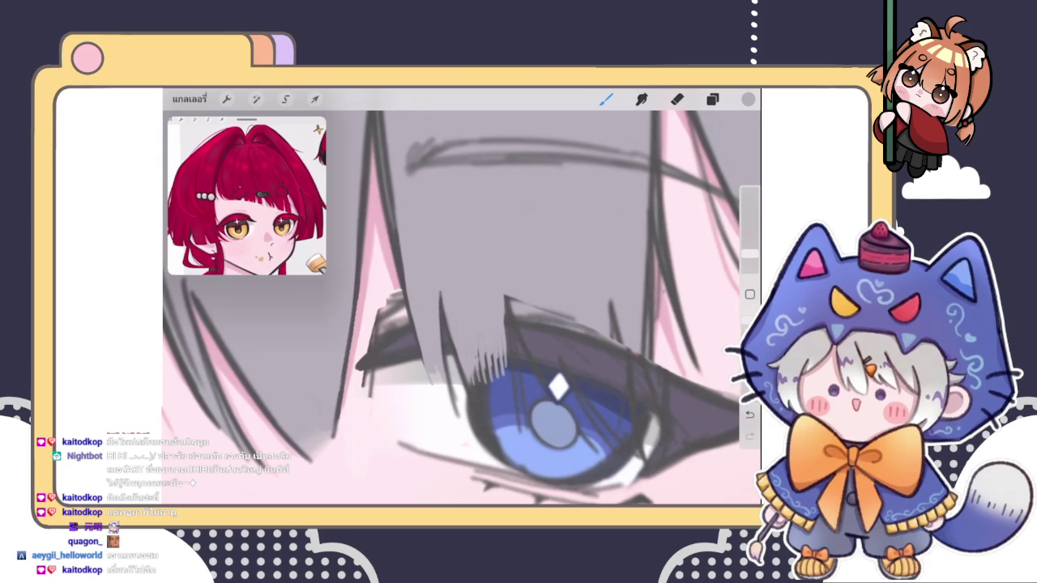
pyautogui.moveTo(504, 296); pyautogui.dragTo(505, 349)
# - Lighten the remaining dark lash lines with small light grey strokes
pyautogui.scroll(-3, 462, 300)
pyautogui.scroll(-2, 461, 300)
pyautogui.scroll(-1, 462, 299)
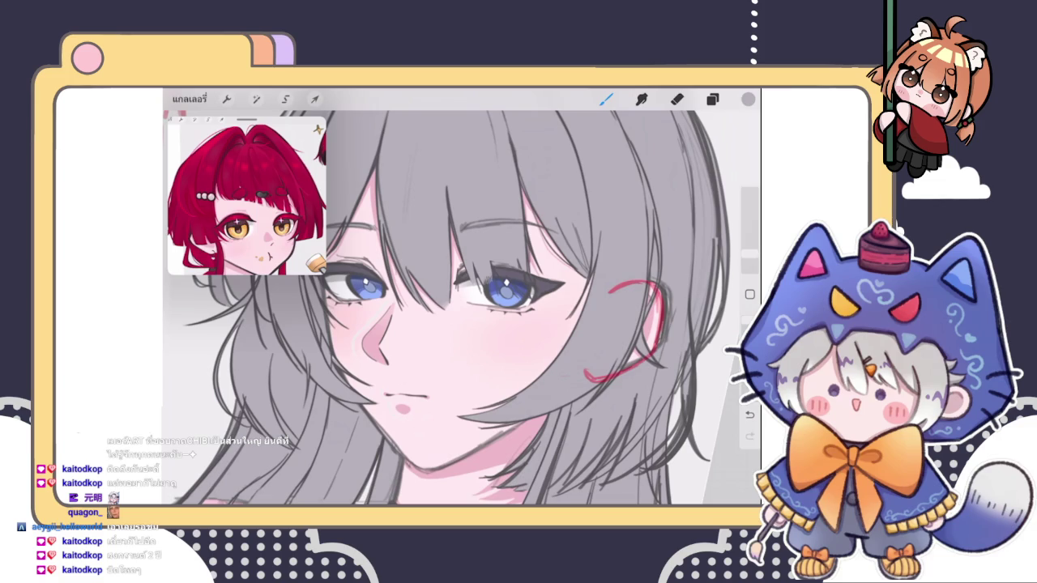
pyautogui.scroll(5, 506, 291)
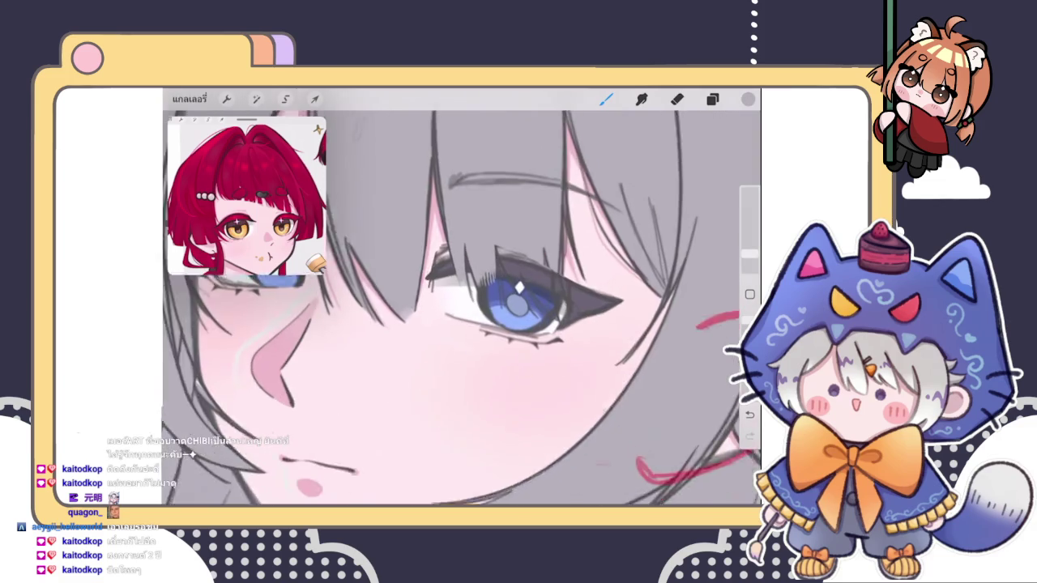
pyautogui.scroll(5, 506, 291)
pyautogui.moveTo(462, 233); pyautogui.dragTo(481, 299)
pyautogui.moveTo(478, 253); pyautogui.dragTo(494, 300)
pyautogui.moveTo(490, 256); pyautogui.dragTo(509, 324)
# - Add small light highlights around the pupil
pyautogui.scroll(-5, 462, 305)
pyautogui.scroll(5, 518, 273)
pyautogui.moveTo(506, 285)
pyautogui.mouseDown()
pyautogui.moveTo(508, 327)
pyautogui.moveTo(499, 304)
pyautogui.mouseUp()
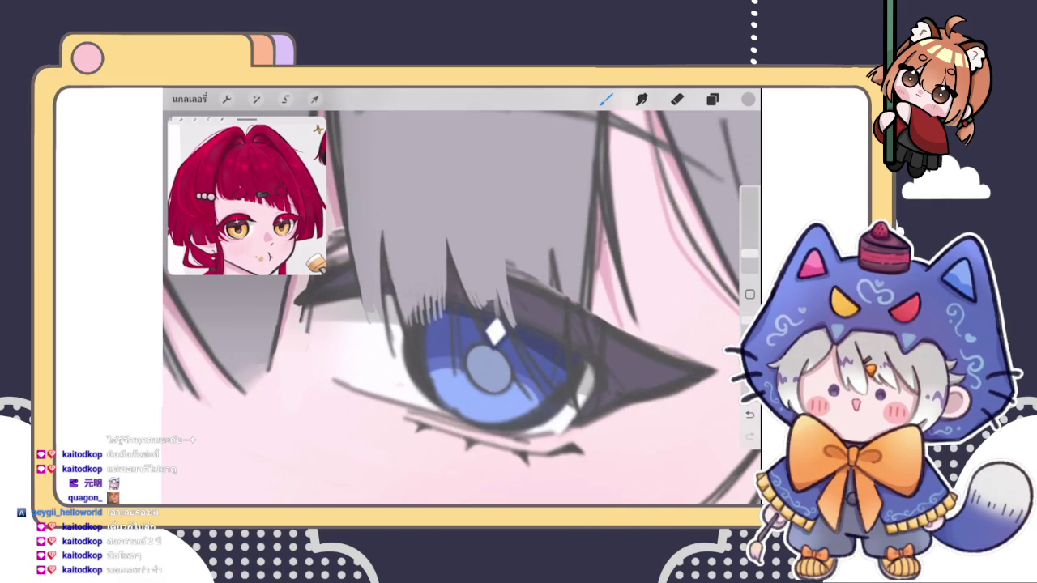
pyautogui.moveTo(476, 304)
pyautogui.mouseDown()
pyautogui.moveTo(480, 327)
pyautogui.moveTo(495, 328)
pyautogui.mouseUp()
pyautogui.scroll(-2, 461, 308)
pyautogui.scroll(-3, 461, 308)
pyautogui.scroll(-2, 462, 308)
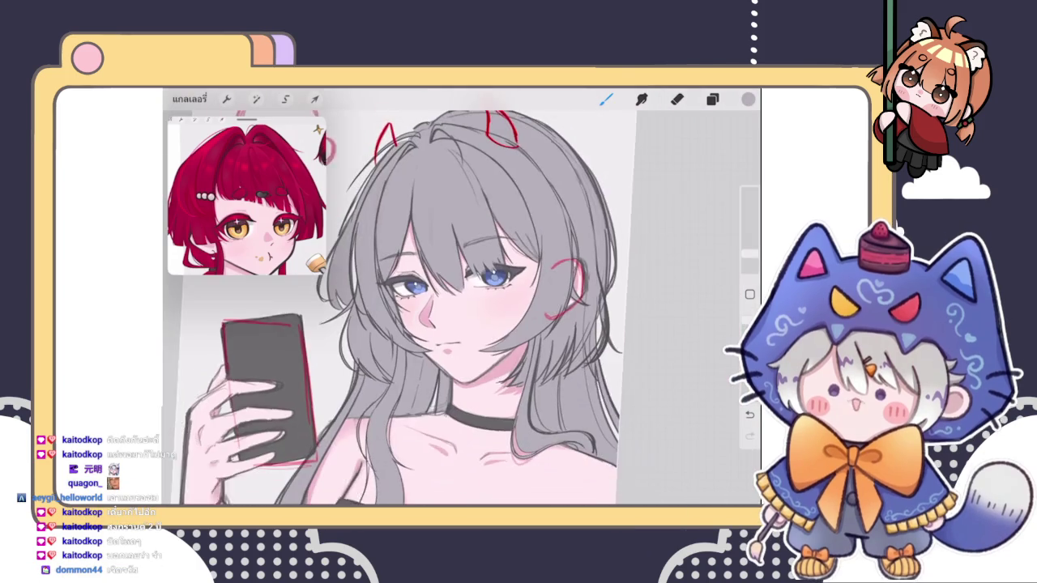
# - Lightly erase strands over the upper-eyelid lashes with a 3% Eraser, then return to the Brush
pyautogui.scroll(-1, 461, 308)
pyautogui.scroll(2, 494, 280)
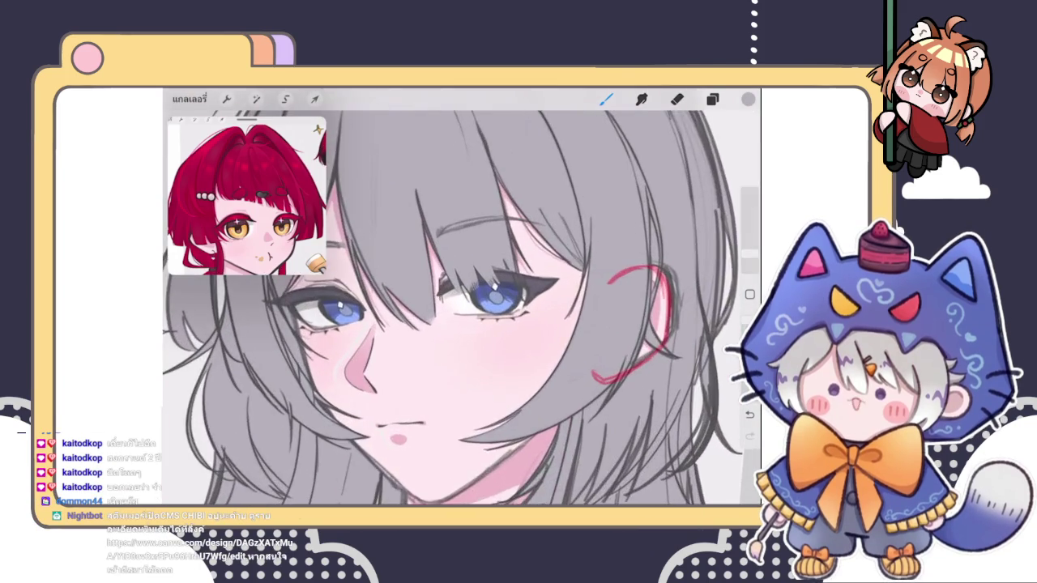
pyautogui.scroll(2, 494, 279)
pyautogui.scroll(2, 494, 279)
pyautogui.press('e')
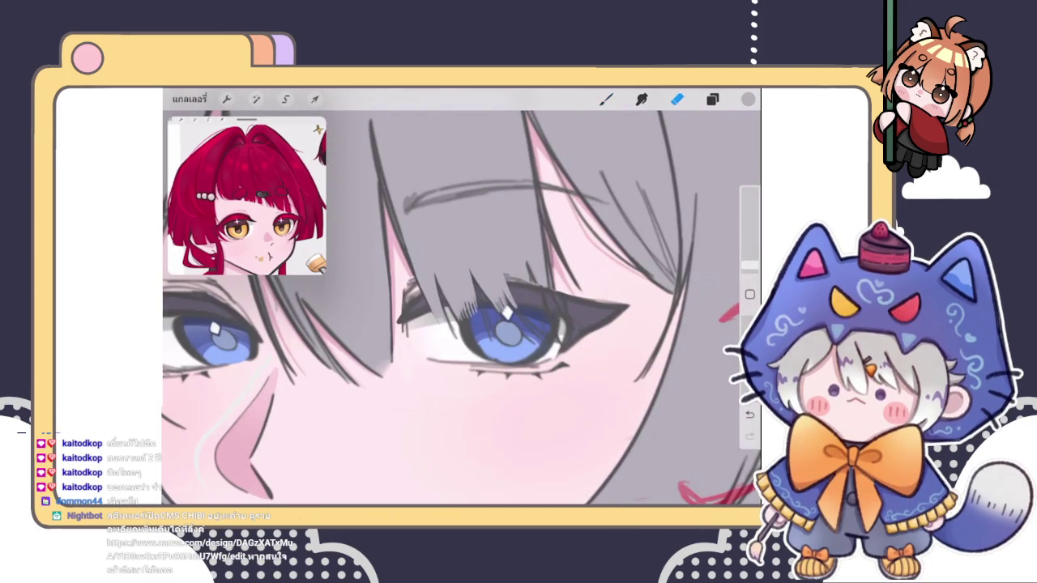
pyautogui.moveTo(750, 264); pyautogui.dragTo(749, 255)
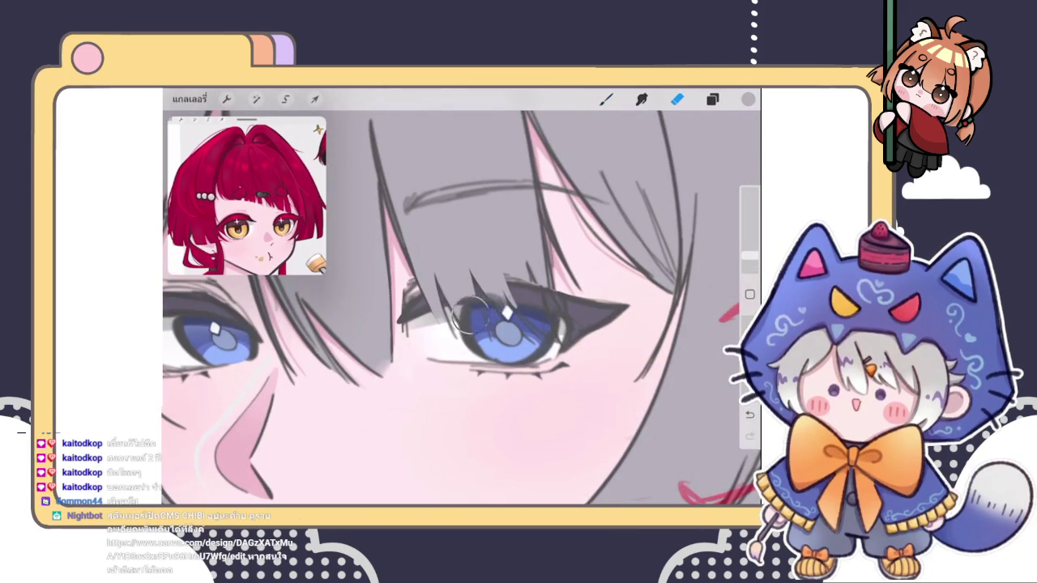
pyautogui.moveTo(460, 308)
pyautogui.mouseDown()
pyautogui.moveTo(506, 297)
pyautogui.moveTo(461, 306)
pyautogui.mouseUp()
pyautogui.click(749, 256)
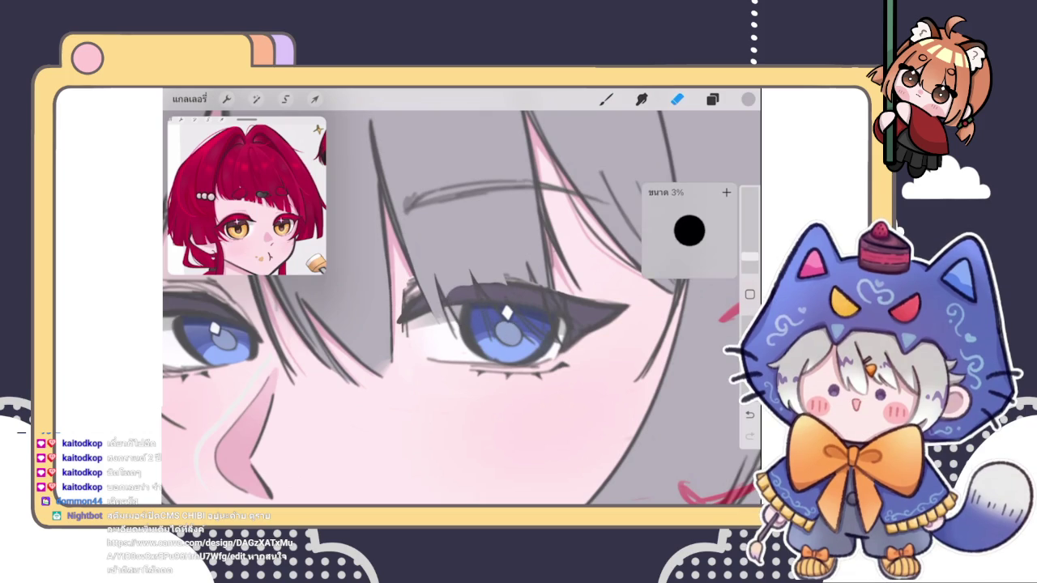
pyautogui.moveTo(505, 296)
pyautogui.mouseDown()
pyautogui.moveTo(475, 296)
pyautogui.moveTo(528, 308)
pyautogui.moveTo(508, 328)
pyautogui.mouseUp()
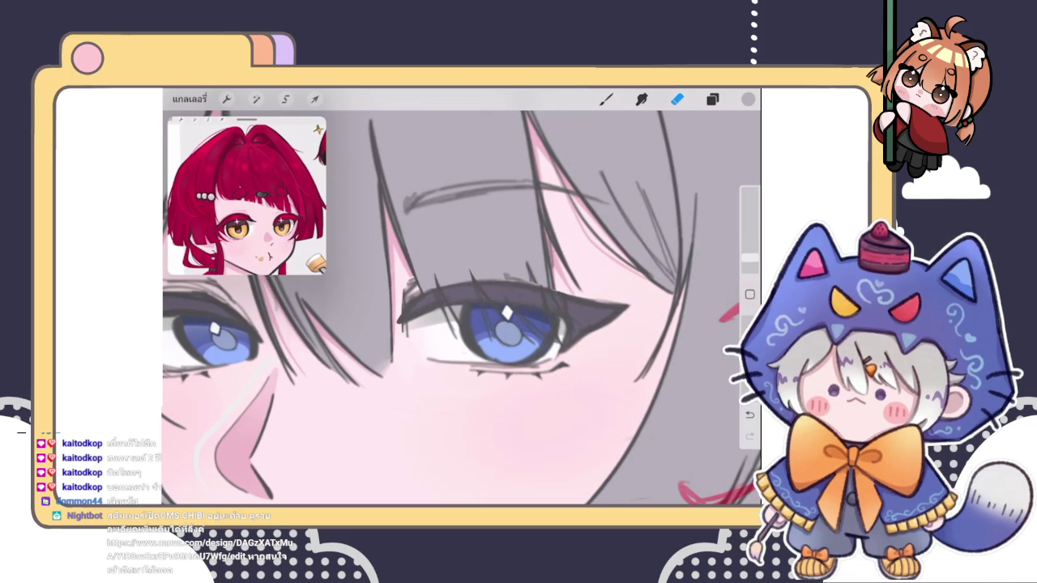
pyautogui.click(606, 99)
pyautogui.scroll(3, 527, 341)
pyautogui.scroll(2, 462, 307)
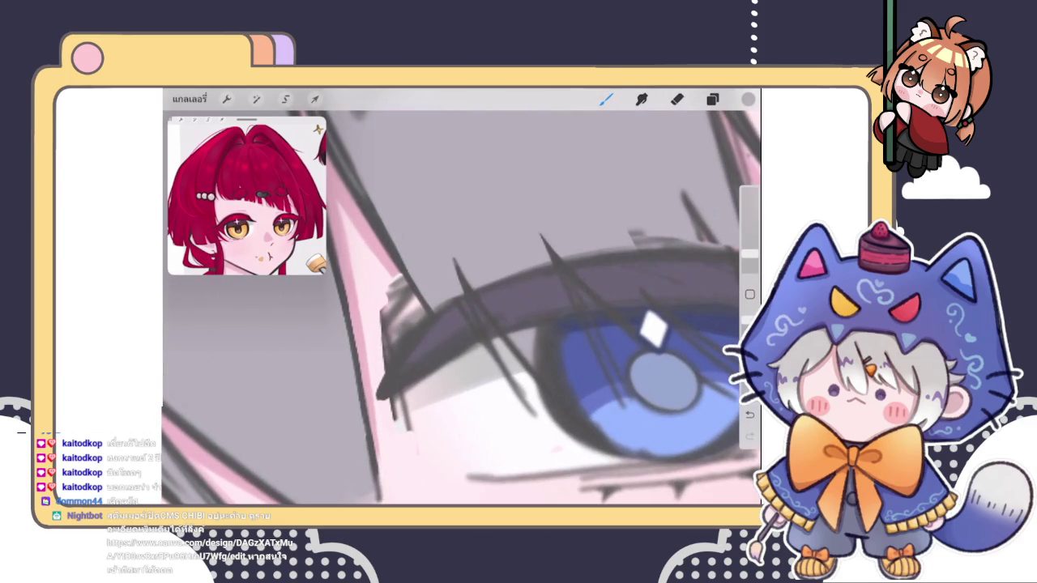
# - Eyedrop the dark lash colour and paint thicker strokes along the upper lash line
pyautogui.moveTo(583, 340); pyautogui.dragTo(405, 347)
pyautogui.moveTo(487, 283); pyautogui.dragTo(630, 249)
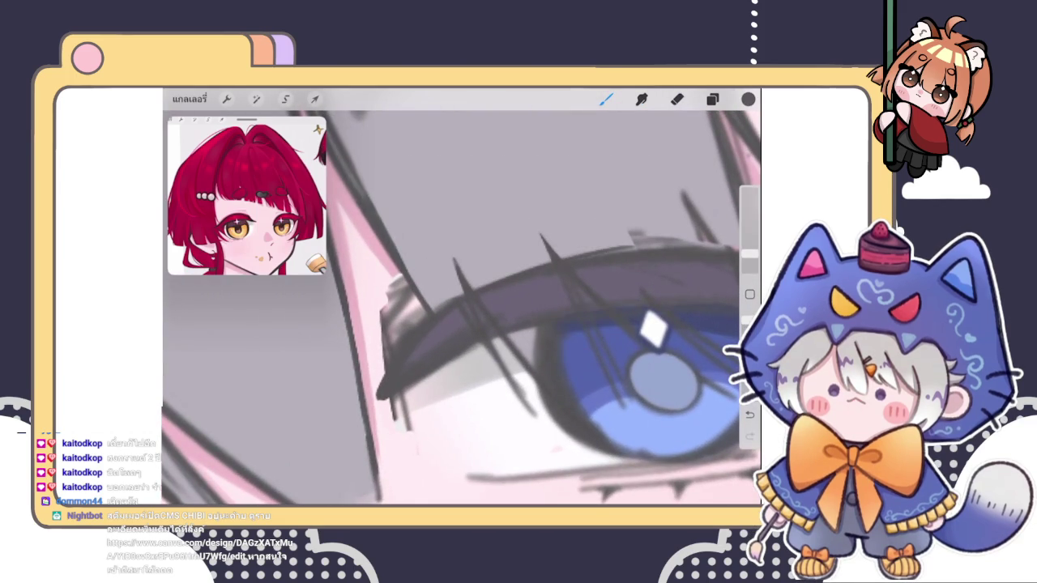
pyautogui.scroll(-2, 526, 341)
pyautogui.scroll(2, 527, 340)
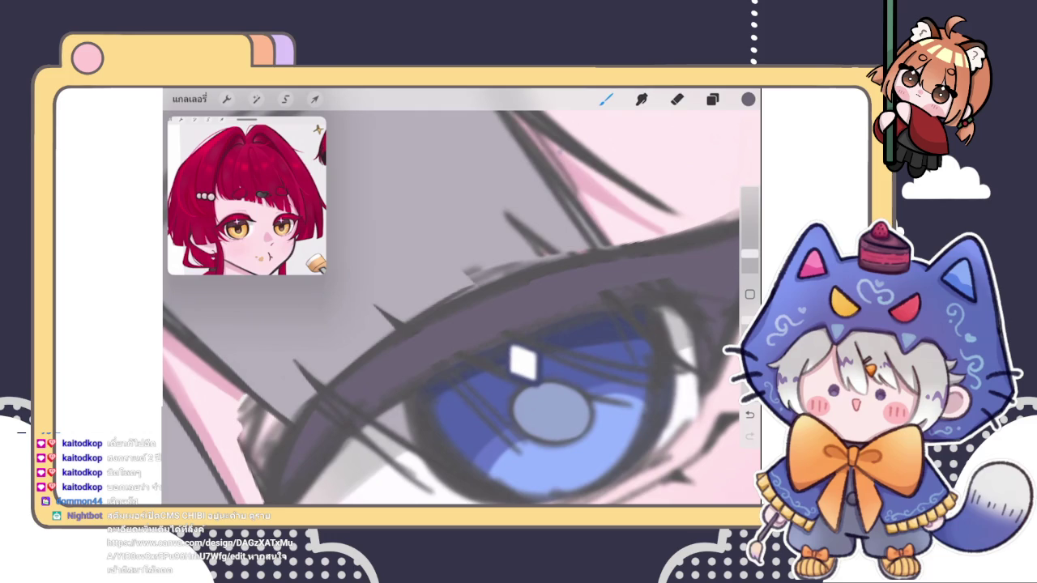
pyautogui.press('e')
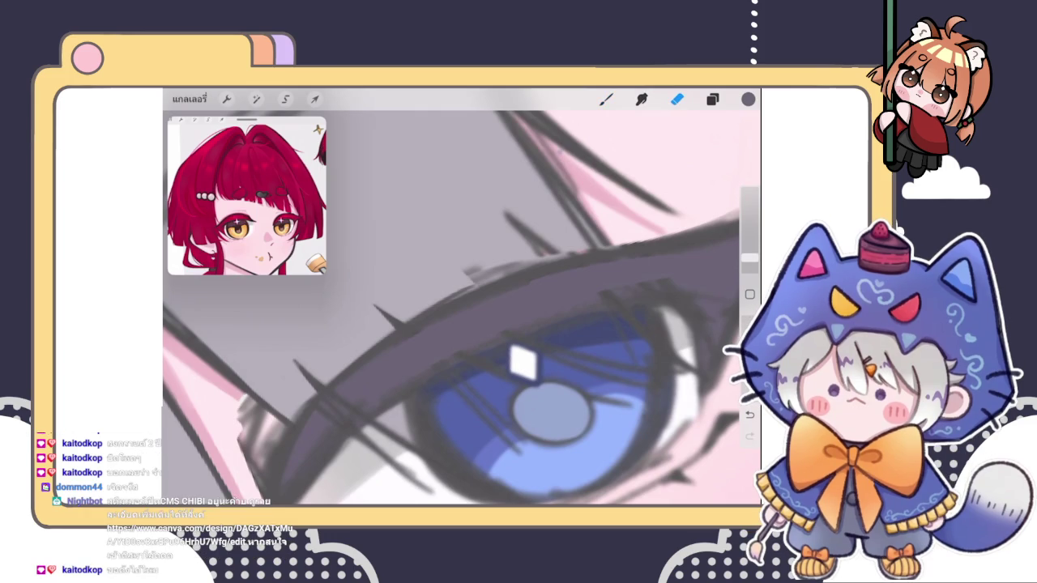
pyautogui.press('b')
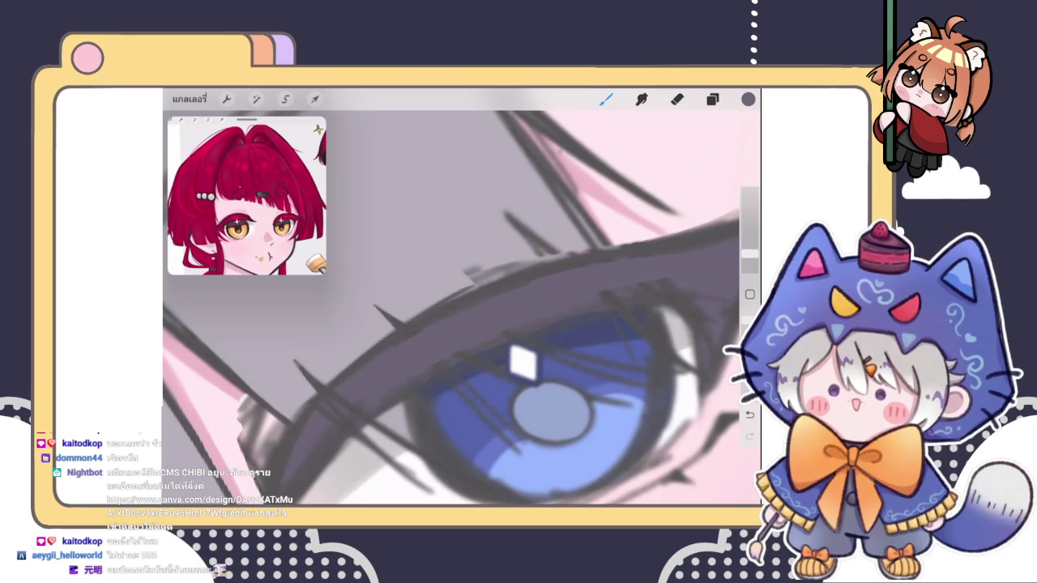
pyautogui.scroll(-2, 462, 308)
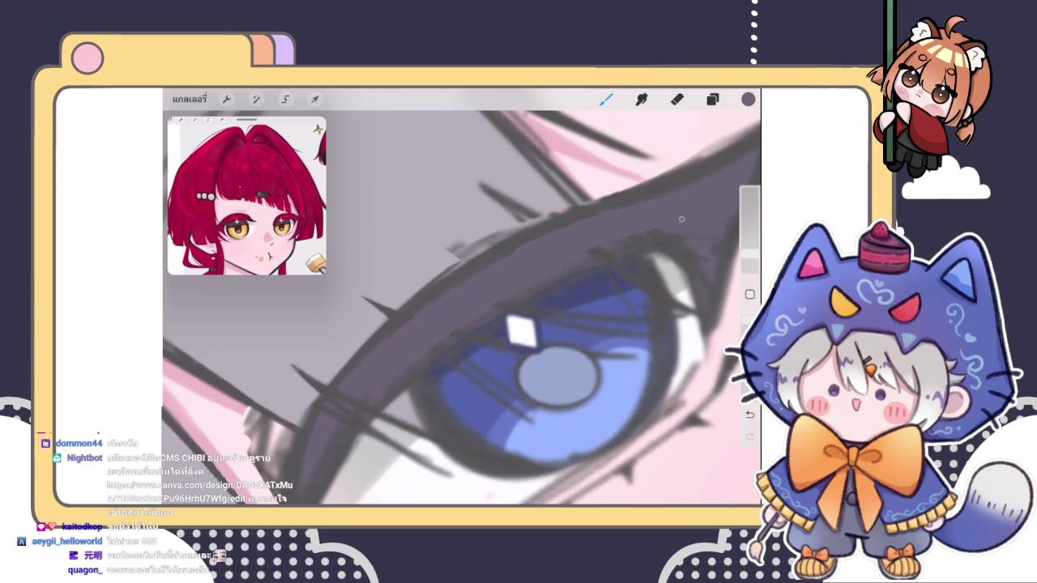
pyautogui.moveTo(668, 234); pyautogui.dragTo(620, 245)
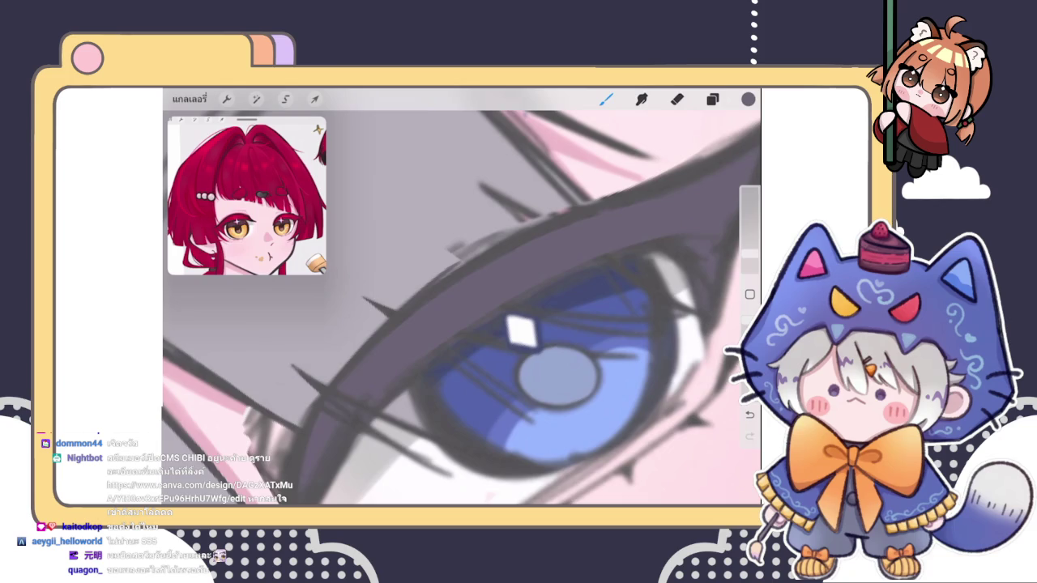
pyautogui.scroll(-5, 462, 308)
pyautogui.scroll(5, 462, 307)
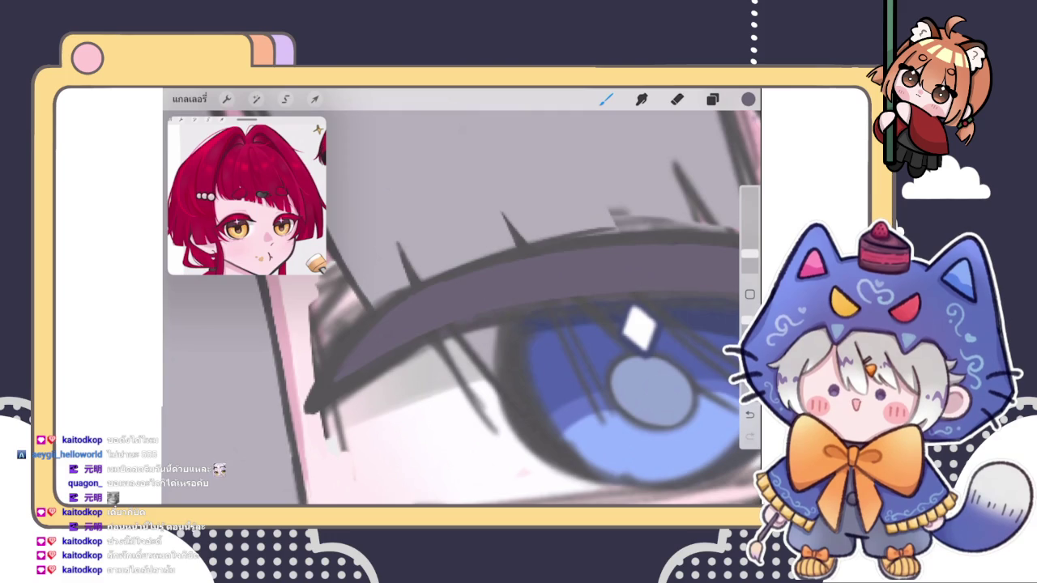
# - Eyedrop the highlight's white and paint over its top to enlarge the iris diamond
pyautogui.scroll(-2, 460, 308)
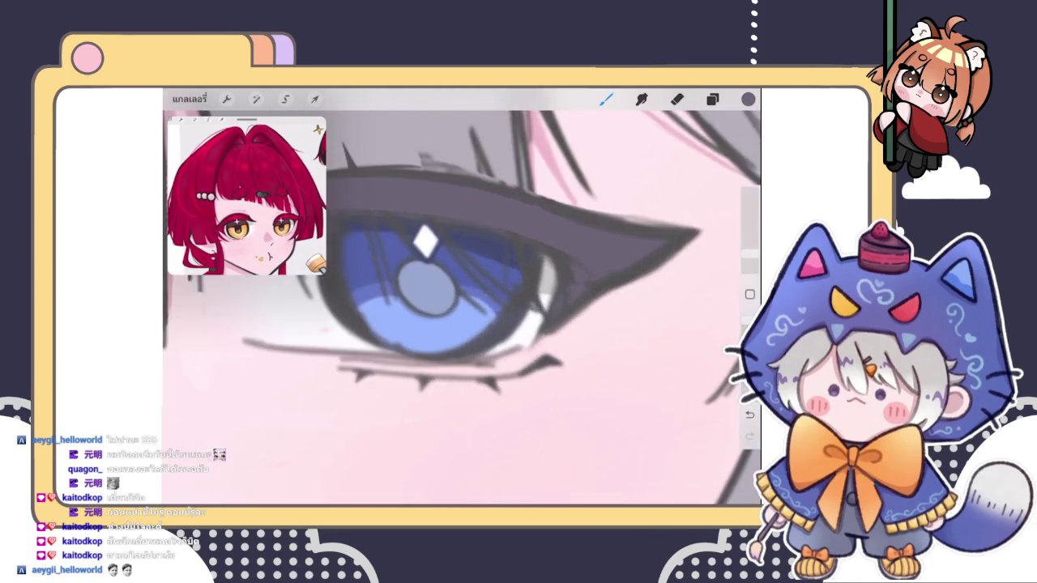
pyautogui.scroll(-3, 460, 308)
pyautogui.scroll(3, 486, 307)
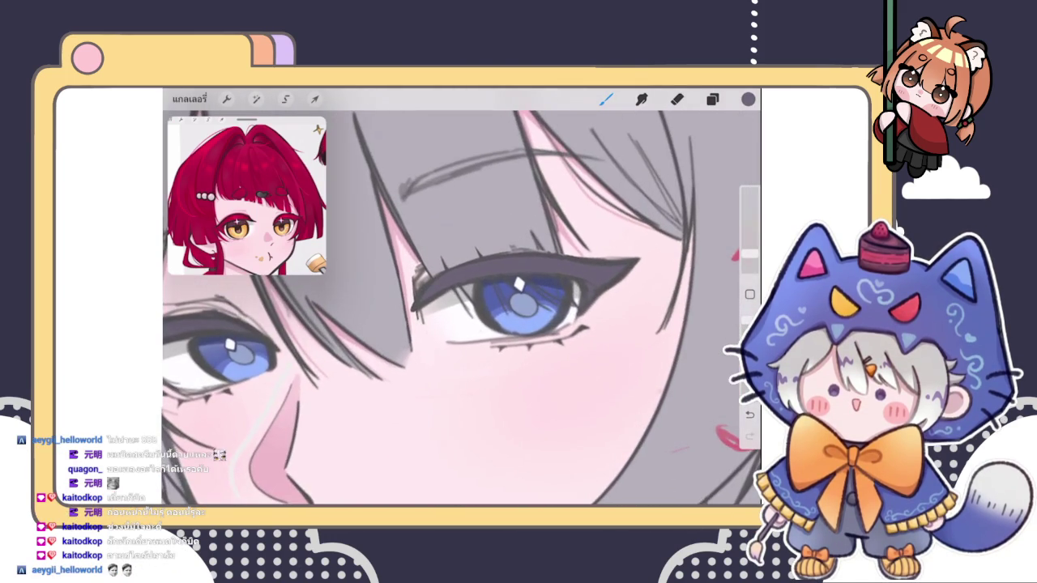
pyautogui.scroll(2, 519, 307)
pyautogui.scroll(2, 518, 308)
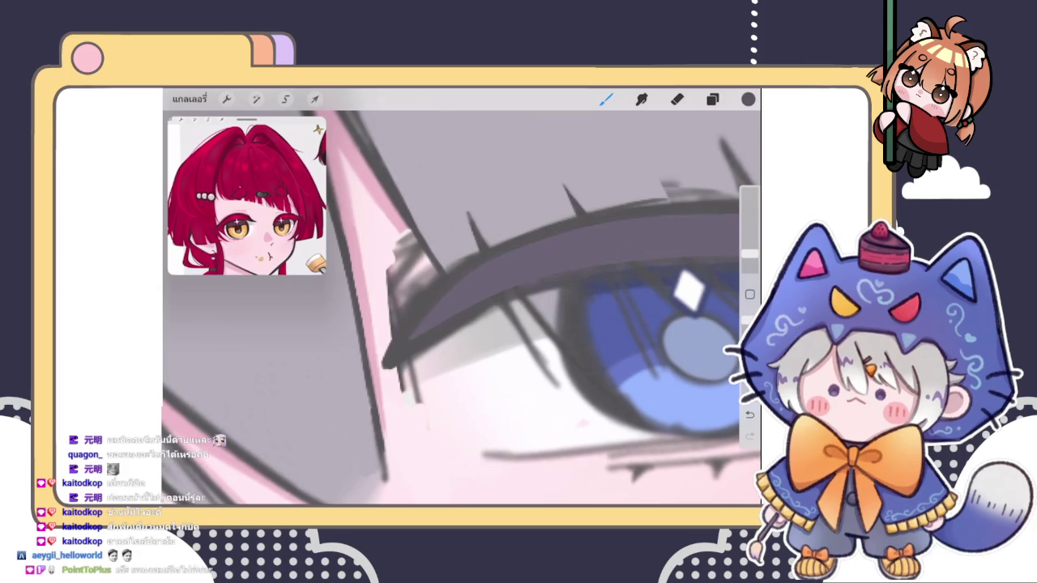
pyautogui.scroll(-2, 553, 233)
pyautogui.scroll(-2, 552, 233)
pyautogui.scroll(-2, 462, 308)
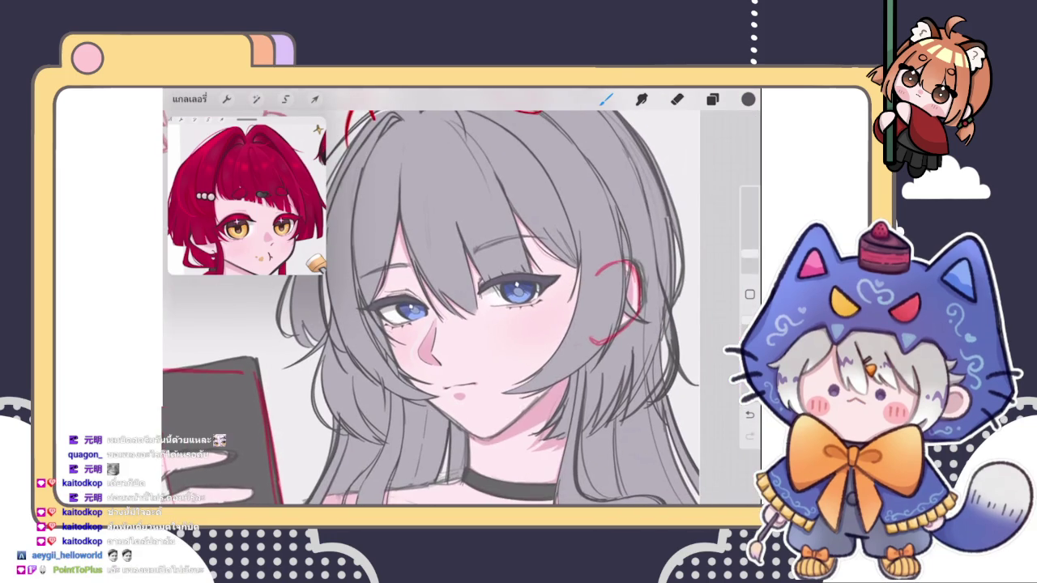
pyautogui.scroll(2, 519, 292)
pyautogui.scroll(2, 518, 292)
pyautogui.scroll(2, 518, 292)
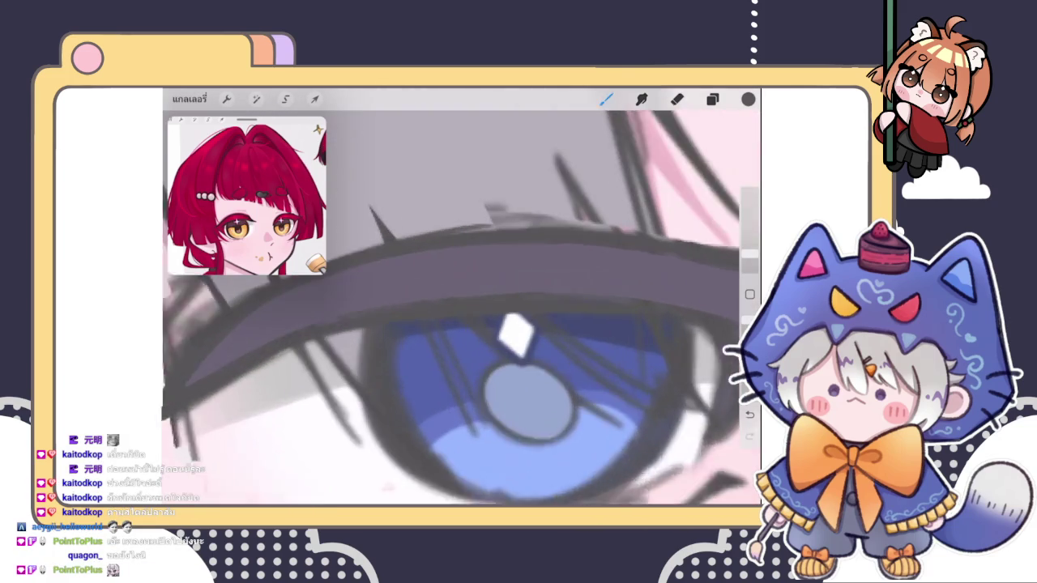
pyautogui.click(497, 334)
pyautogui.moveTo(514, 332)
pyautogui.mouseDown()
pyautogui.moveTo(502, 311)
pyautogui.moveTo(520, 332)
pyautogui.mouseUp()
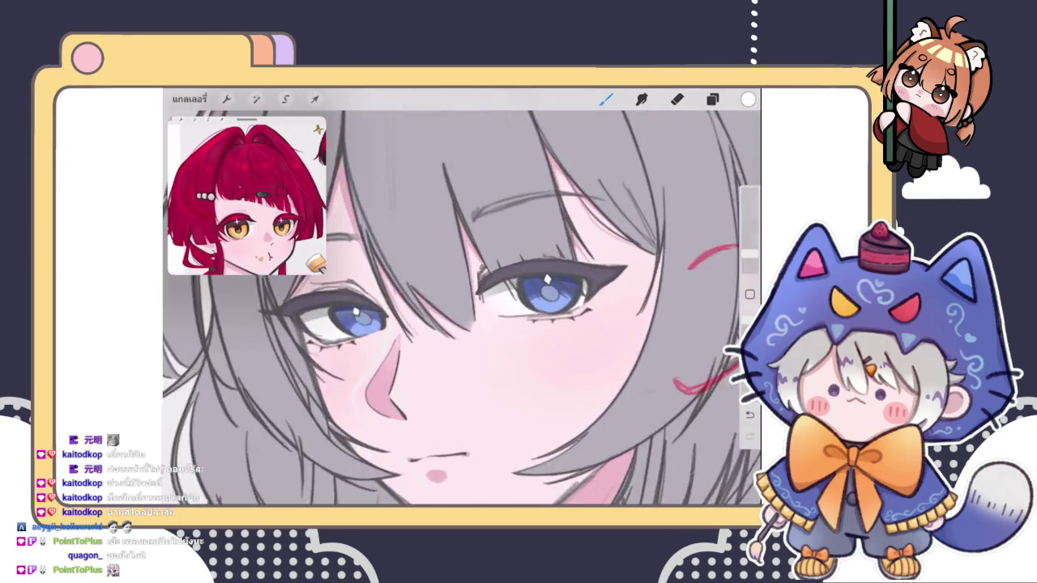
pyautogui.click(497, 339)
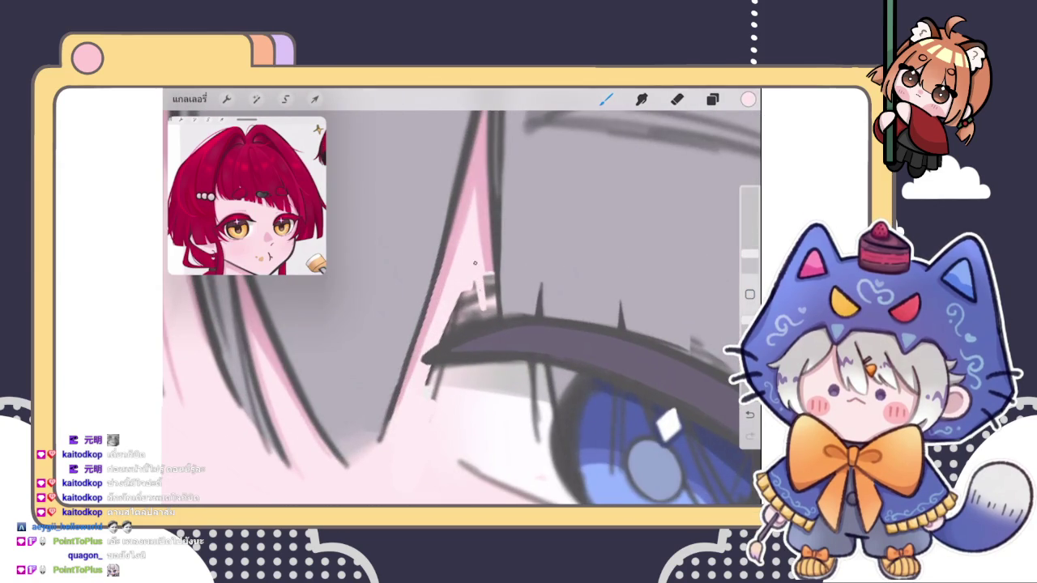
# - Paint skin pink over the rough dark lash edge at the inner corner, retouching with dark
pyautogui.moveTo(478, 318)
pyautogui.mouseDown()
pyautogui.moveTo(446, 334)
pyautogui.moveTo(476, 311)
pyautogui.mouseUp()
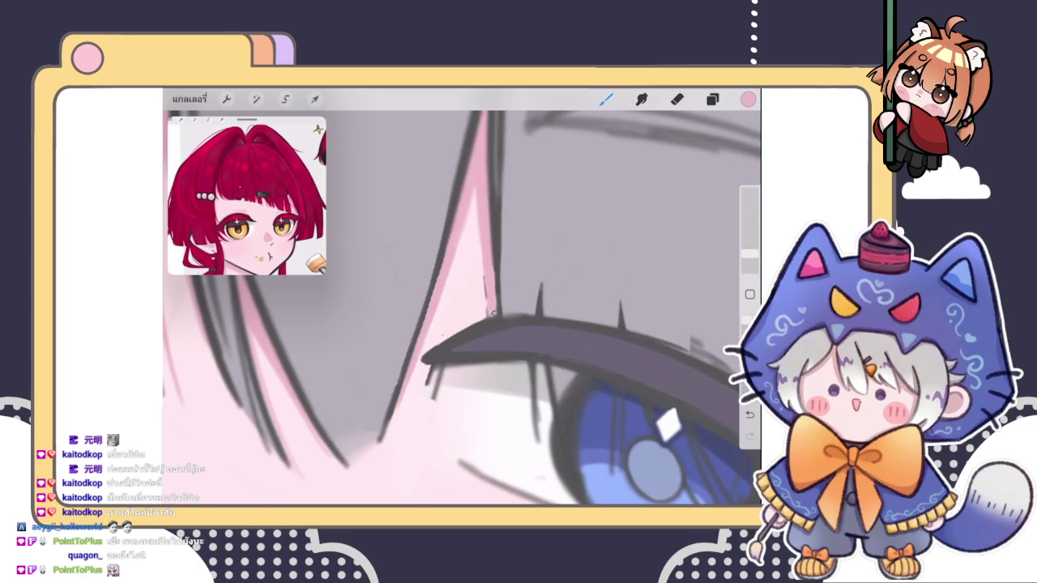
pyautogui.click(486, 255)
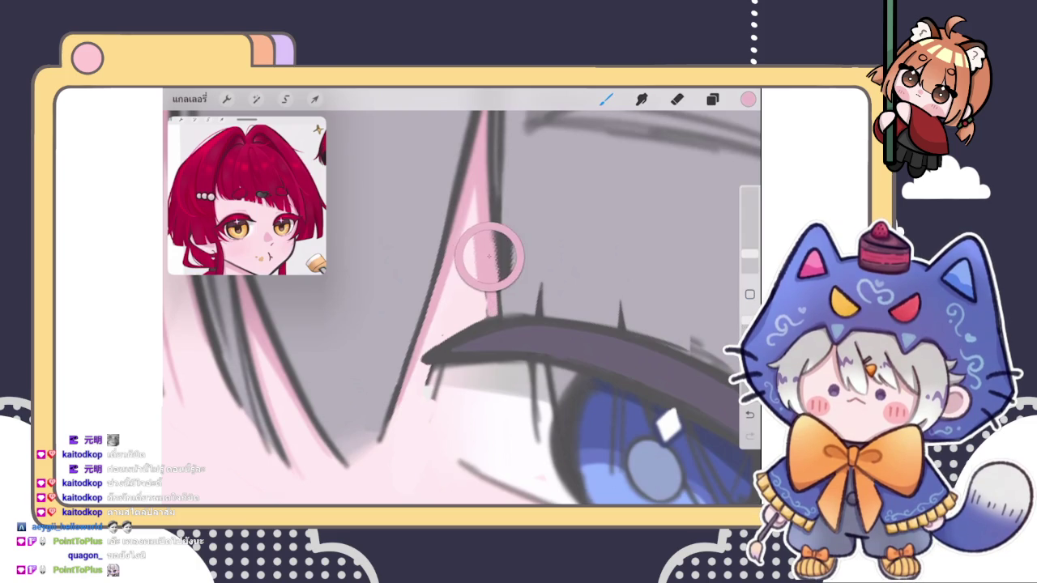
pyautogui.moveTo(495, 252)
pyautogui.mouseDown()
pyautogui.moveTo(497, 309)
pyautogui.moveTo(484, 302)
pyautogui.mouseUp()
pyautogui.click(498, 300)
pyautogui.hotkey('ctrl', 'z')
pyautogui.click(483, 235)
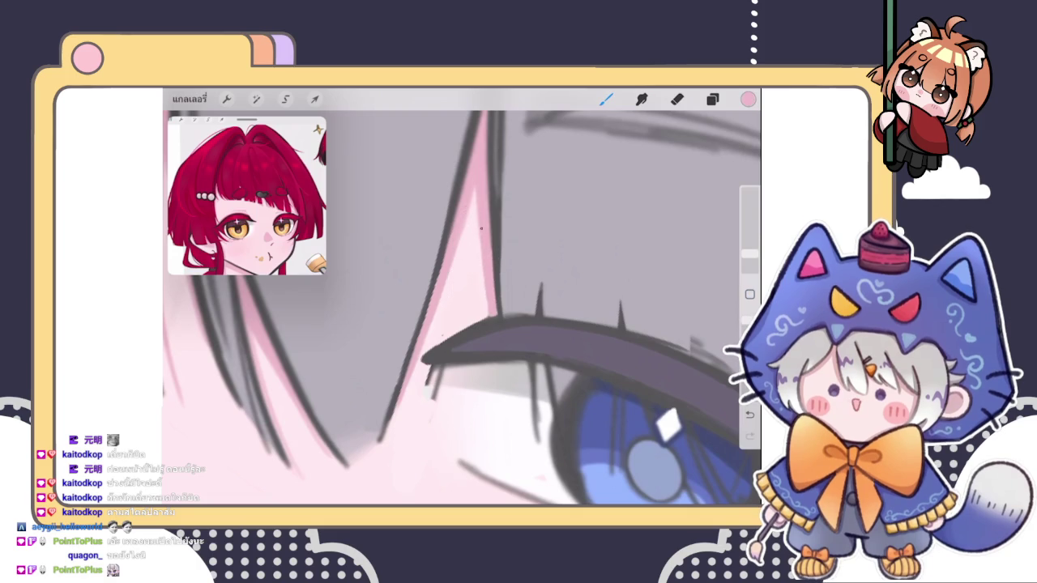
pyautogui.scroll(-5, 462, 307)
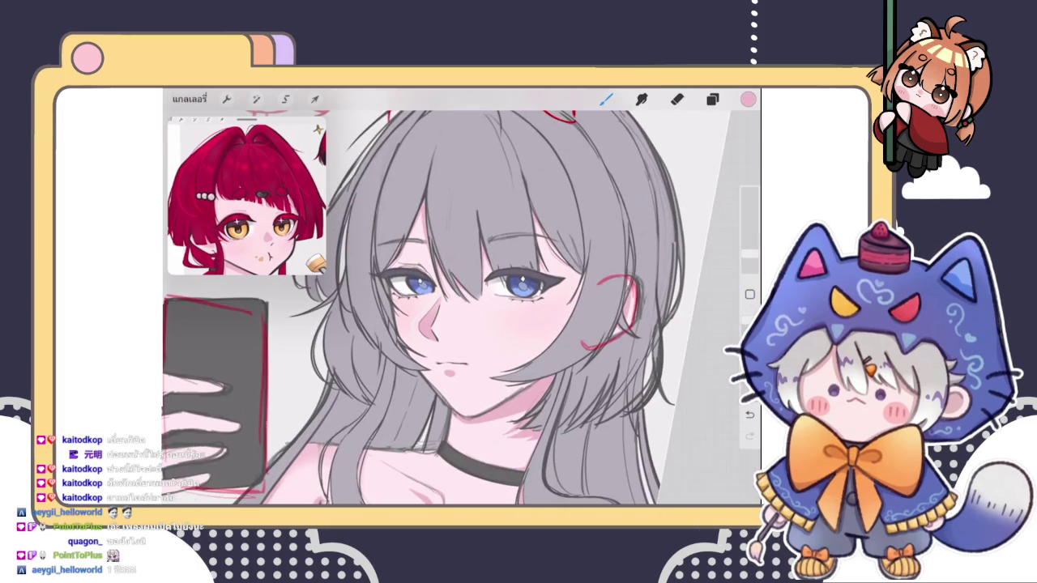
pyautogui.scroll(5, 486, 307)
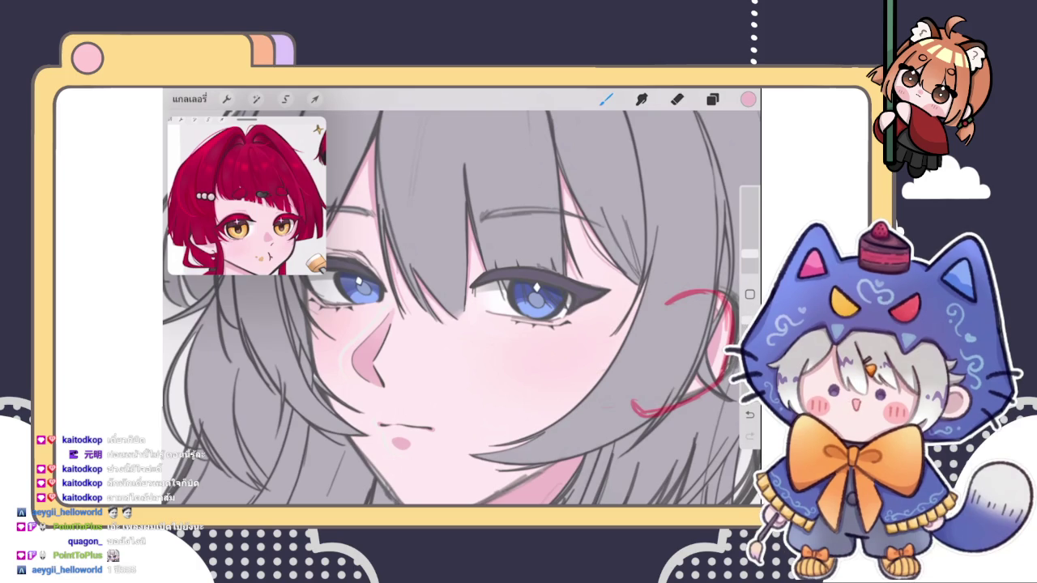
pyautogui.press('e')
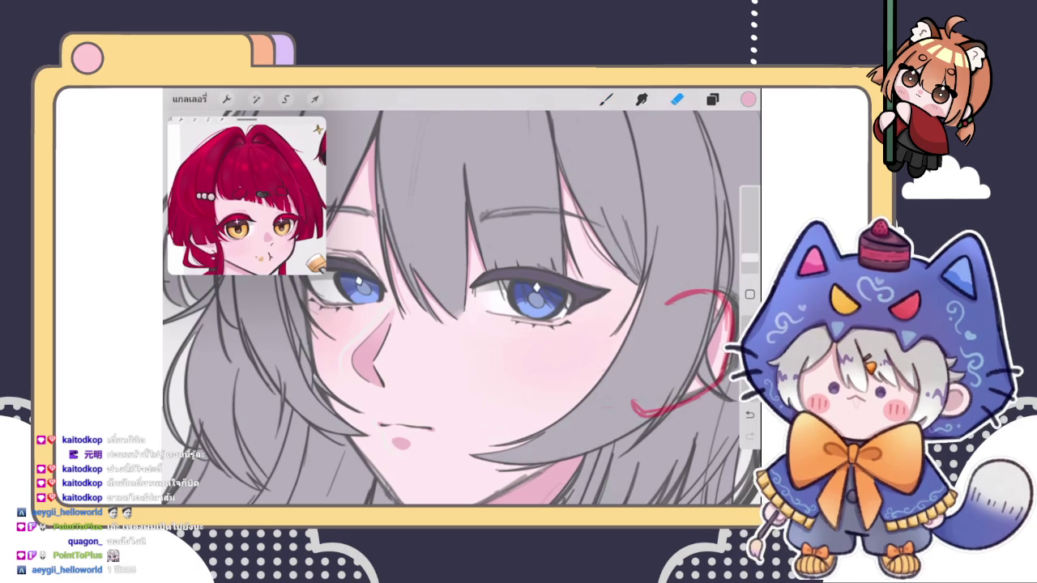
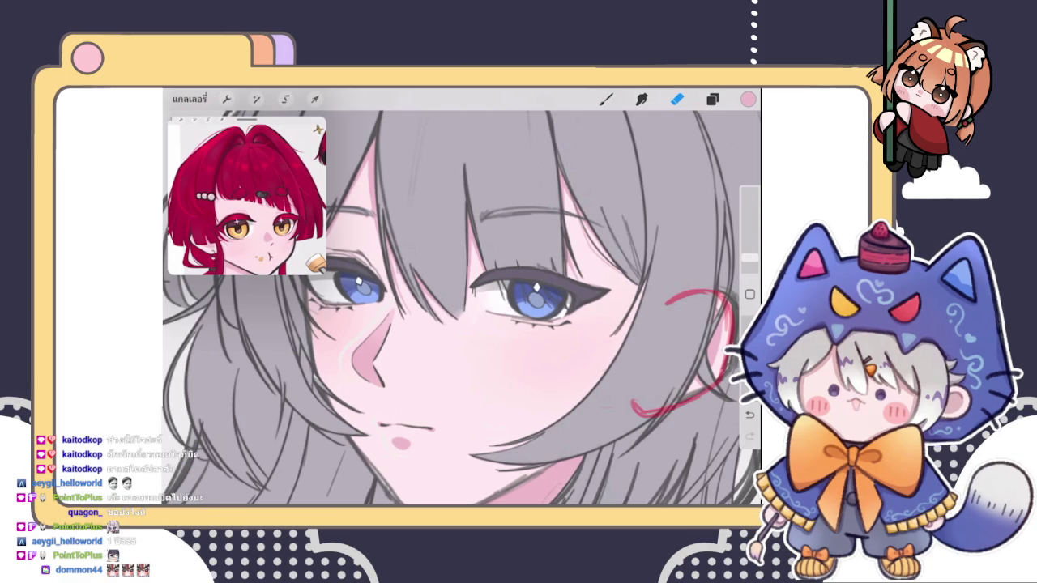
# - Sample the dark eyelid grey, repaint the right eye's upper lid, and erase its stray edges
pyautogui.scroll(3, 567, 267)
pyautogui.click(605, 99)
pyautogui.click(488, 295)
pyautogui.scroll(3, 524, 279)
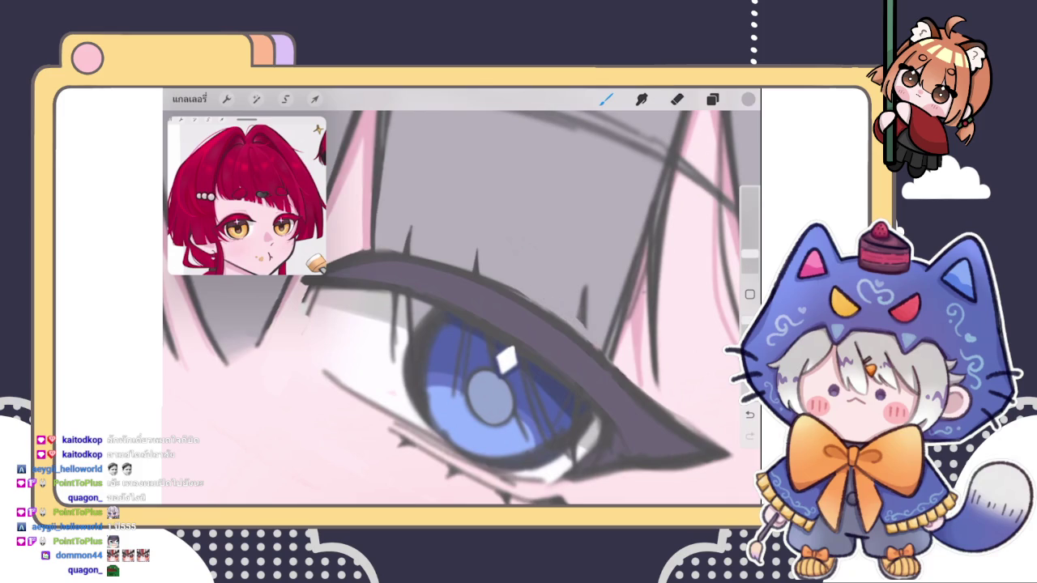
pyautogui.click(553, 298)
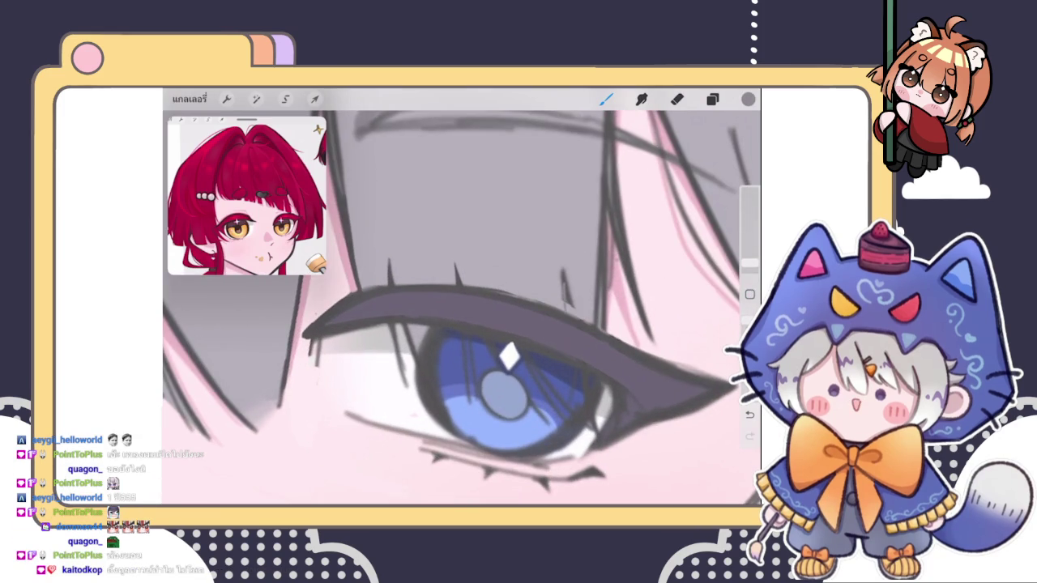
pyautogui.moveTo(567, 301); pyautogui.dragTo(564, 275)
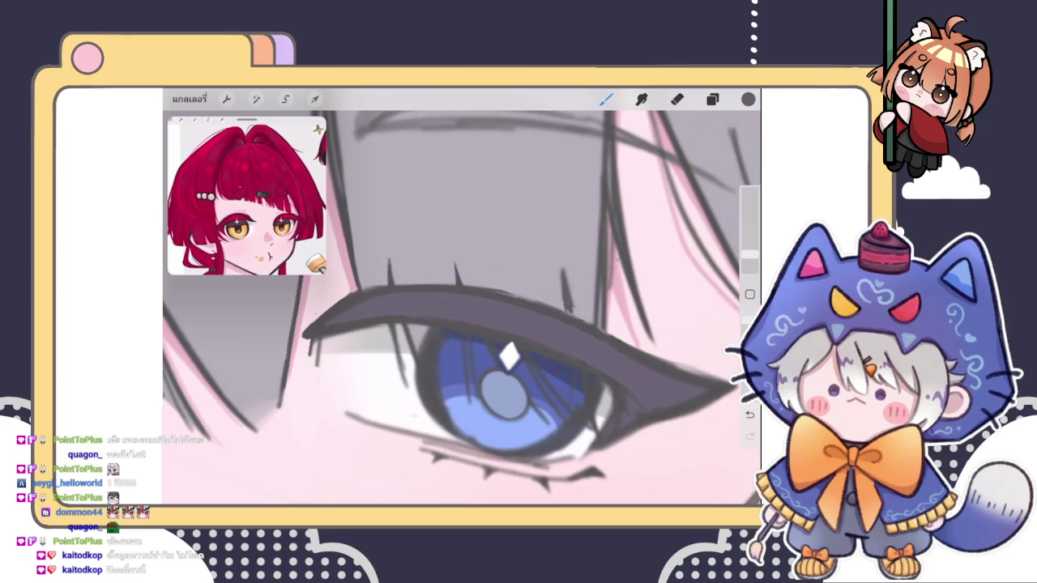
pyautogui.press('e')
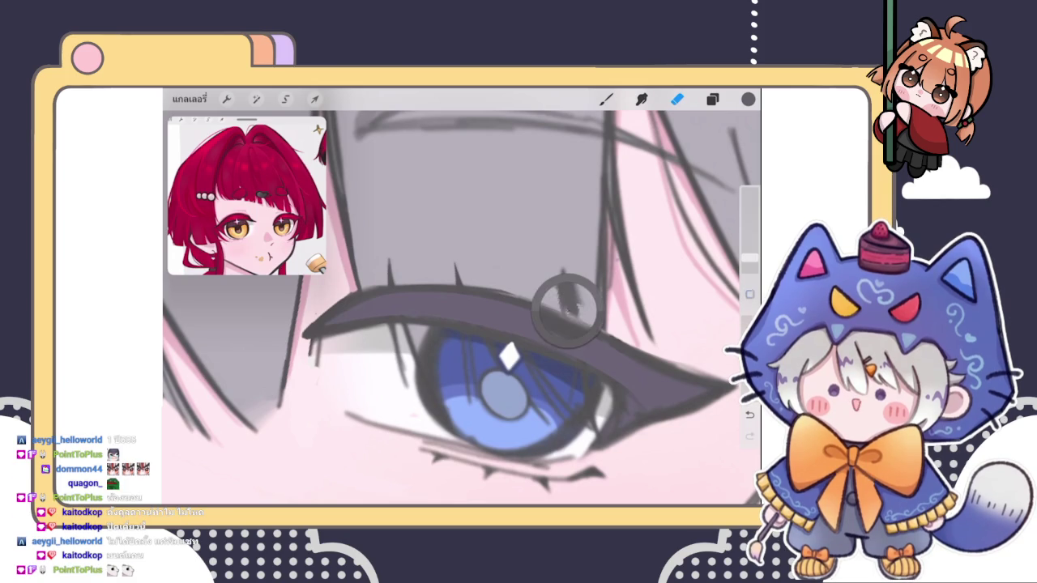
pyautogui.press('b')
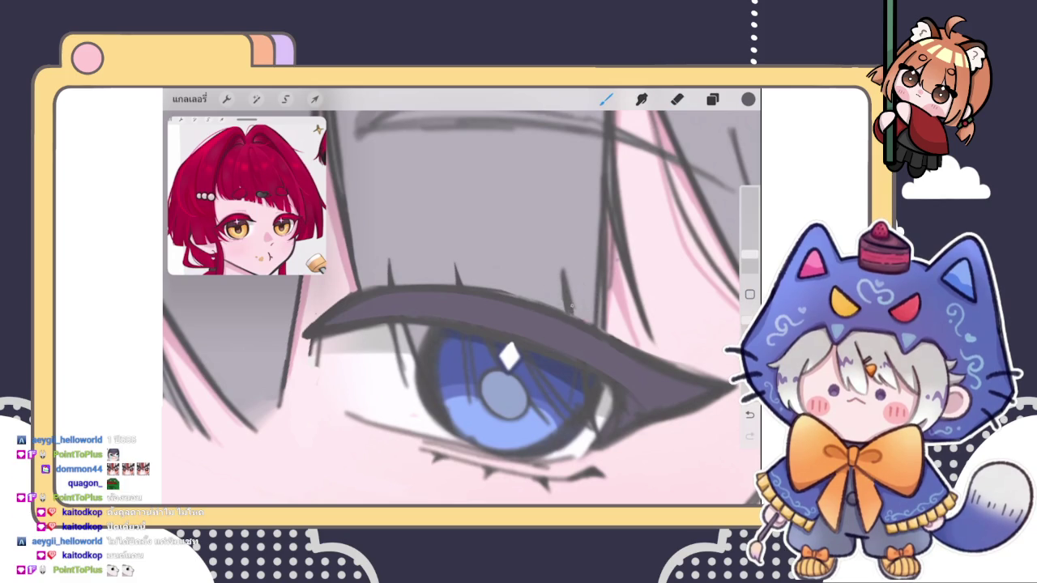
# - Zoom in on the nose and eyedrop several of its pink shading tones
pyautogui.scroll(-5, 461, 308)
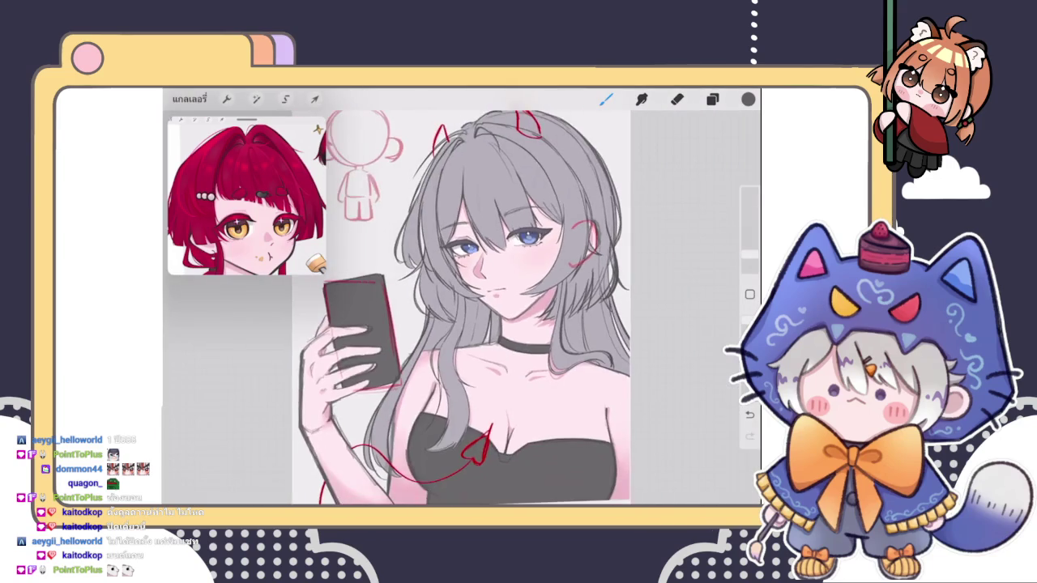
pyautogui.scroll(5, 499, 199)
pyautogui.scroll(5, 486, 324)
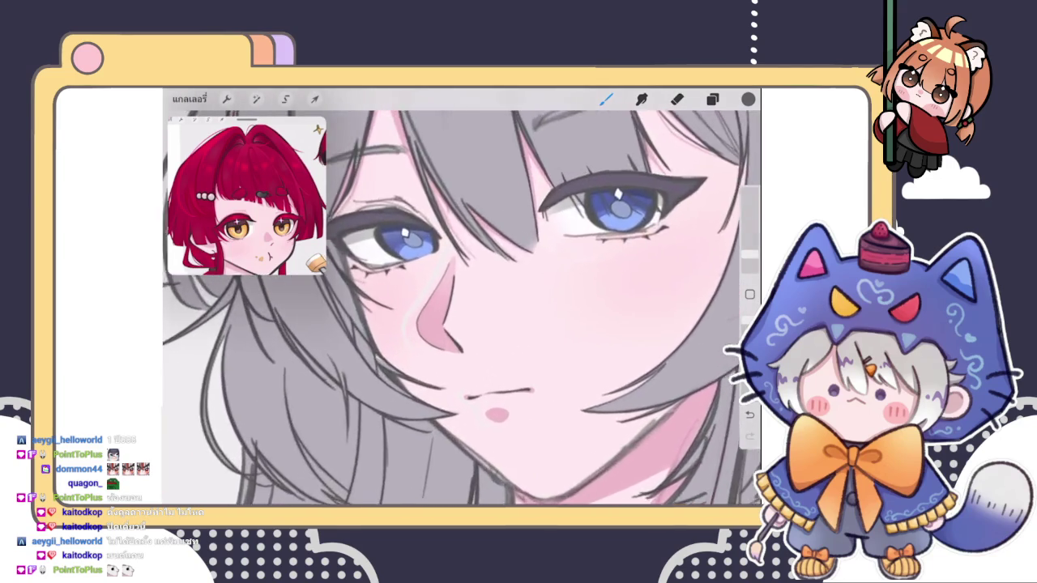
pyautogui.click(569, 313)
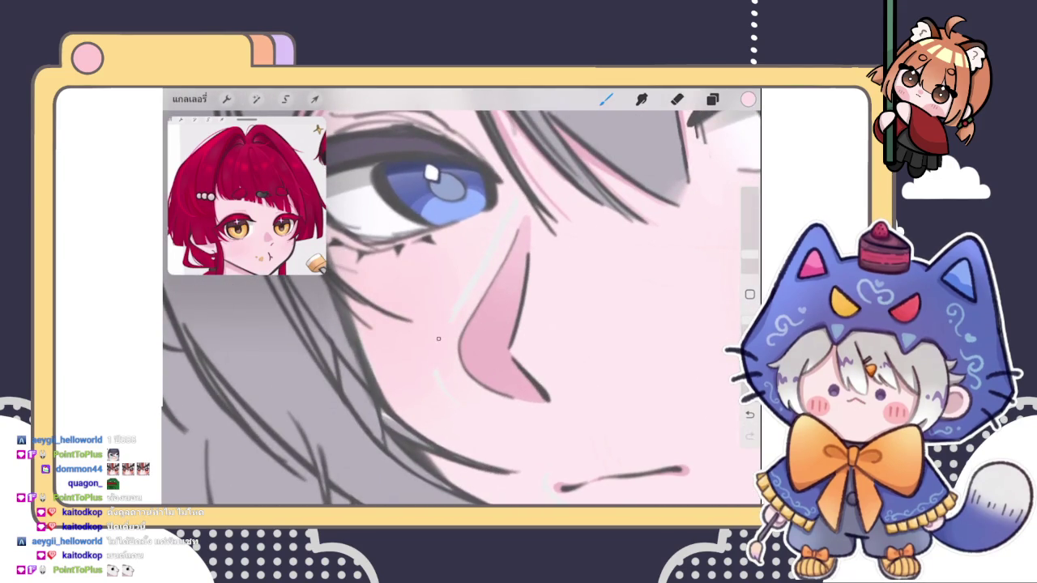
pyautogui.click(460, 312)
pyautogui.click(473, 292)
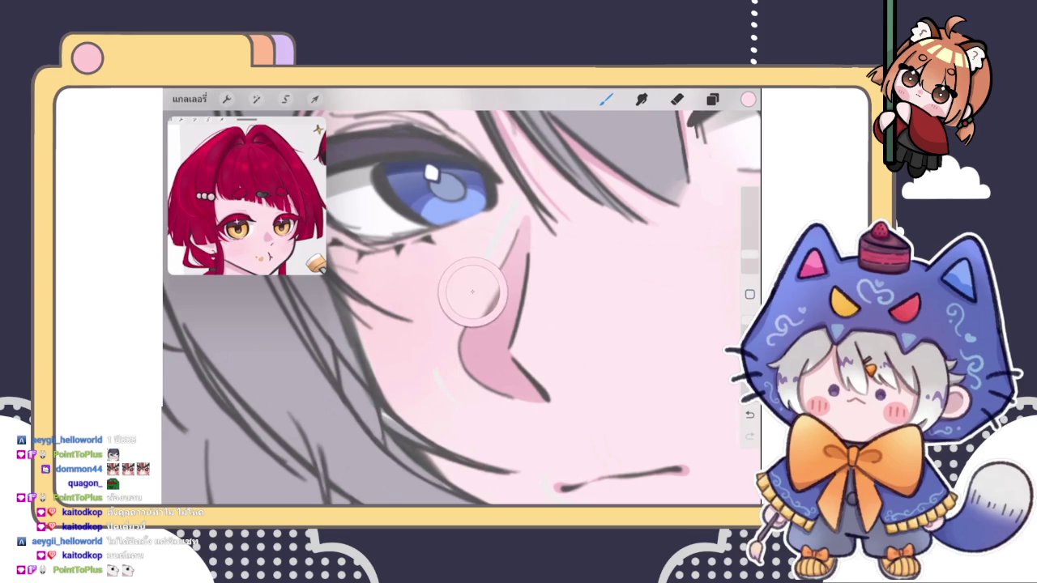
pyautogui.scroll(3, 486, 243)
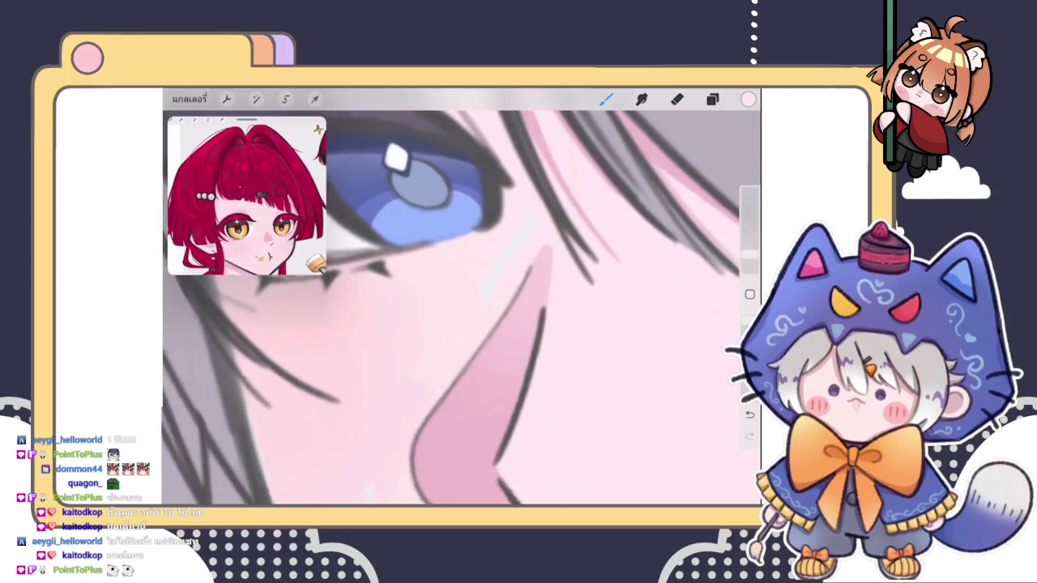
pyautogui.click(489, 264)
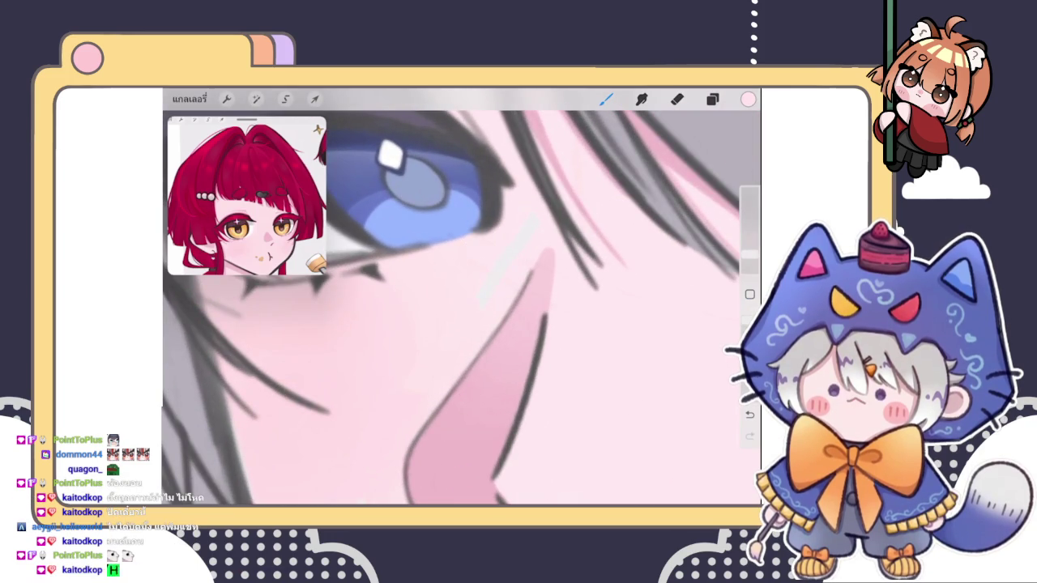
pyautogui.click(491, 285)
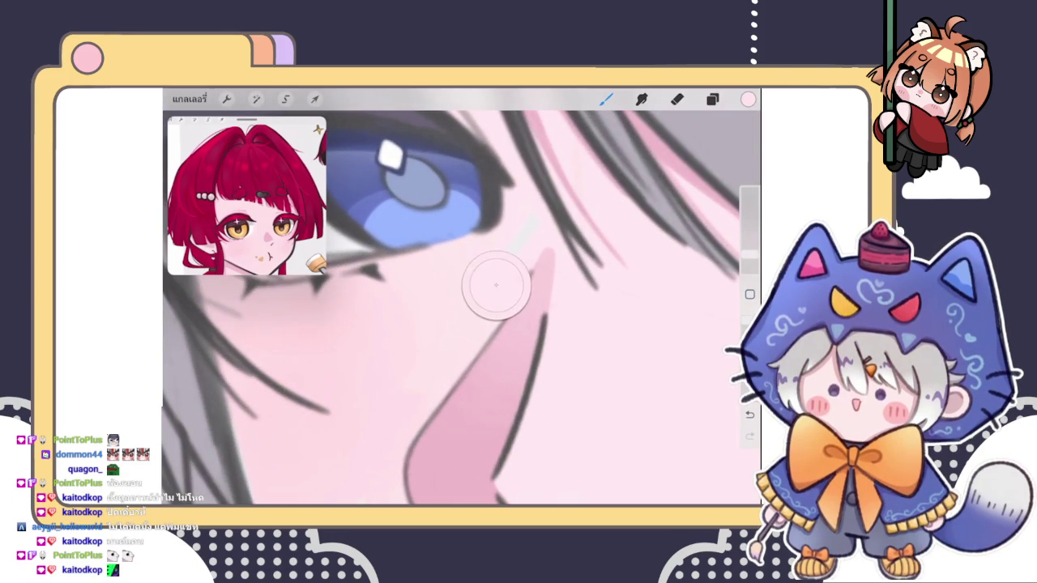
# - Settle on the pink near the nose tip and zoom back out to the whole figure
pyautogui.scroll(5, 524, 223)
pyautogui.click(532, 237)
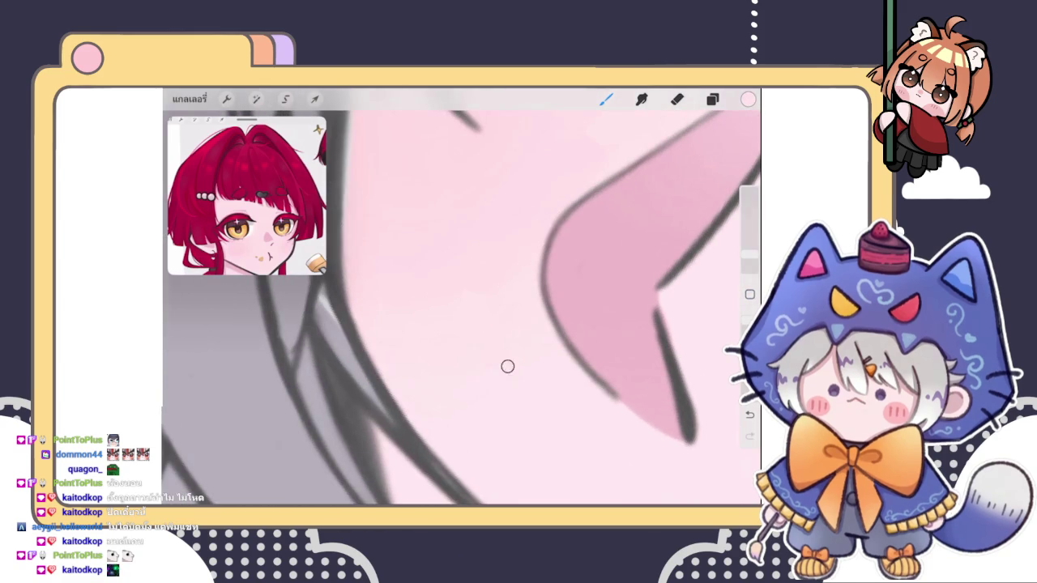
pyautogui.scroll(-5, 507, 370)
pyautogui.scroll(-5, 462, 307)
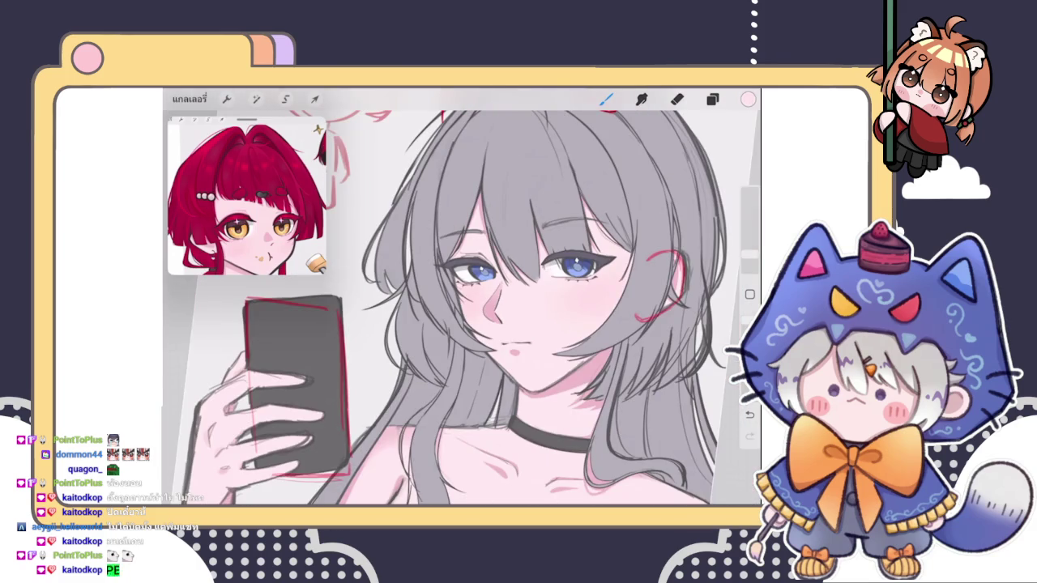
pyautogui.scroll(-5, 470, 308)
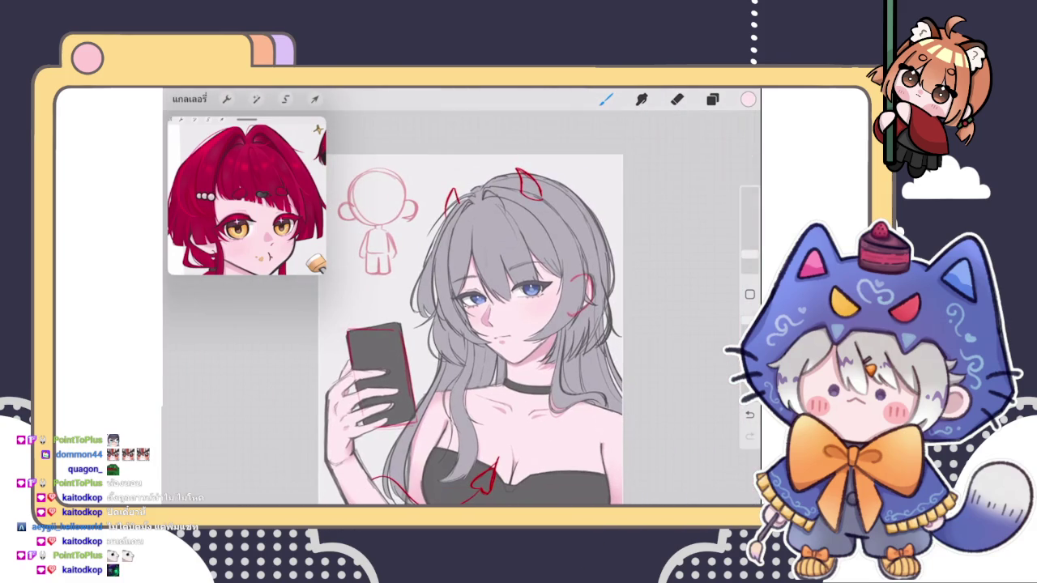
pyautogui.scroll(5, 486, 324)
# - Turn Layer 39's opacity down to a faint level and return to the brush
pyautogui.click(712, 99)
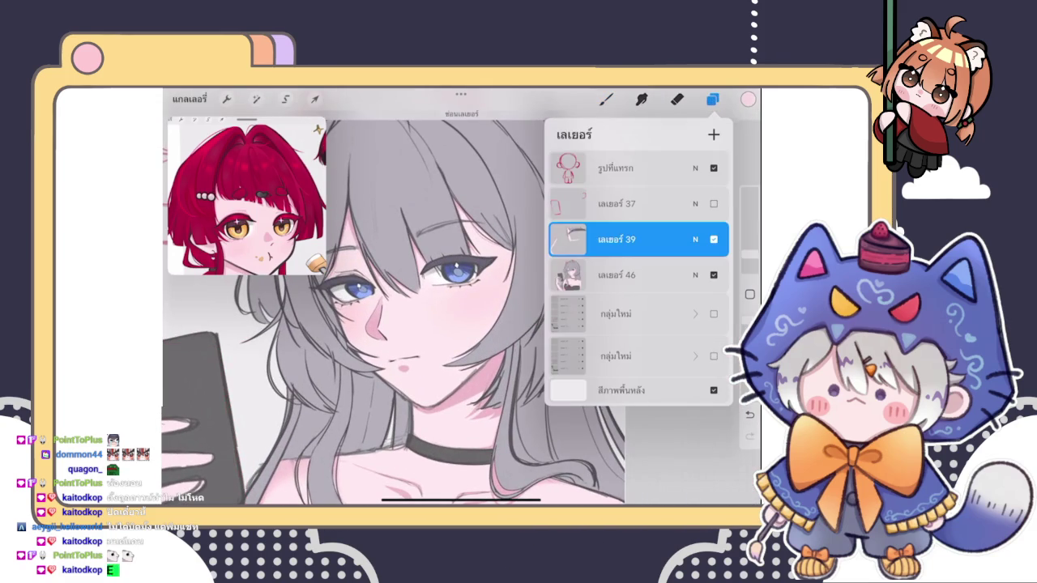
pyautogui.click(695, 238)
pyautogui.moveTo(629, 247); pyautogui.dragTo(566, 247)
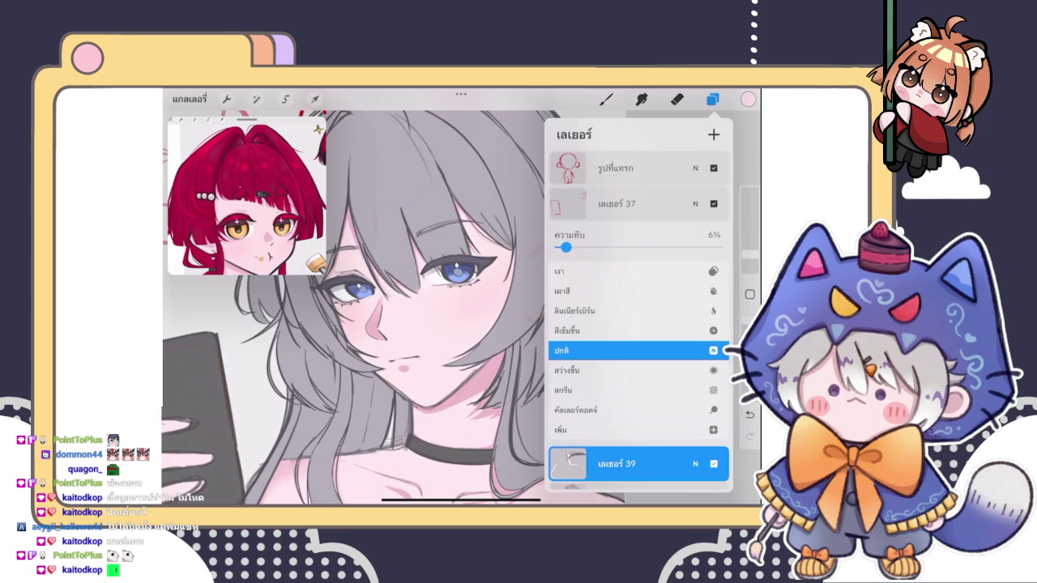
pyautogui.click(695, 463)
pyautogui.click(712, 99)
pyautogui.click(606, 99)
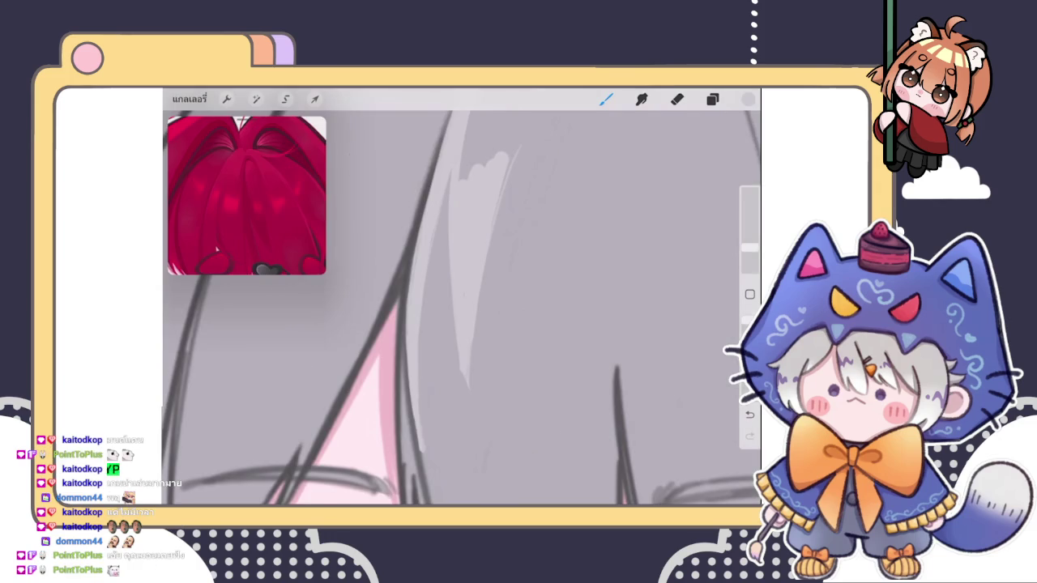
# - Try a light hair stroke, undo it, then paint a faint highlight on the strand
pyautogui.click(676, 99)
pyautogui.moveTo(749, 263); pyautogui.dragTo(750, 258)
pyautogui.moveTo(444, 332); pyautogui.dragTo(464, 402)
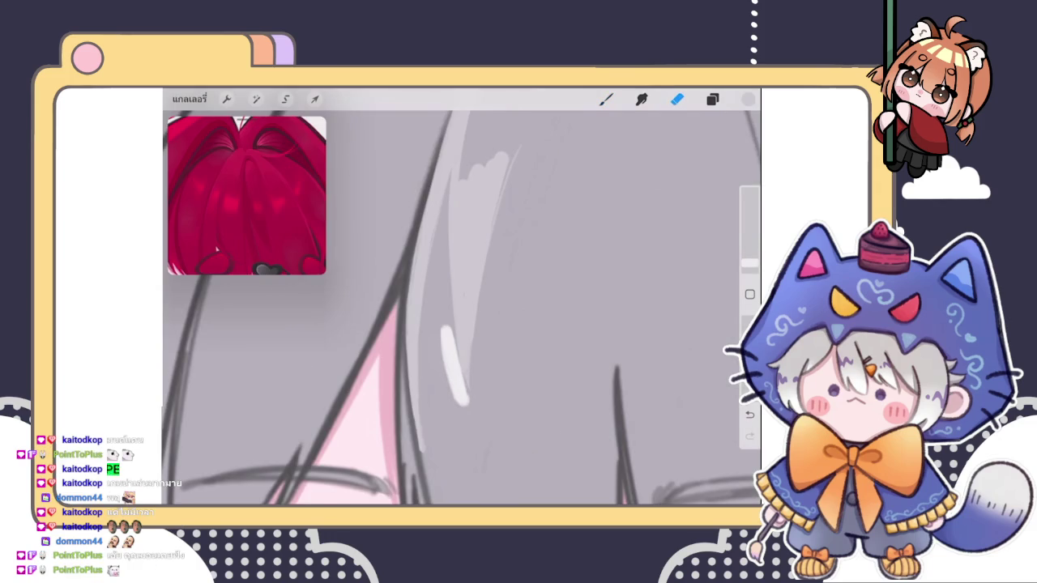
pyautogui.hotkey('ctrl', 'z')
pyautogui.click(606, 99)
pyautogui.moveTo(456, 283)
pyautogui.mouseDown()
pyautogui.moveTo(465, 381)
pyautogui.moveTo(446, 313)
pyautogui.mouseUp()
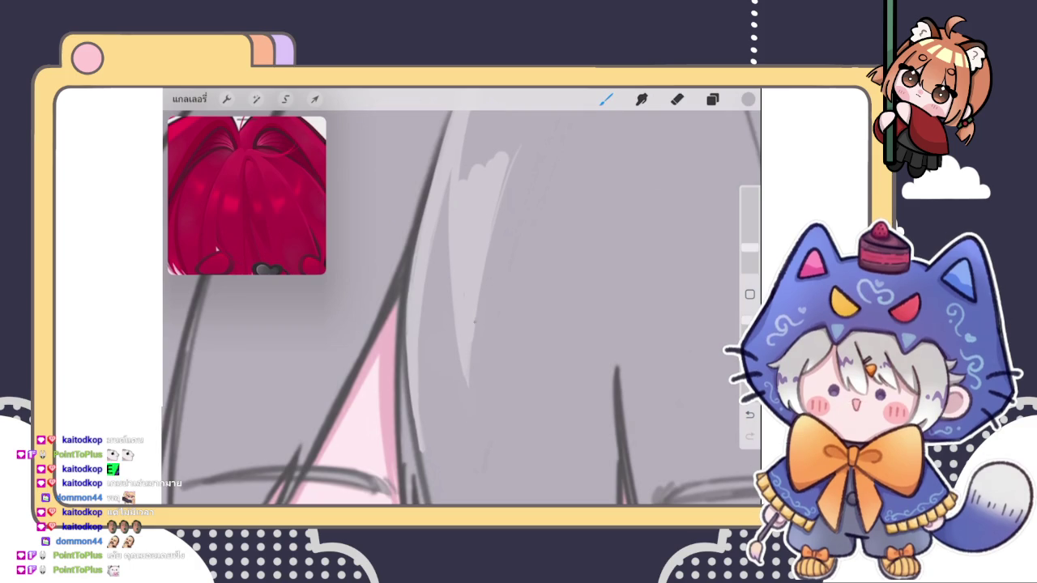
# - Paint several light highlight strokes and thin hatching lines down the grey hair strand
pyautogui.scroll(-3, 461, 308)
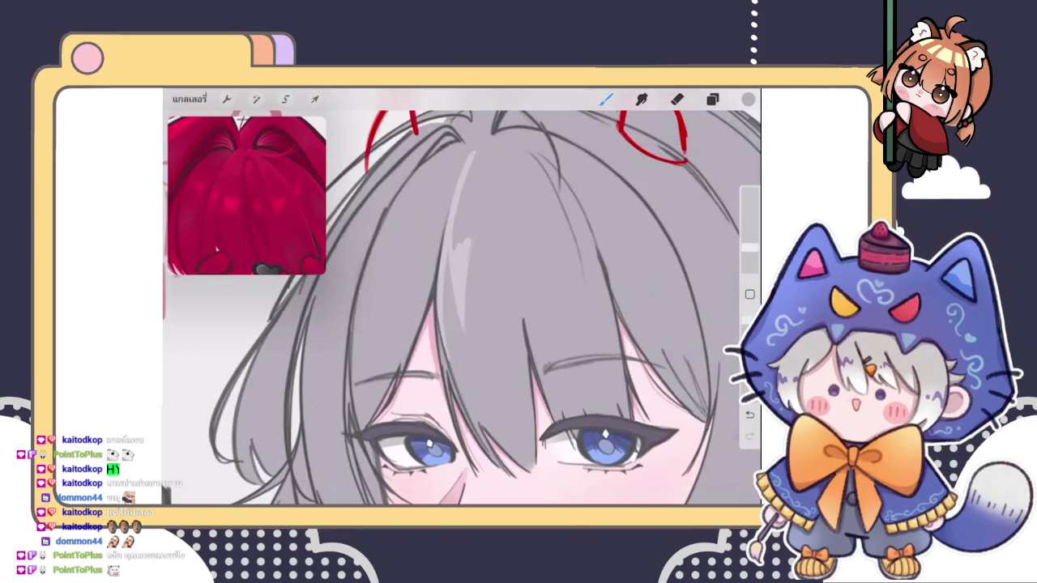
pyautogui.scroll(3, 462, 307)
pyautogui.scroll(2, 462, 307)
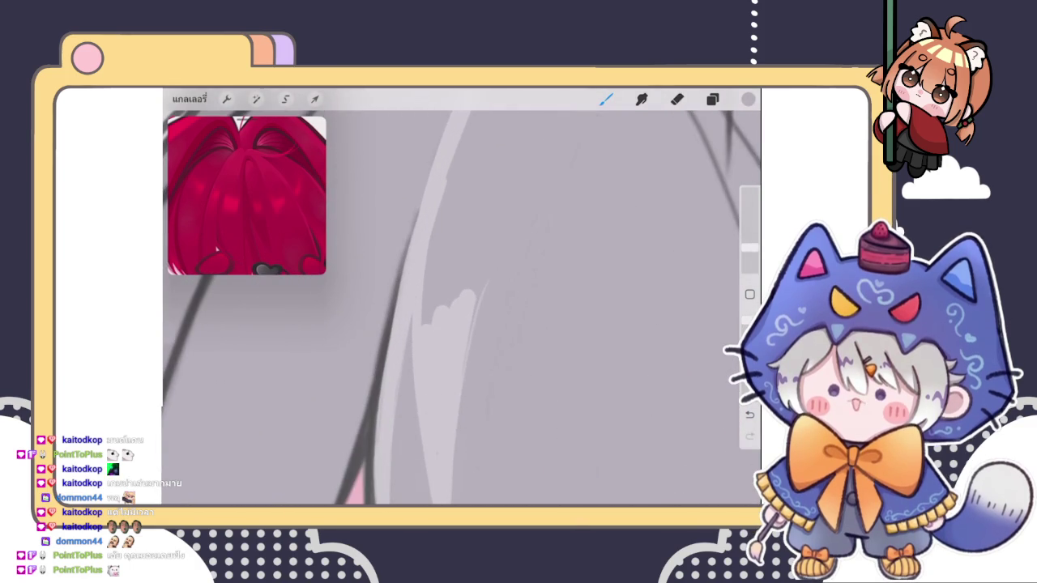
pyautogui.moveTo(436, 266); pyautogui.dragTo(429, 320)
pyautogui.moveTo(431, 231)
pyautogui.mouseDown()
pyautogui.moveTo(423, 317)
pyautogui.moveTo(437, 322)
pyautogui.mouseUp()
pyautogui.moveTo(466, 235); pyautogui.dragTo(450, 317)
pyautogui.scroll(-2, 462, 308)
pyautogui.scroll(-2, 461, 307)
pyautogui.moveTo(462, 172); pyautogui.dragTo(442, 249)
pyautogui.moveTo(454, 212); pyautogui.dragTo(447, 256)
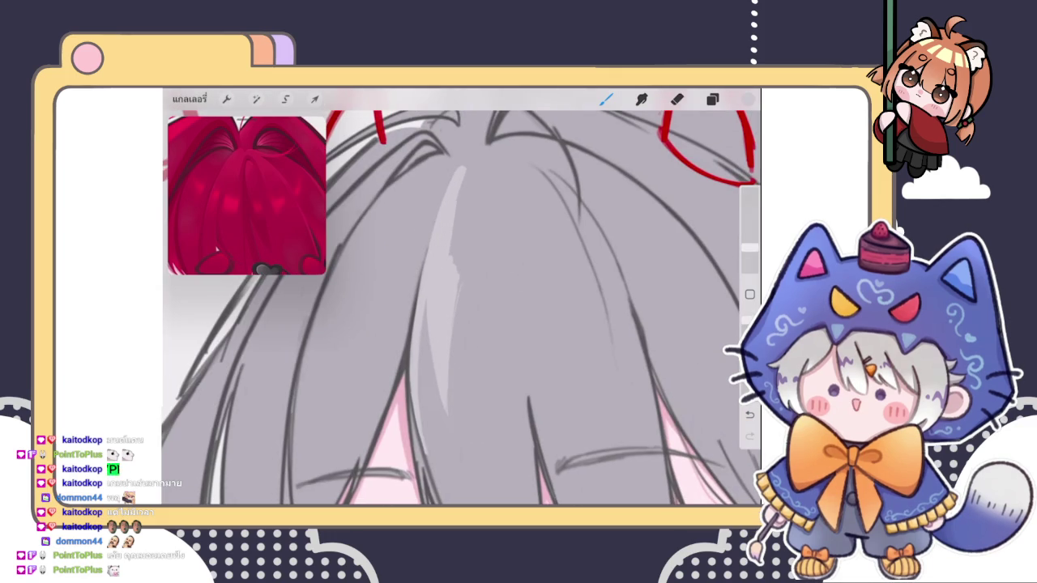
pyautogui.moveTo(463, 183); pyautogui.dragTo(452, 254)
pyautogui.moveTo(471, 188); pyautogui.dragTo(456, 268)
pyautogui.moveTo(475, 199); pyautogui.dragTo(459, 272)
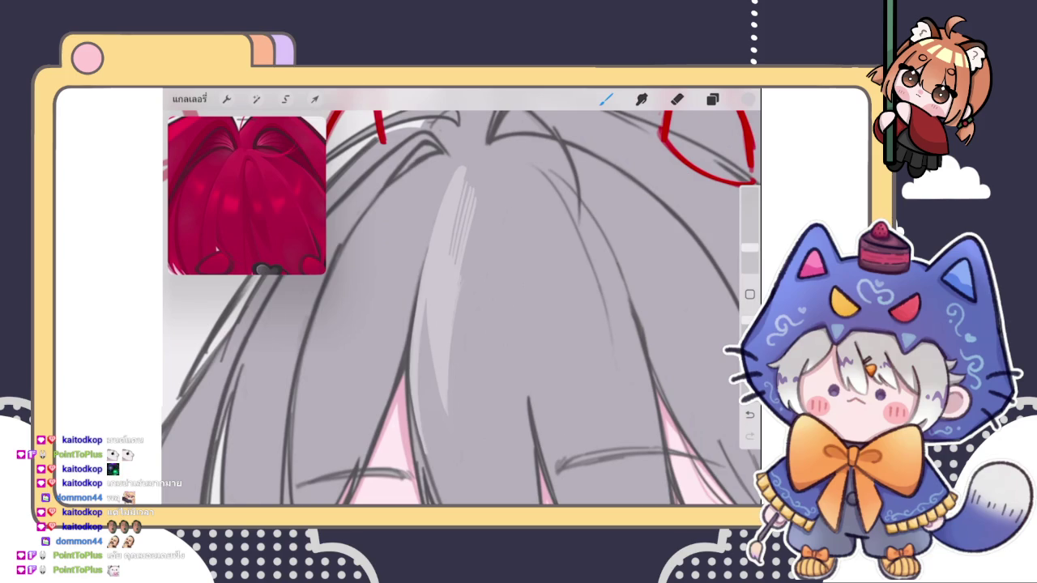
# - Blend the streaky hair highlight smoothly and return to the brush
pyautogui.scroll(-5, 462, 308)
pyautogui.scroll(2, 462, 267)
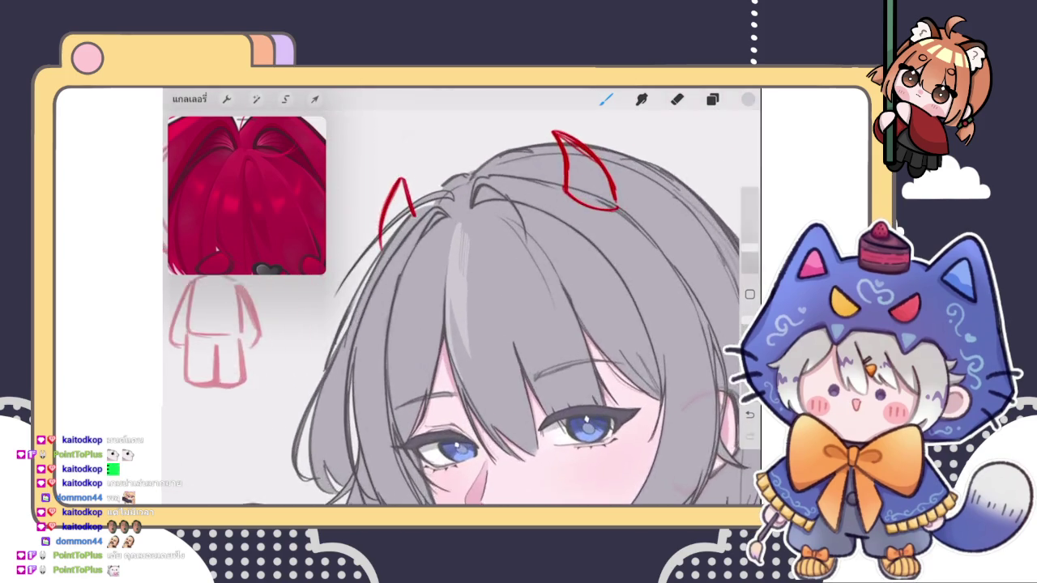
pyautogui.scroll(2, 462, 268)
pyautogui.scroll(1, 462, 267)
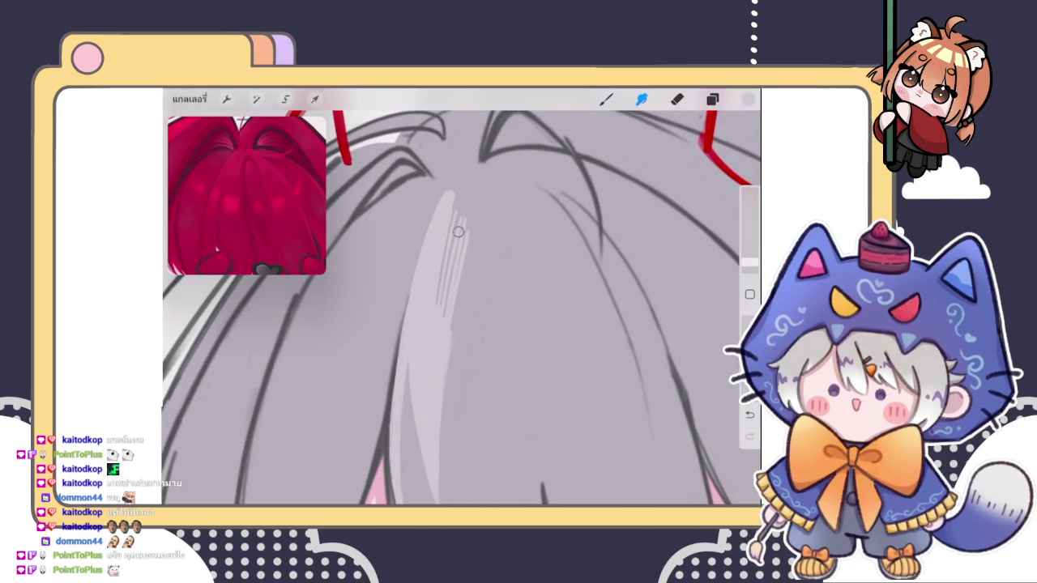
pyautogui.moveTo(461, 264)
pyautogui.mouseDown()
pyautogui.moveTo(446, 315)
pyautogui.moveTo(452, 220)
pyautogui.moveTo(446, 347)
pyautogui.mouseUp()
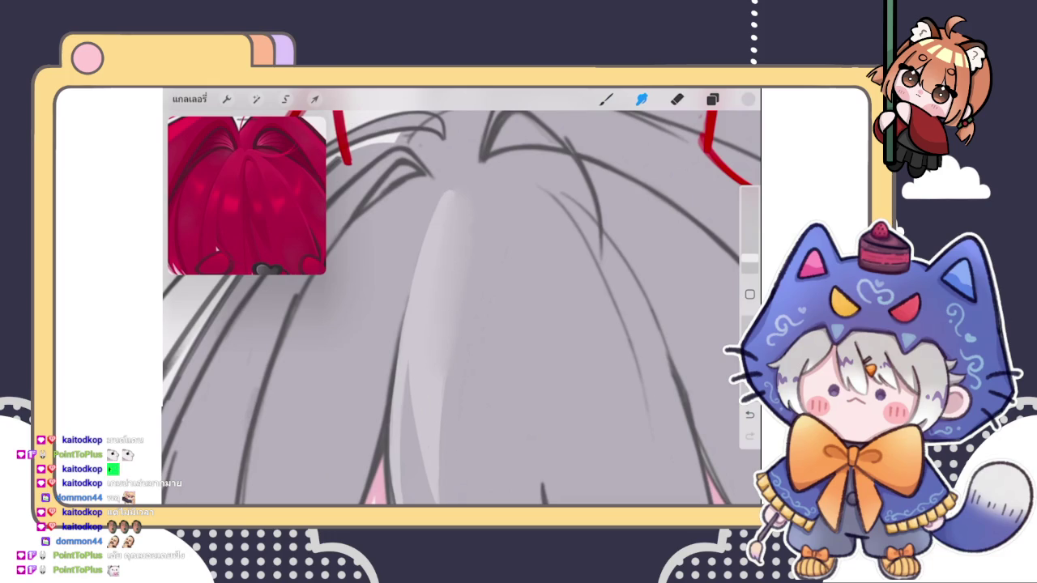
pyautogui.click(605, 99)
pyautogui.scroll(-3, 462, 308)
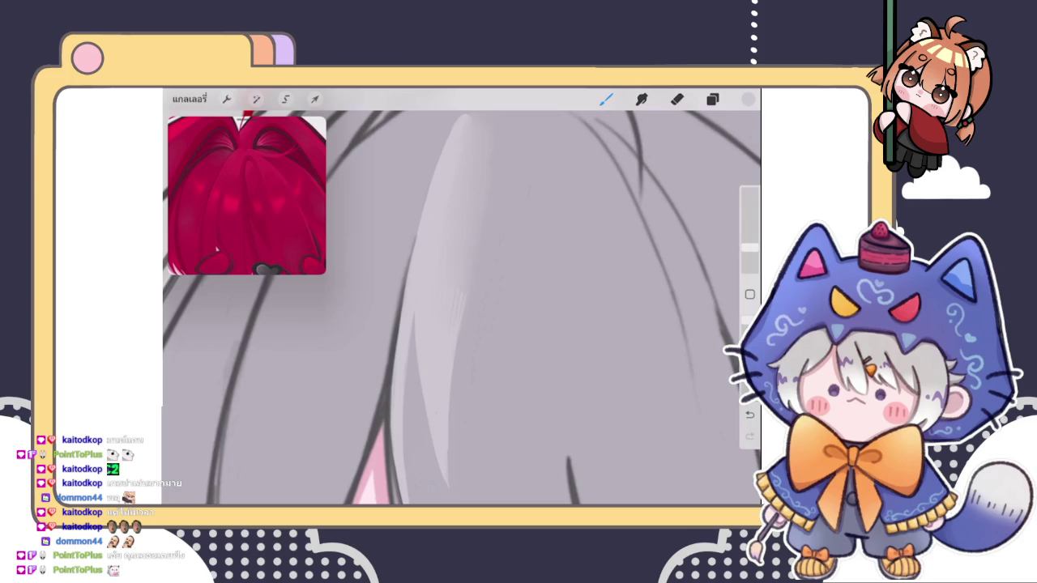
pyautogui.press('e')
pyautogui.scroll(-3, 462, 308)
pyautogui.scroll(3, 462, 307)
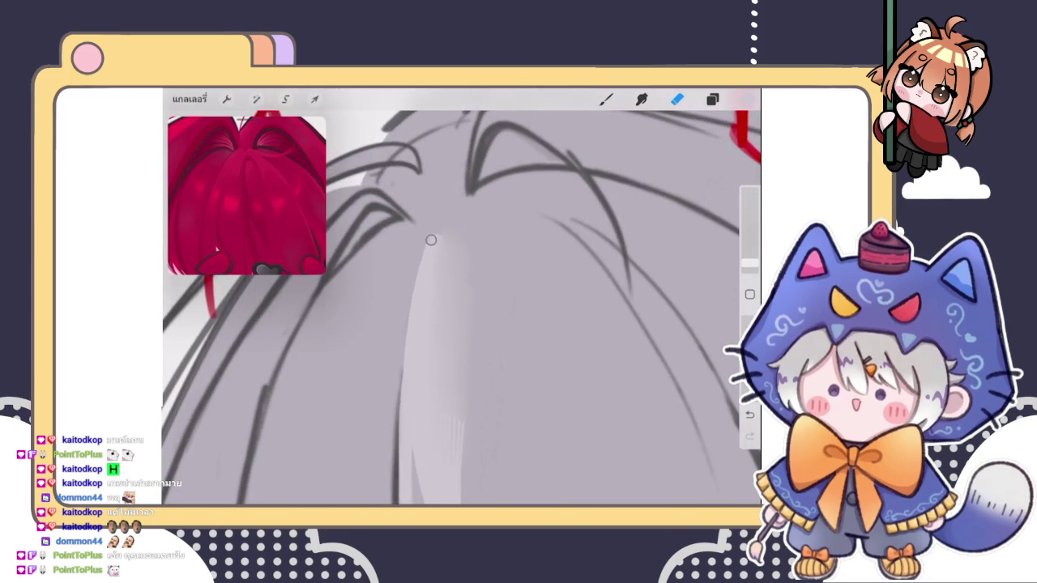
pyautogui.press('b')
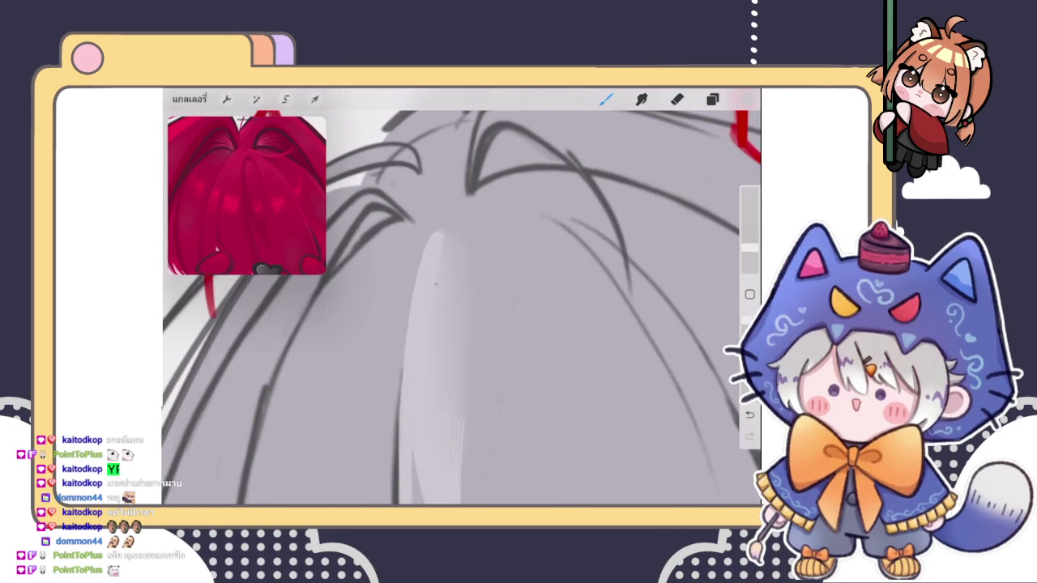
# - Zoom into the crown, draw two thin light-grey lines on the central strand, and sample the hair grey
pyautogui.moveTo(486, 324); pyautogui.dragTo(461, 349)
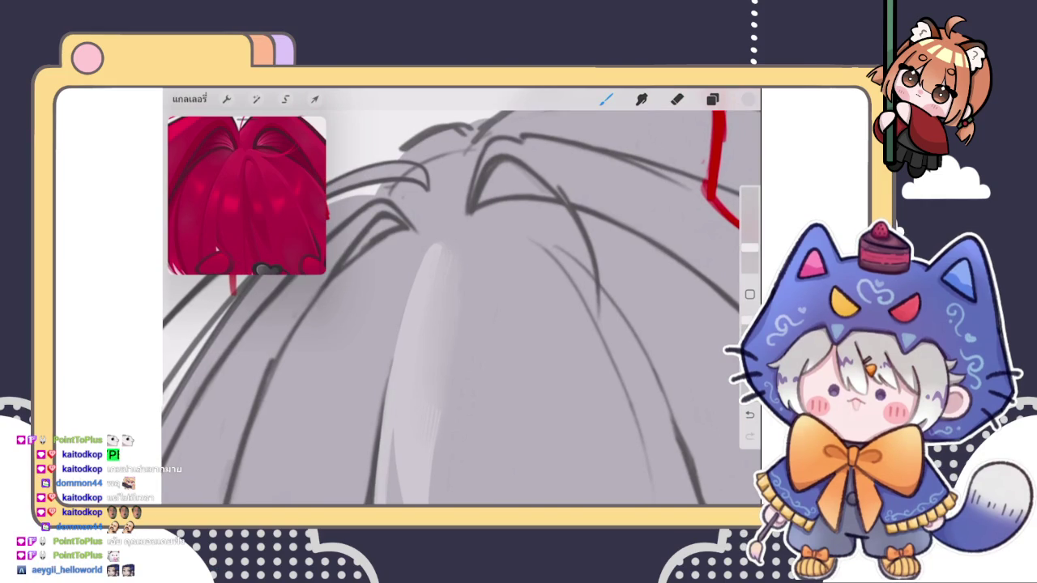
pyautogui.scroll(-3, 462, 296)
pyautogui.moveTo(462, 308); pyautogui.dragTo(461, 268)
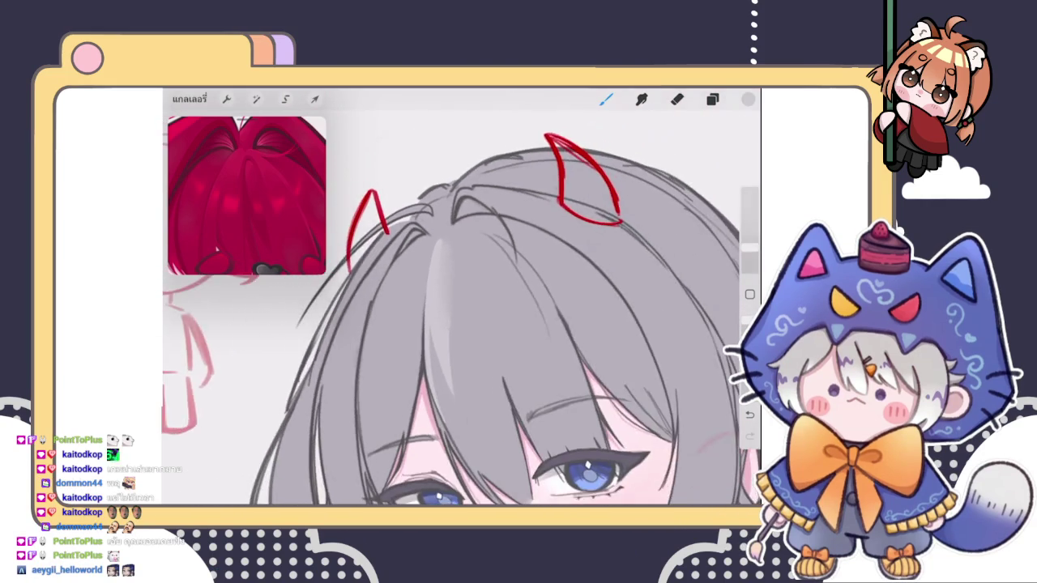
pyautogui.scroll(3, 462, 308)
pyautogui.scroll(3, 462, 308)
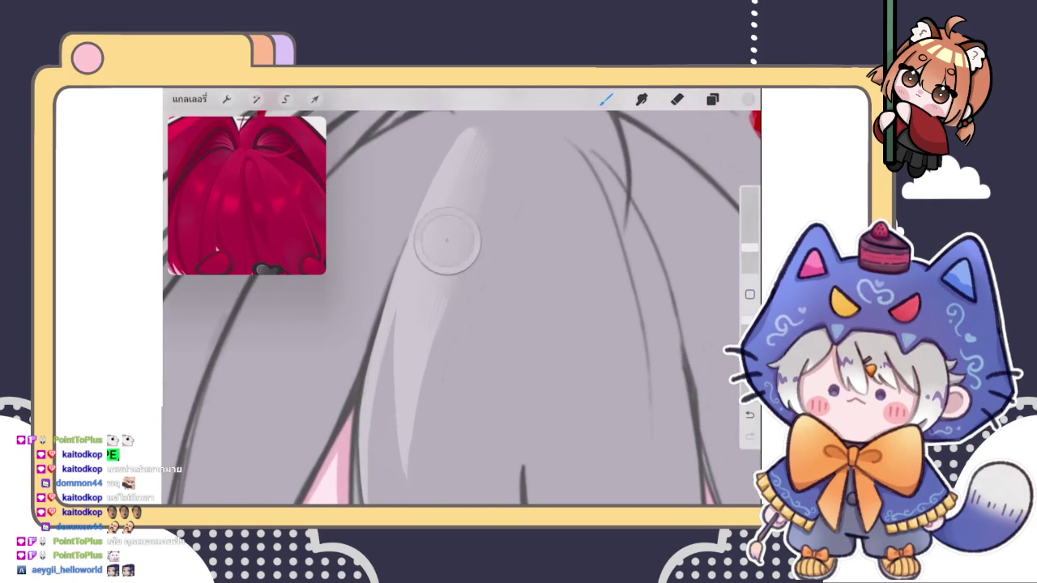
pyautogui.moveTo(457, 261); pyautogui.dragTo(451, 397)
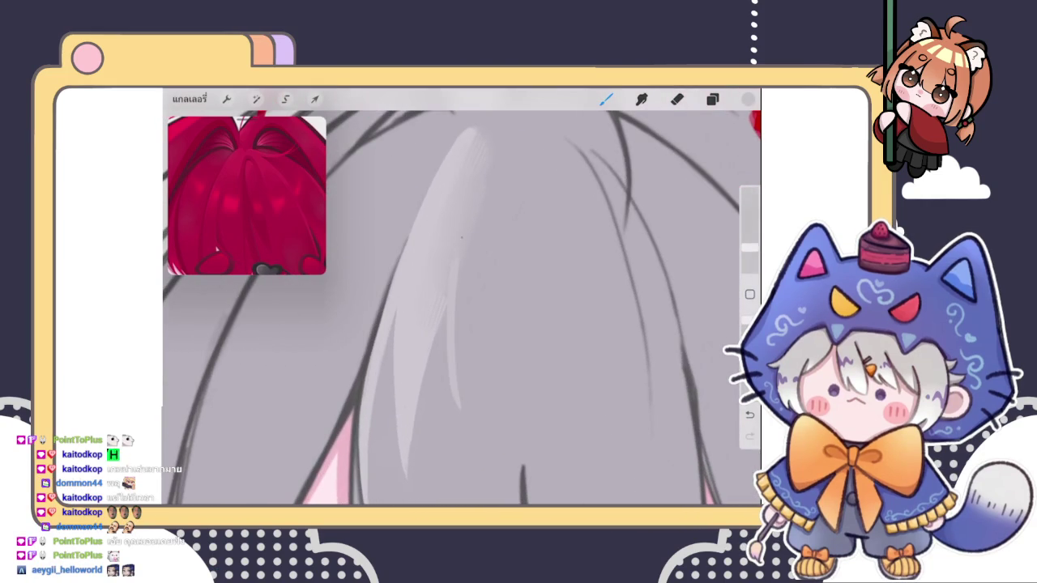
pyautogui.moveTo(460, 292); pyautogui.dragTo(456, 380)
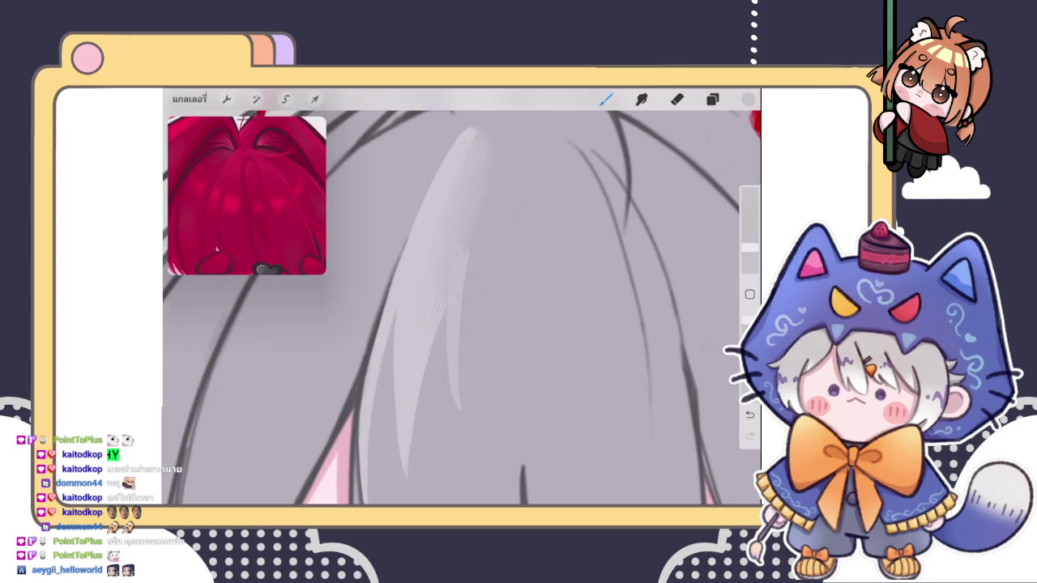
pyautogui.click(459, 261)
pyautogui.scroll(-10, 462, 308)
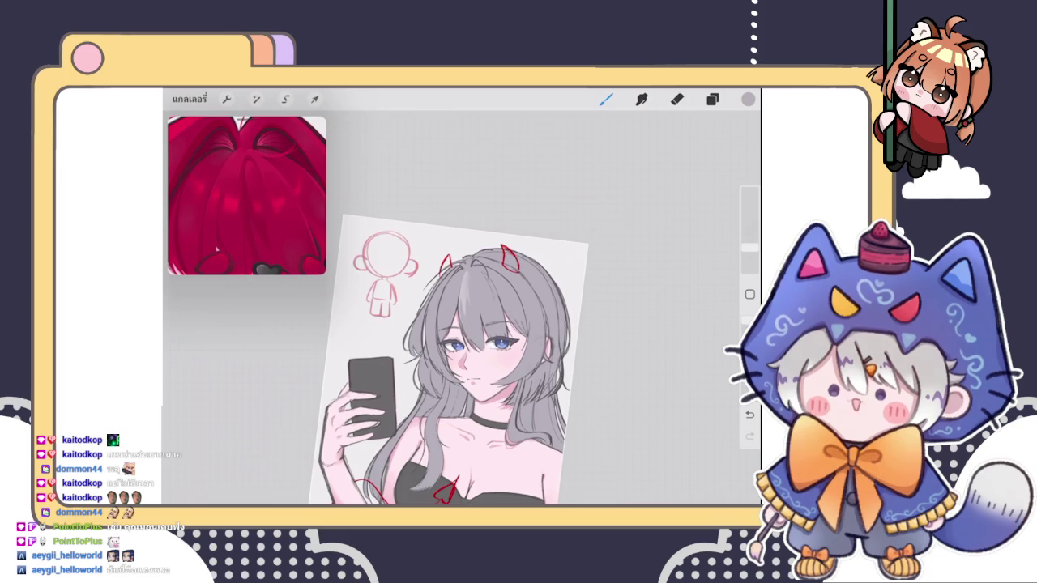
# - Paint a jagged pale highlight patch down the centre of the crown strand
pyautogui.scroll(5, 470, 276)
pyautogui.scroll(3, 470, 275)
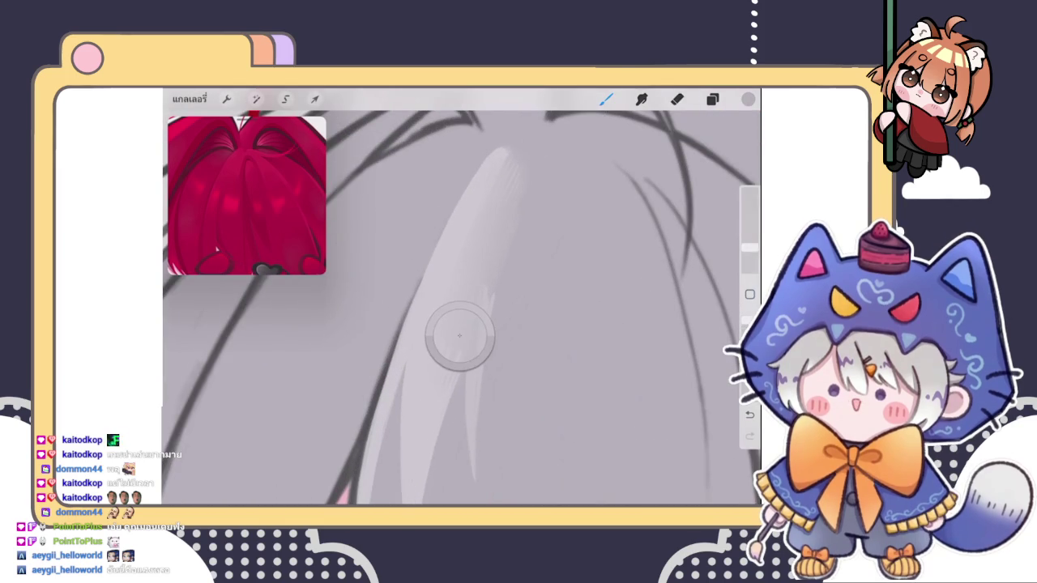
pyautogui.scroll(-3, 460, 335)
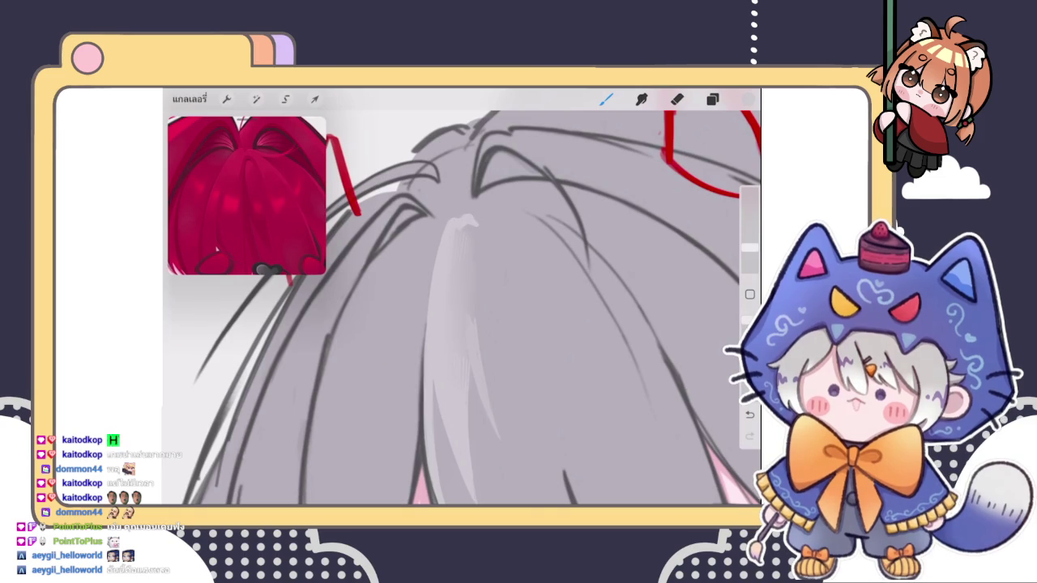
pyautogui.moveTo(461, 308); pyautogui.dragTo(477, 303)
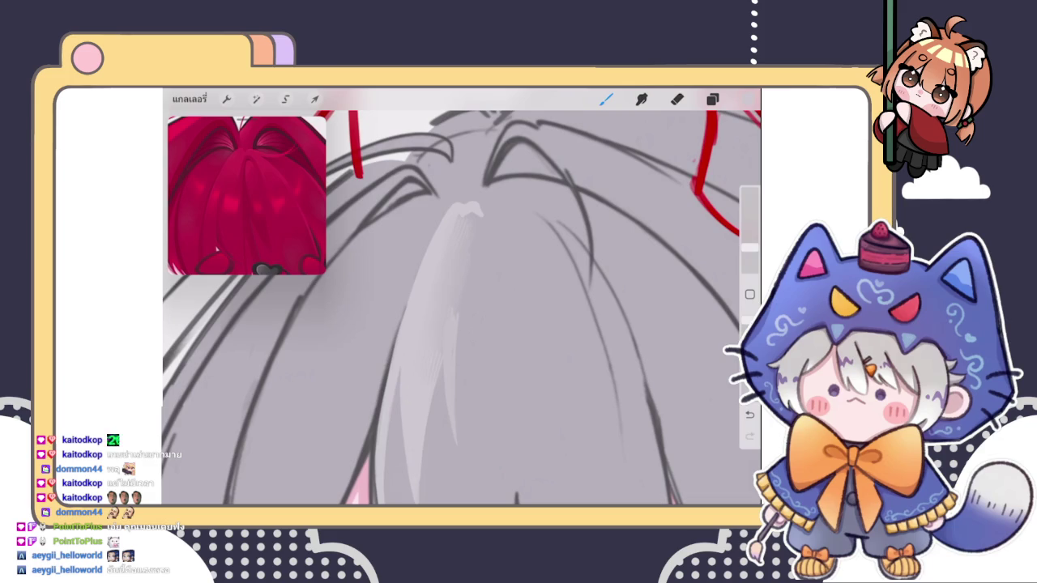
pyautogui.moveTo(477, 204); pyautogui.dragTo(520, 286)
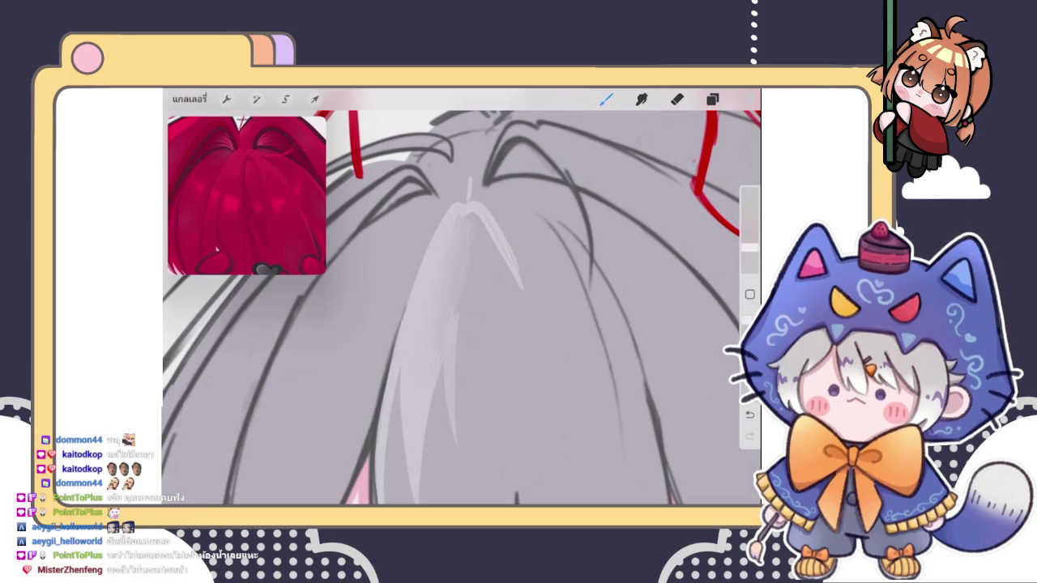
pyautogui.moveTo(462, 308); pyautogui.dragTo(457, 320)
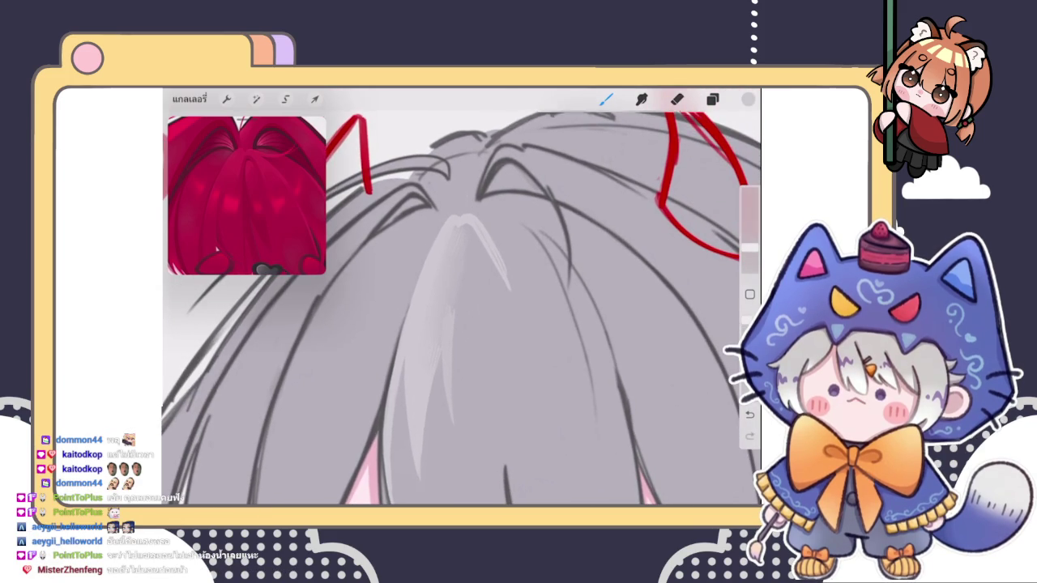
pyautogui.moveTo(455, 223)
pyautogui.mouseDown()
pyautogui.moveTo(466, 268)
pyautogui.moveTo(487, 263)
pyautogui.moveTo(450, 280)
pyautogui.mouseUp()
pyautogui.moveTo(451, 233)
pyautogui.mouseDown()
pyautogui.moveTo(462, 283)
pyautogui.moveTo(490, 280)
pyautogui.mouseUp()
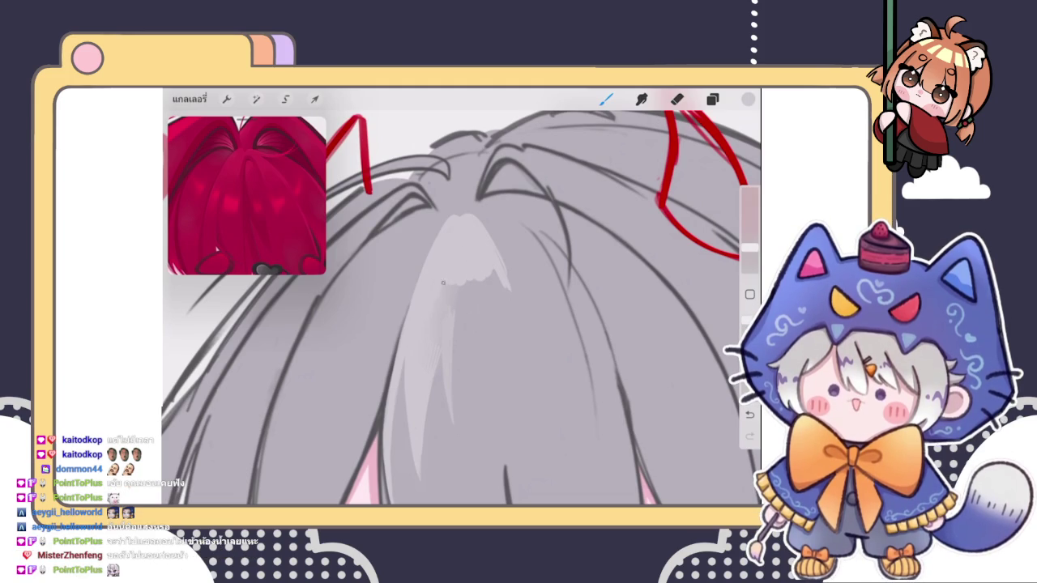
pyautogui.moveTo(466, 280)
pyautogui.mouseDown()
pyautogui.moveTo(478, 306)
pyautogui.moveTo(499, 284)
pyautogui.mouseUp()
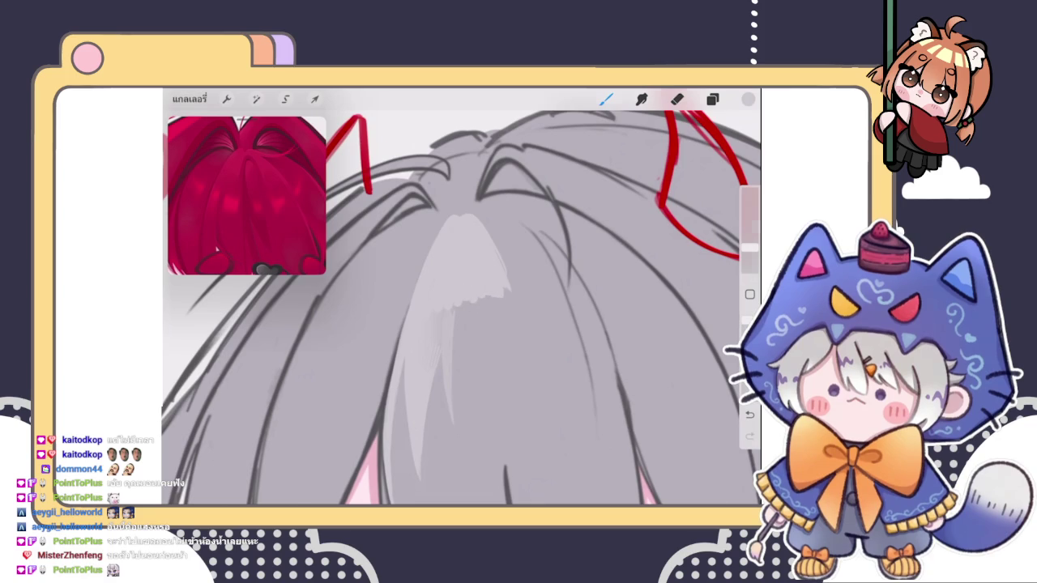
# - Brighten the pale patch and add a scalloped edge along its bottom
pyautogui.scroll(-5, 462, 307)
pyautogui.scroll(5, 461, 308)
pyautogui.moveTo(450, 300); pyautogui.dragTo(446, 276)
pyautogui.moveTo(449, 330); pyautogui.dragTo(511, 291)
pyautogui.scroll(-2, 462, 308)
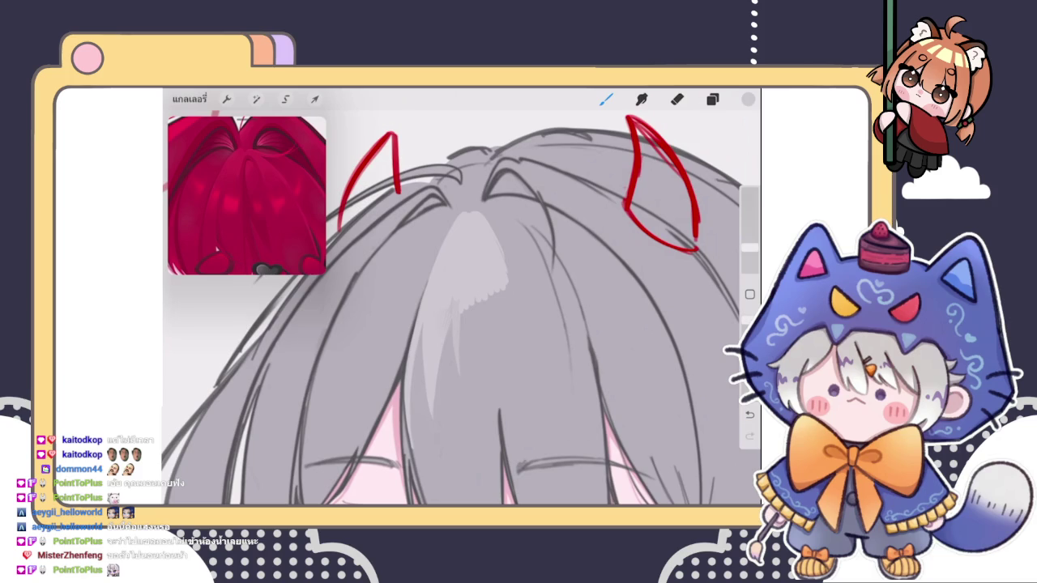
pyautogui.click(507, 276)
pyautogui.moveTo(458, 282); pyautogui.dragTo(460, 308)
pyautogui.scroll(2, 461, 300)
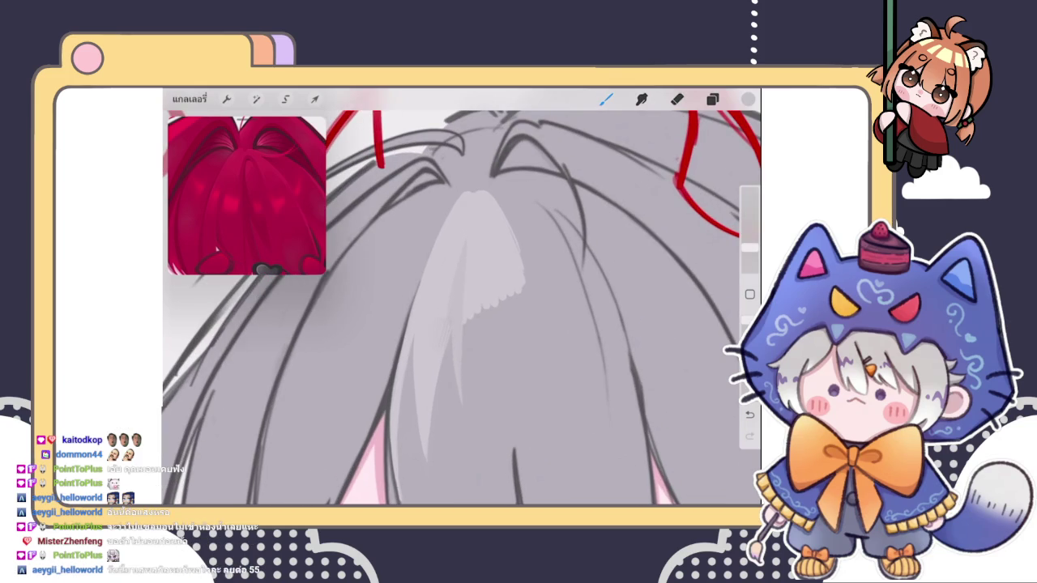
# - Soften the highlight's jagged lower edges with the Smudge tool
pyautogui.press('s')
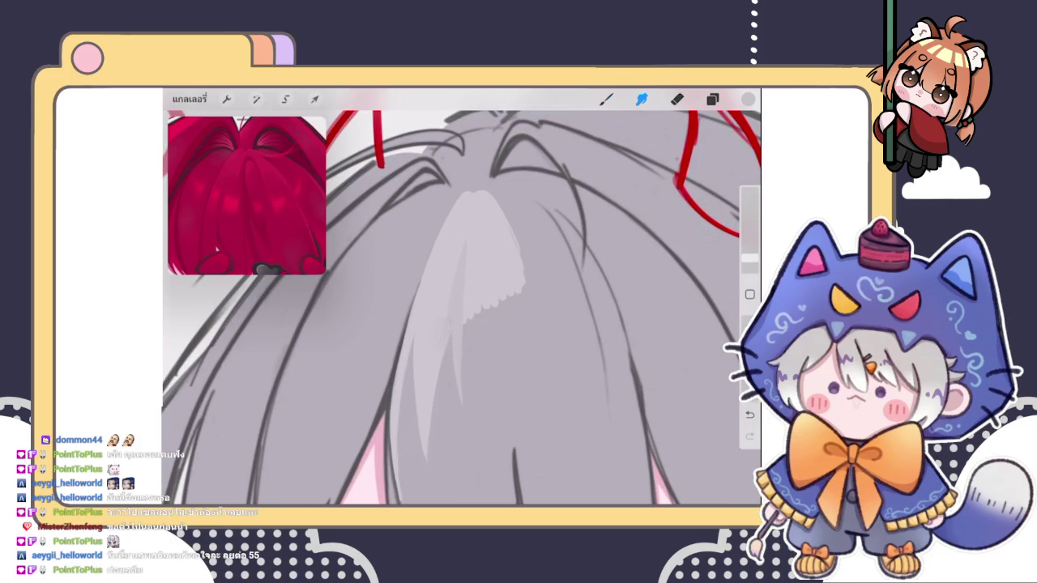
pyautogui.moveTo(486, 308)
pyautogui.mouseDown()
pyautogui.moveTo(491, 287)
pyautogui.moveTo(478, 326)
pyautogui.moveTo(502, 271)
pyautogui.moveTo(520, 298)
pyautogui.moveTo(508, 257)
pyautogui.moveTo(482, 278)
pyautogui.moveTo(475, 261)
pyautogui.moveTo(497, 312)
pyautogui.moveTo(505, 263)
pyautogui.mouseUp()
pyautogui.moveTo(536, 341); pyautogui.dragTo(493, 327)
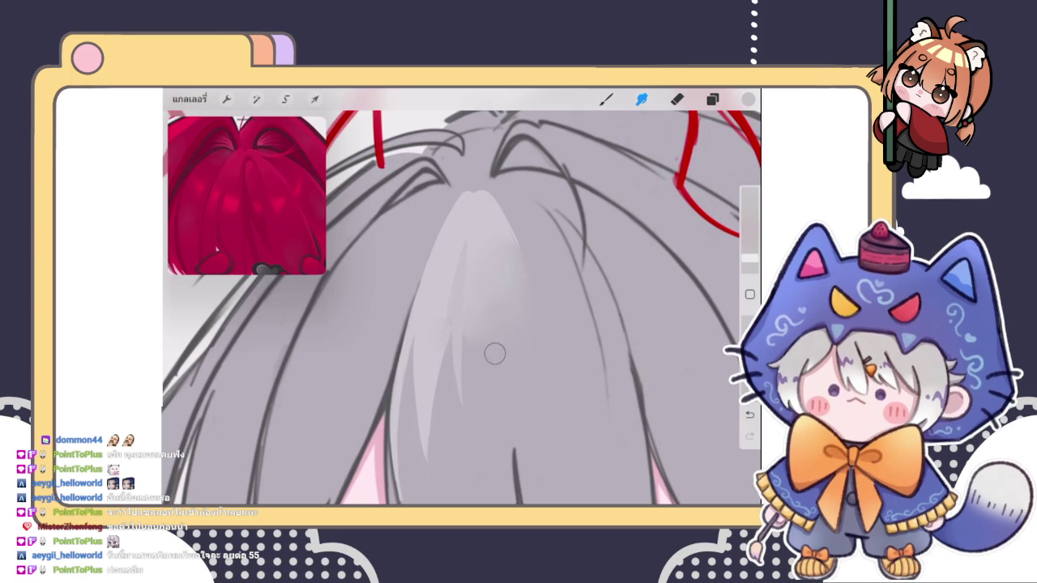
pyautogui.scroll(-2, 462, 308)
pyautogui.scroll(1, 462, 308)
pyautogui.click(606, 99)
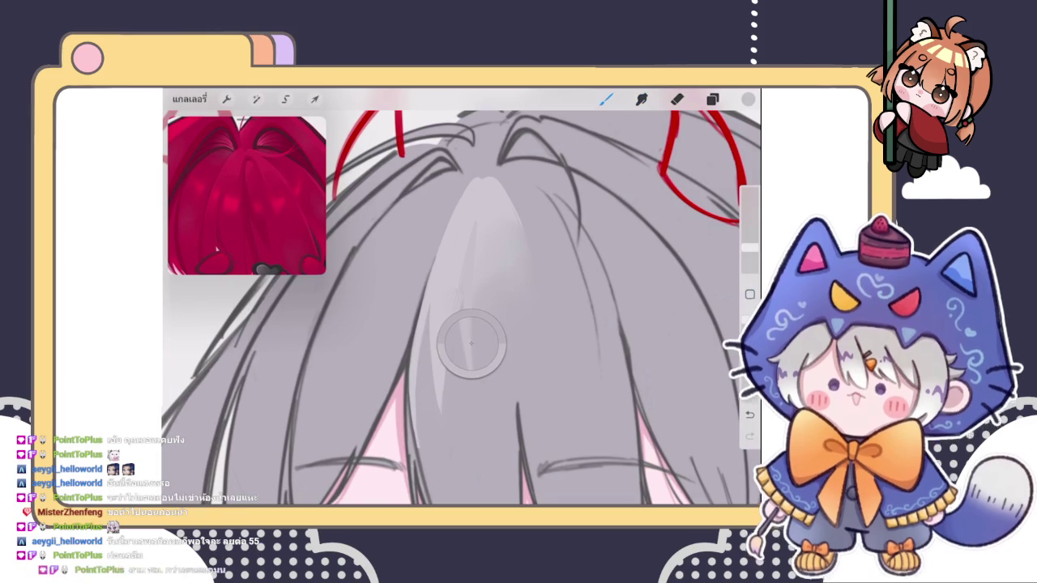
pyautogui.scroll(-3, 462, 308)
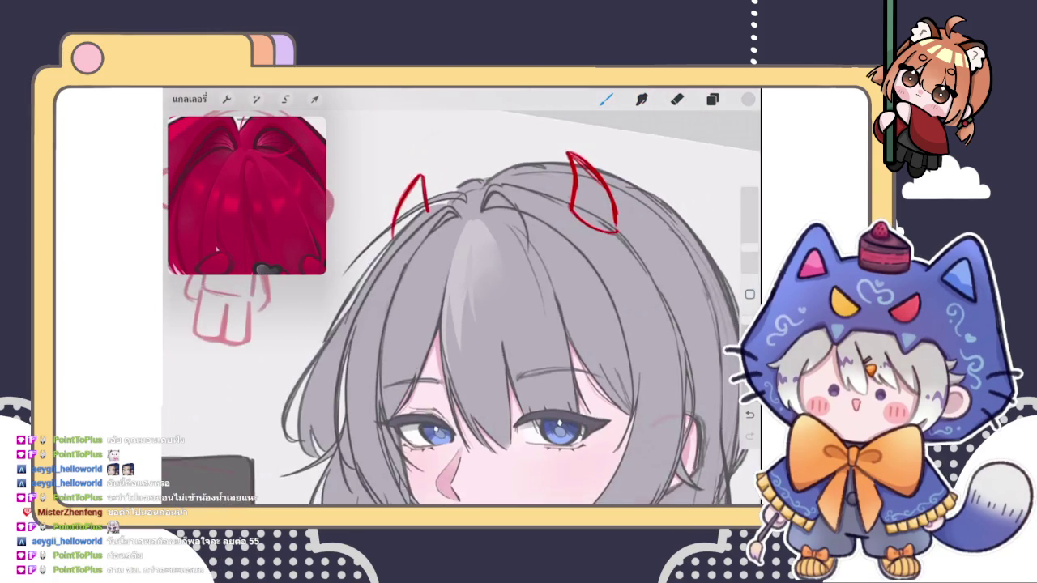
pyautogui.scroll(2, 462, 308)
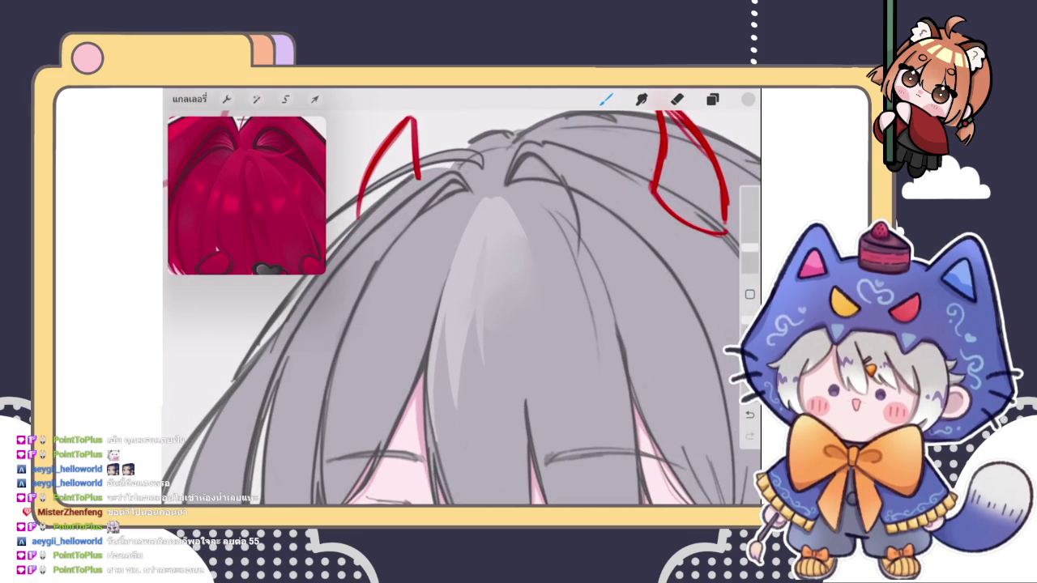
pyautogui.scroll(2, 462, 307)
# - Pick a darker grey and stroke shadows along the strand's upper-left edge
pyautogui.click(748, 99)
pyautogui.moveTo(596, 225); pyautogui.dragTo(597, 243)
pyautogui.click(748, 99)
pyautogui.moveTo(514, 224); pyautogui.dragTo(486, 305)
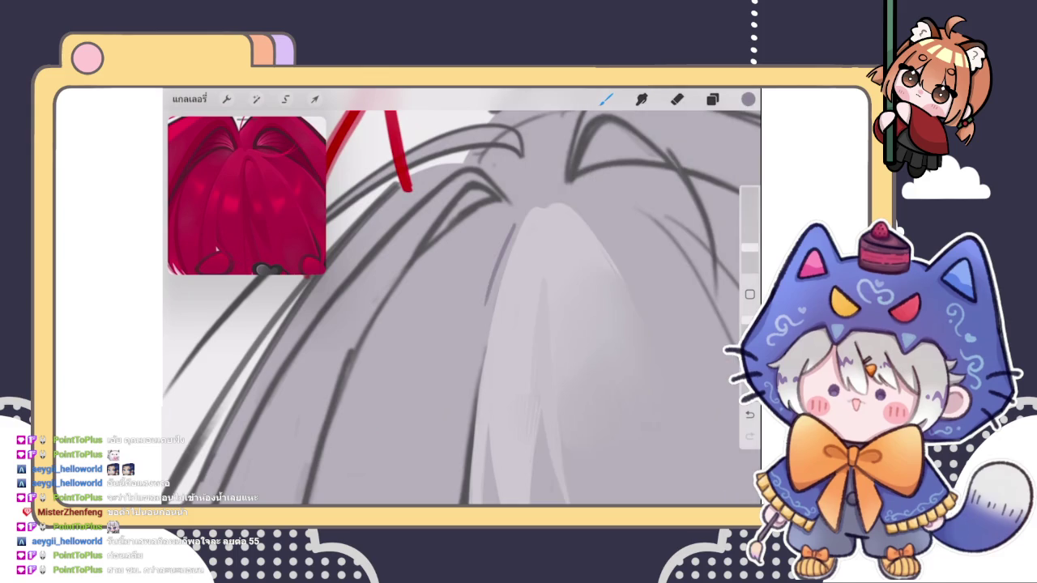
pyautogui.scroll(2, 462, 308)
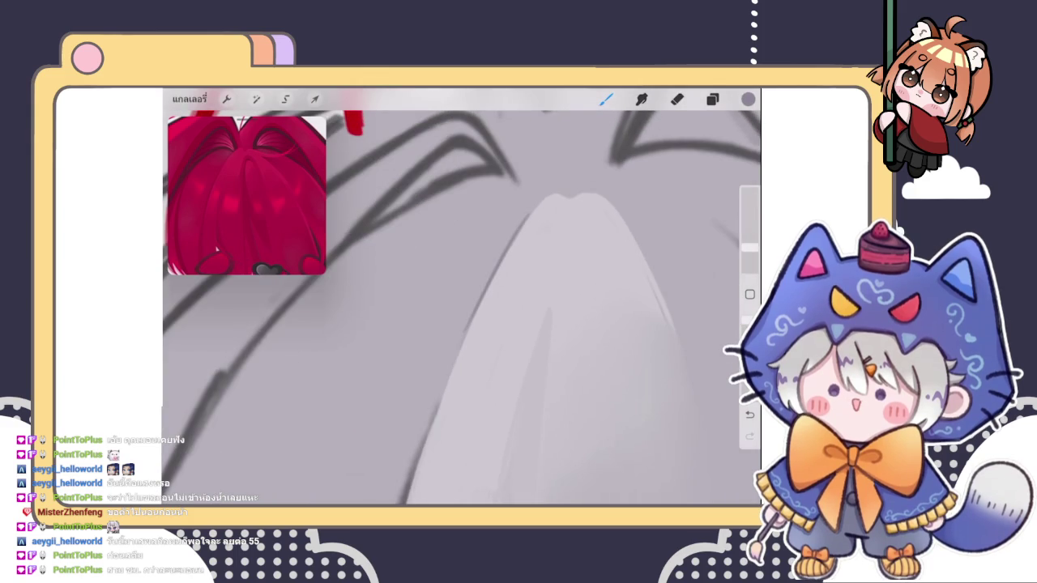
pyautogui.moveTo(539, 202); pyautogui.dragTo(470, 267)
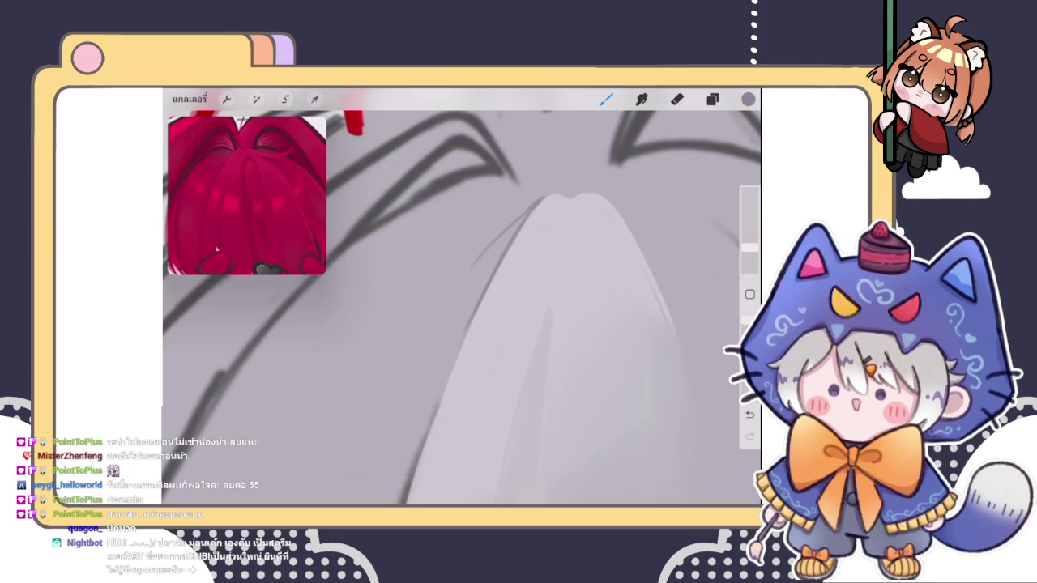
pyautogui.moveTo(511, 228); pyautogui.dragTo(478, 278)
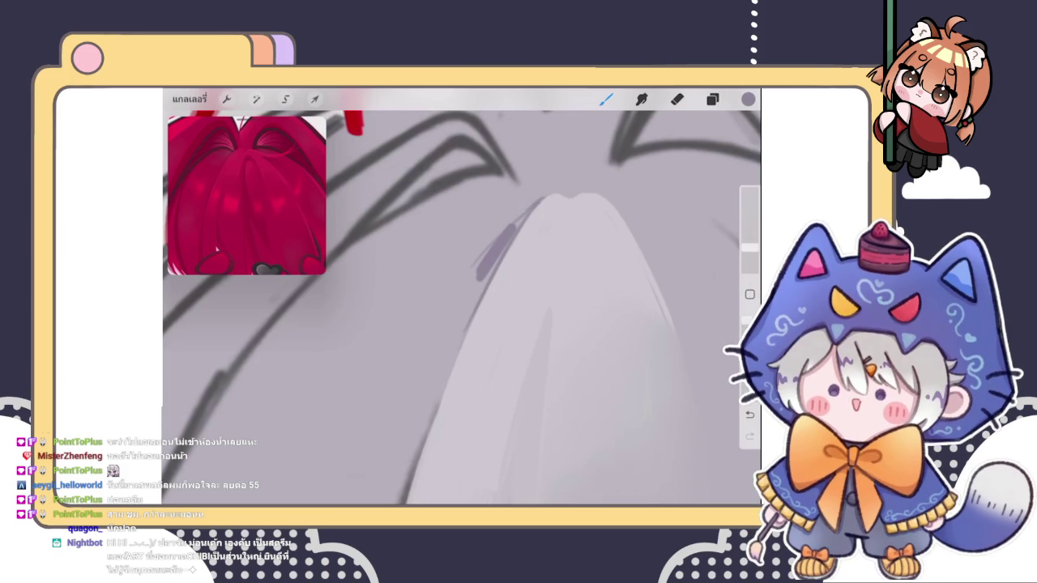
pyautogui.scroll(1, 551, 308)
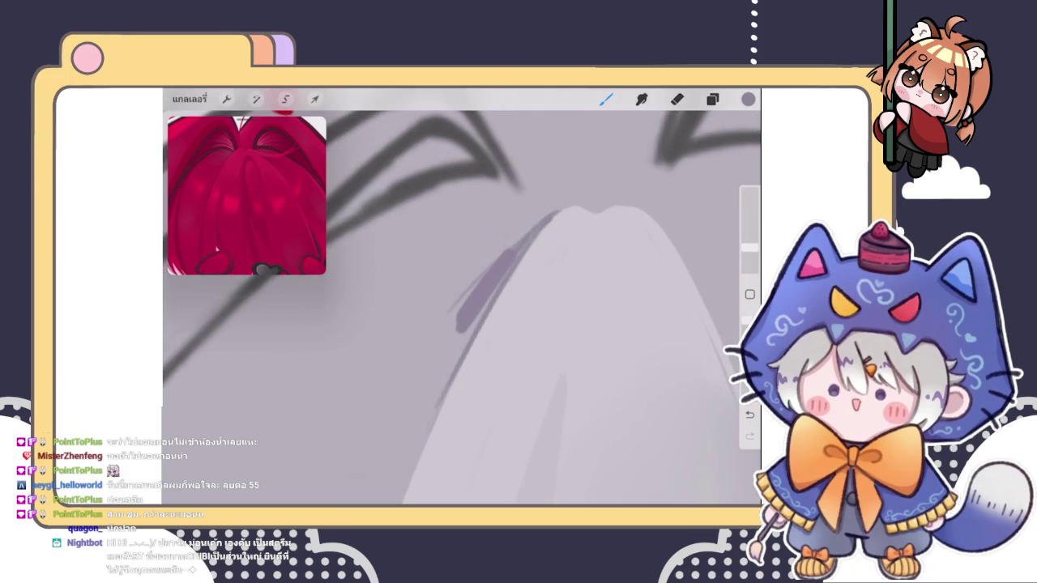
# - Shade the pale crown strand's left edge with purple strokes
pyautogui.moveTo(495, 279); pyautogui.dragTo(453, 369)
pyautogui.moveTo(461, 332); pyautogui.dragTo(444, 388)
pyautogui.moveTo(490, 266)
pyautogui.mouseDown()
pyautogui.moveTo(450, 318)
pyautogui.moveTo(477, 277)
pyautogui.mouseUp()
pyautogui.scroll(1, 462, 307)
# - Paint diagonal purple shading along the top and left side of the pale strand
pyautogui.moveTo(530, 216); pyautogui.dragTo(405, 309)
pyautogui.moveTo(452, 233); pyautogui.dragTo(379, 308)
pyautogui.moveTo(486, 216)
pyautogui.mouseDown()
pyautogui.moveTo(429, 240)
pyautogui.moveTo(366, 330)
pyautogui.mouseUp()
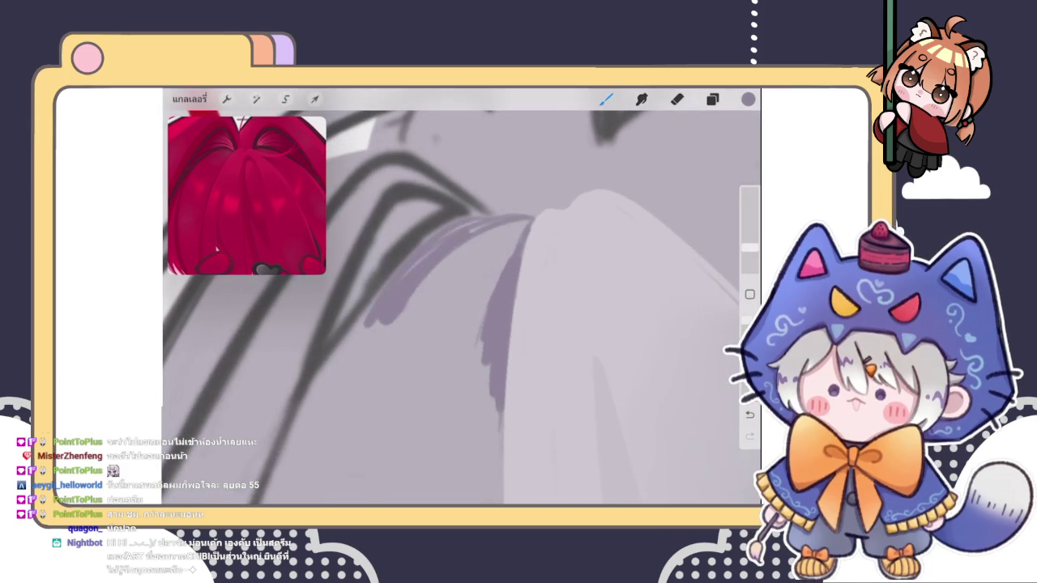
pyautogui.moveTo(491, 220)
pyautogui.mouseDown()
pyautogui.moveTo(470, 236)
pyautogui.moveTo(509, 224)
pyautogui.moveTo(485, 263)
pyautogui.mouseUp()
pyautogui.moveTo(518, 231)
pyautogui.mouseDown()
pyautogui.moveTo(466, 349)
pyautogui.moveTo(433, 336)
pyautogui.mouseUp()
pyautogui.moveTo(445, 273); pyautogui.dragTo(411, 333)
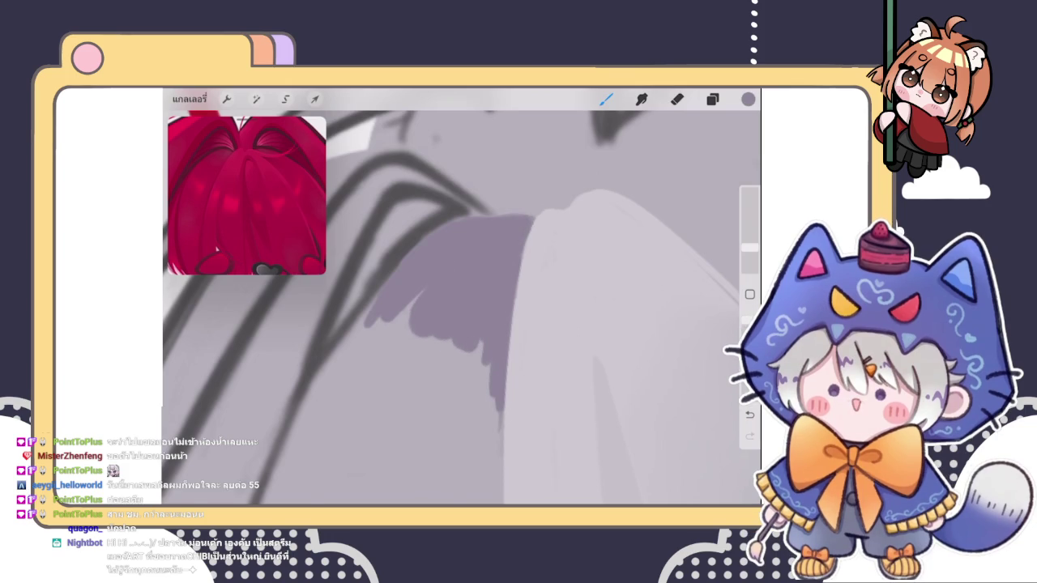
# - Extend the purple shading down the strand edge and slightly to the left
pyautogui.scroll(-3, 462, 308)
pyautogui.moveTo(474, 299); pyautogui.dragTo(473, 396)
pyautogui.moveTo(477, 352); pyautogui.dragTo(473, 409)
pyautogui.moveTo(472, 308)
pyautogui.mouseDown()
pyautogui.moveTo(466, 390)
pyautogui.moveTo(450, 339)
pyautogui.moveTo(454, 307)
pyautogui.mouseUp()
pyautogui.moveTo(442, 268); pyautogui.dragTo(447, 302)
pyautogui.moveTo(433, 278); pyautogui.dragTo(422, 290)
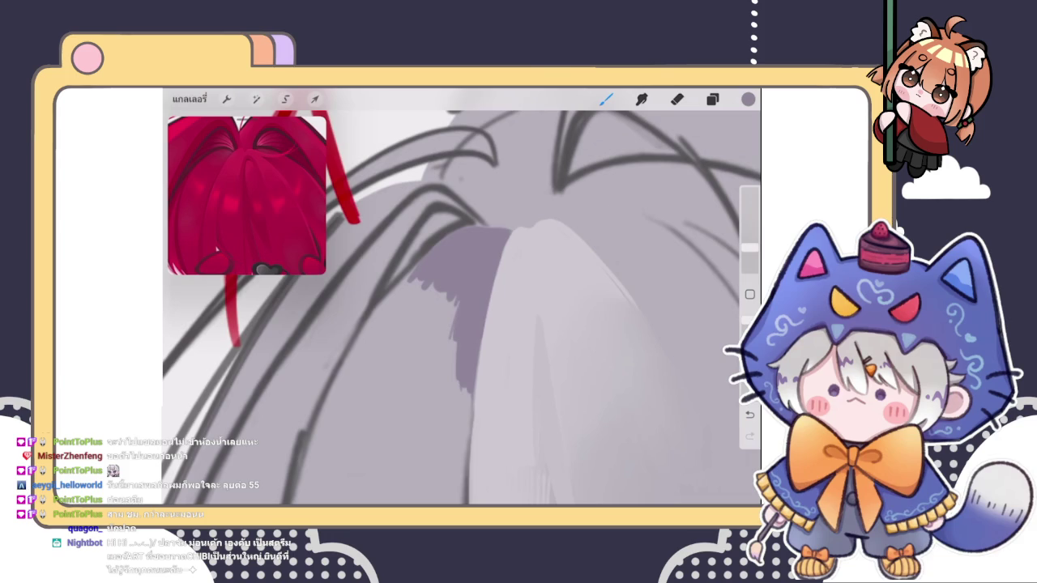
# - Choose a different shading colour and add more purple left of the strand
pyautogui.click(748, 99)
pyautogui.moveTo(604, 236); pyautogui.dragTo(593, 230)
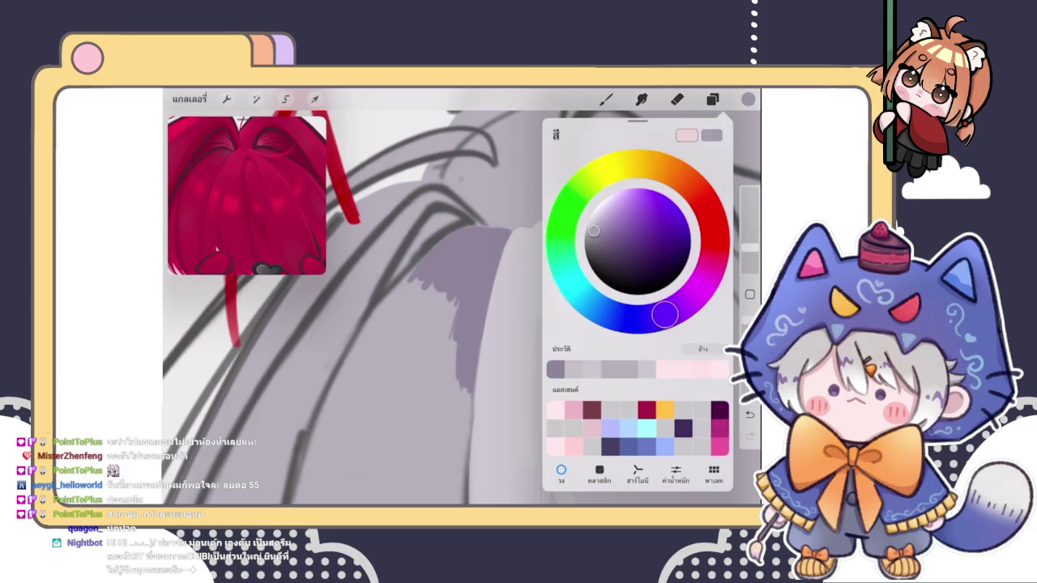
pyautogui.click(606, 98)
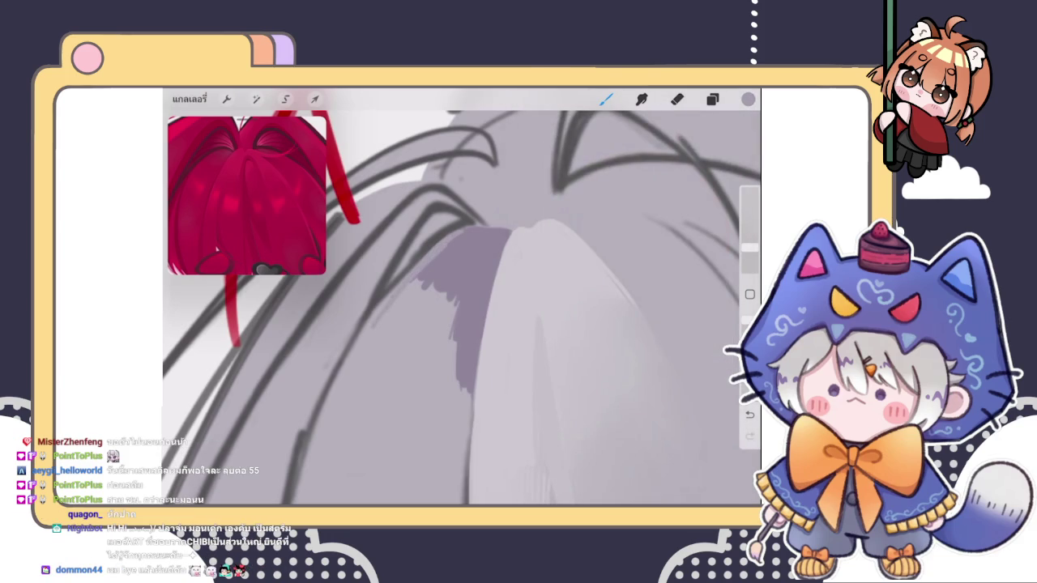
pyautogui.moveTo(459, 239); pyautogui.dragTo(380, 340)
pyautogui.moveTo(410, 287); pyautogui.dragTo(360, 356)
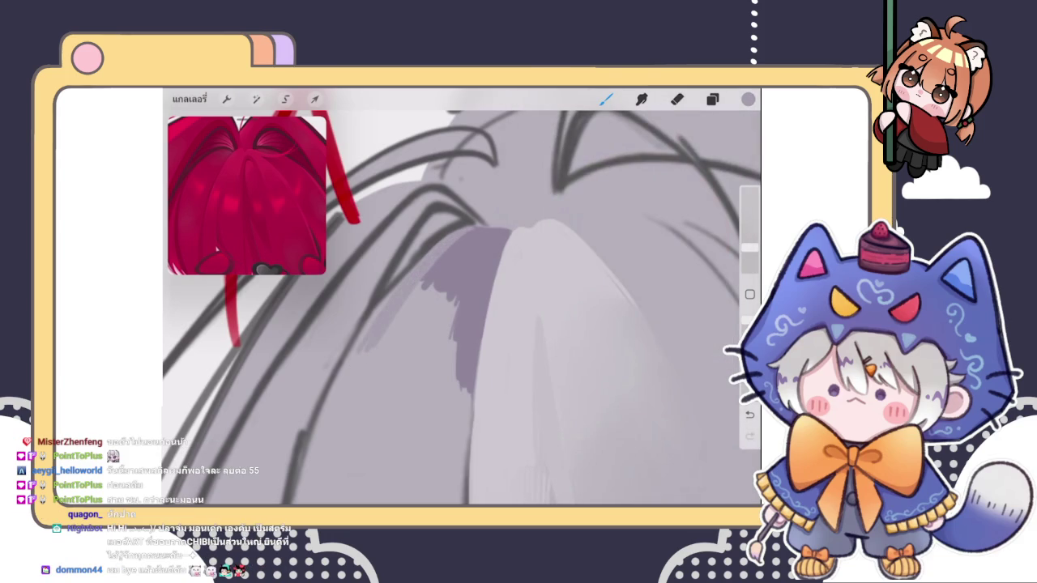
# - Smudge the purple shading softly near the strand edge
pyautogui.click(642, 99)
pyautogui.moveTo(450, 293); pyautogui.dragTo(418, 327)
pyautogui.moveTo(461, 269)
pyautogui.mouseDown()
pyautogui.moveTo(416, 328)
pyautogui.moveTo(459, 402)
pyautogui.mouseUp()
pyautogui.moveTo(417, 291)
pyautogui.mouseDown()
pyautogui.moveTo(416, 314)
pyautogui.moveTo(430, 292)
pyautogui.moveTo(455, 365)
pyautogui.mouseUp()
# - With the brush, darken a thin line along the strand's left edge
pyautogui.click(606, 99)
pyautogui.moveTo(458, 317); pyautogui.dragTo(451, 384)
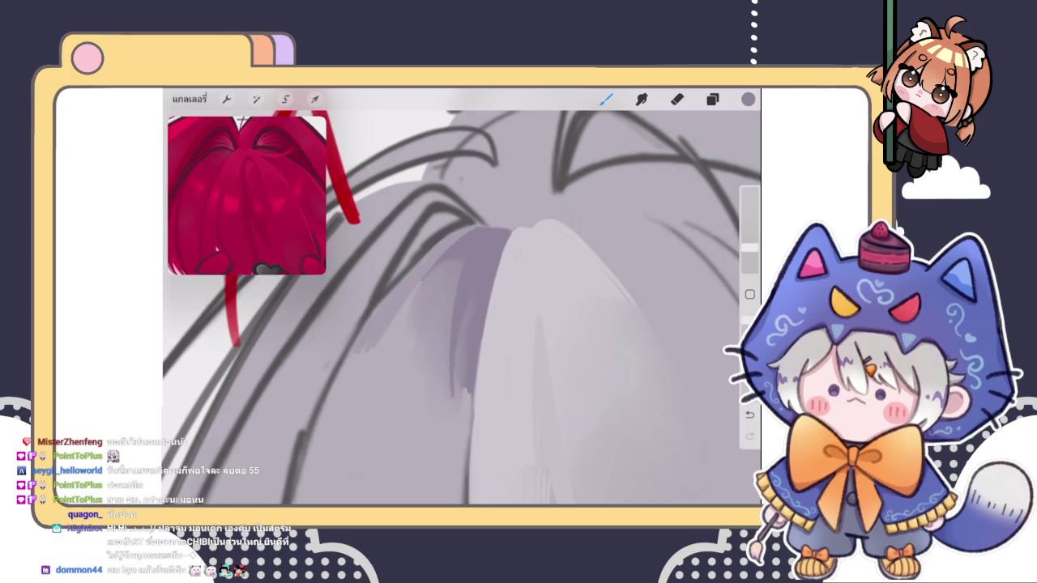
pyautogui.scroll(-5, 462, 308)
pyautogui.scroll(5, 424, 328)
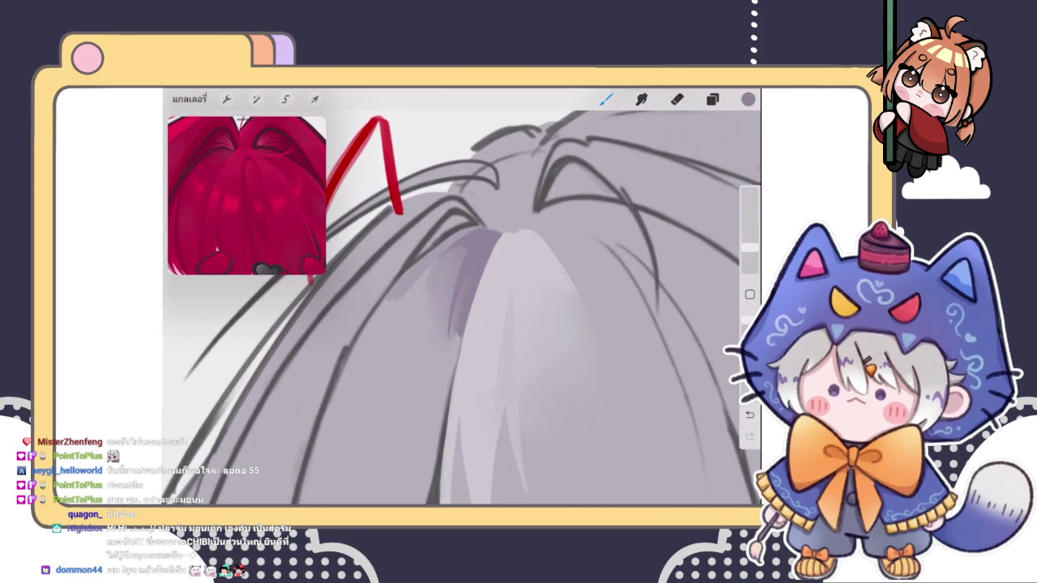
# - Paint faint darker purple shading lower on the grey hair, sampling a hair shade
pyautogui.moveTo(396, 306); pyautogui.dragTo(467, 248)
pyautogui.moveTo(376, 334); pyautogui.dragTo(439, 258)
pyautogui.moveTo(363, 360); pyautogui.dragTo(434, 273)
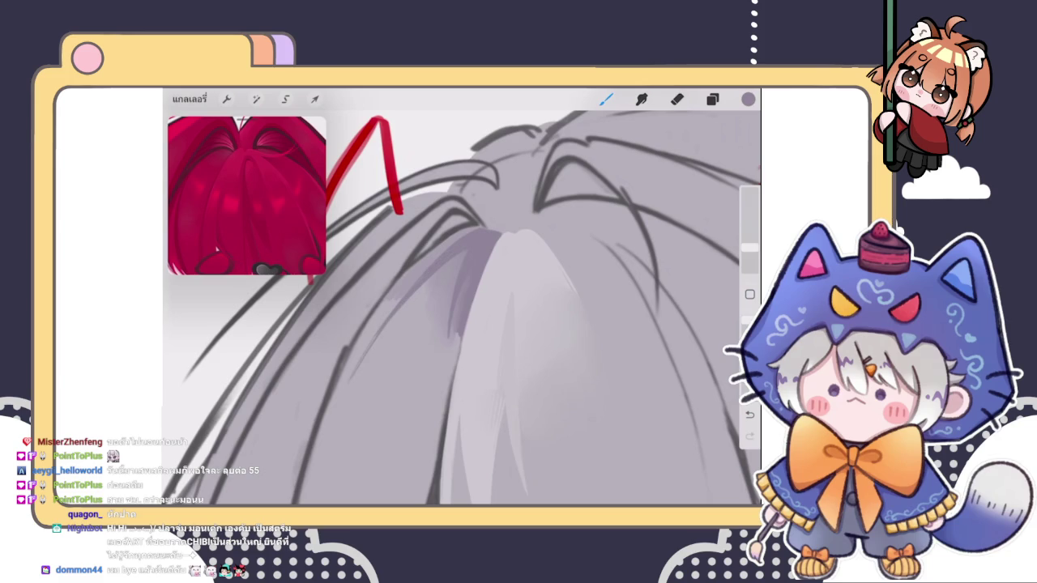
pyautogui.click(475, 235)
pyautogui.moveTo(363, 372)
pyautogui.mouseDown()
pyautogui.moveTo(429, 282)
pyautogui.moveTo(395, 312)
pyautogui.mouseUp()
pyautogui.moveTo(425, 367); pyautogui.dragTo(438, 316)
pyautogui.moveTo(434, 379); pyautogui.dragTo(444, 328)
# - Build up darker purple shading under the hair crown
pyautogui.scroll(3, 462, 308)
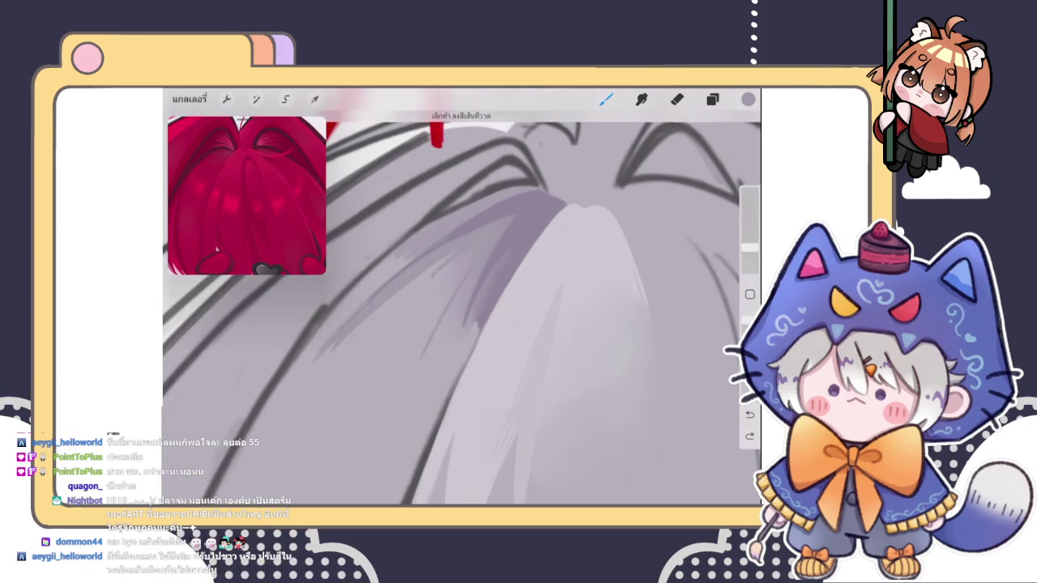
pyautogui.moveTo(371, 327); pyautogui.dragTo(449, 258)
pyautogui.moveTo(402, 337)
pyautogui.mouseDown()
pyautogui.moveTo(458, 274)
pyautogui.moveTo(452, 288)
pyautogui.mouseUp()
pyautogui.moveTo(447, 338); pyautogui.dragTo(462, 300)
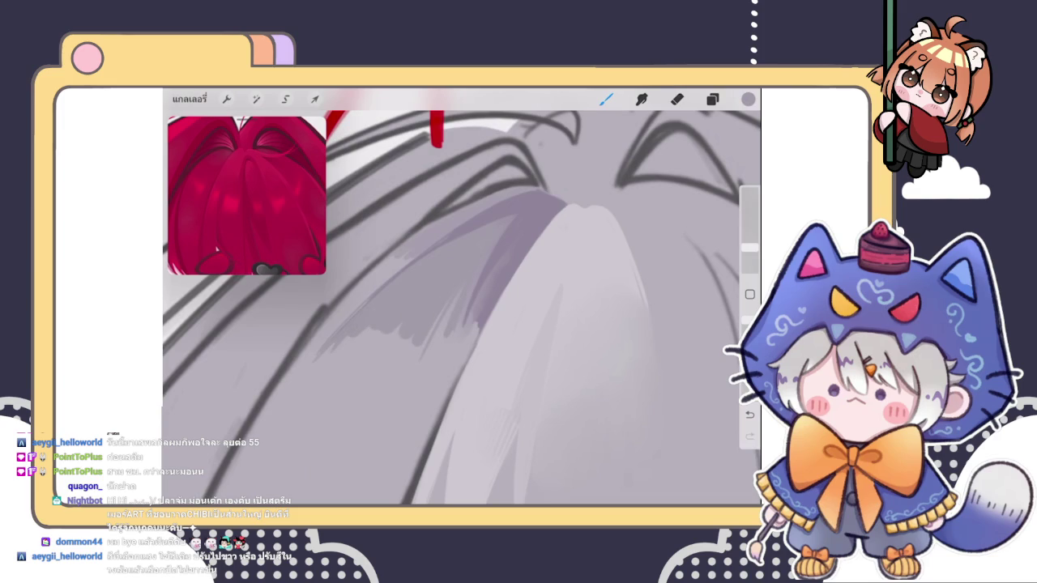
pyautogui.moveTo(435, 332); pyautogui.dragTo(457, 295)
pyautogui.scroll(-3, 462, 308)
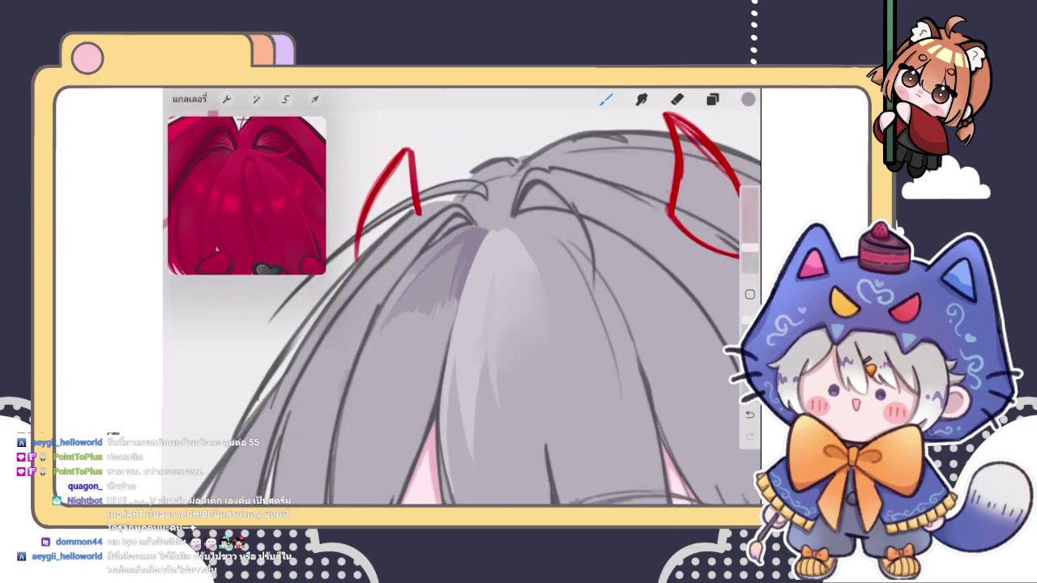
# - Hatch dark purple shading strokes across the grey hair
pyautogui.scroll(-3, 462, 307)
pyautogui.scroll(2, 462, 307)
pyautogui.scroll(3, 405, 248)
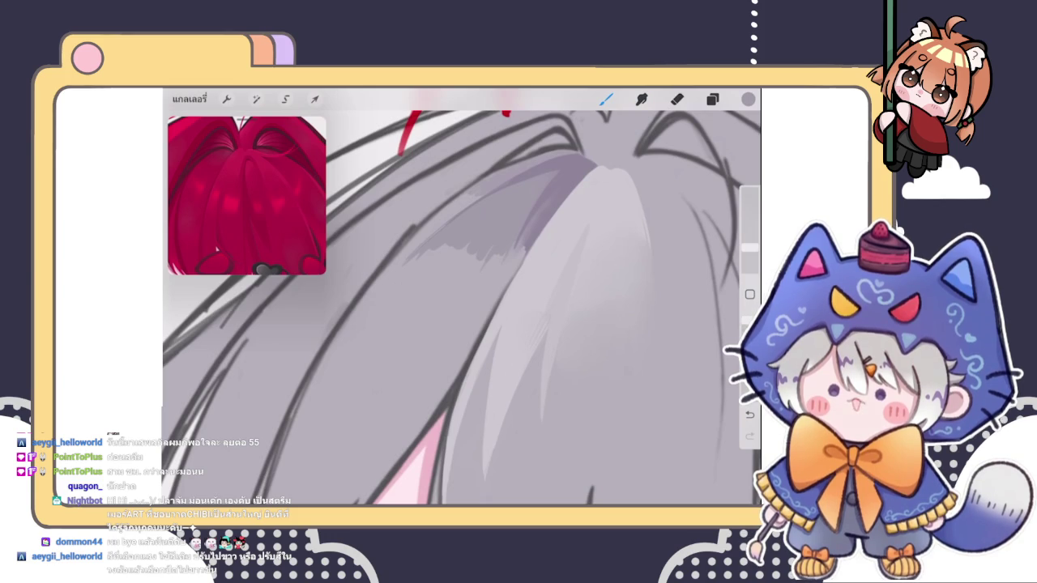
pyautogui.scroll(2, 499, 296)
pyautogui.scroll(2, 499, 297)
pyautogui.moveTo(385, 340)
pyautogui.mouseDown()
pyautogui.moveTo(353, 382)
pyautogui.moveTo(396, 338)
pyautogui.mouseUp()
pyautogui.moveTo(361, 403); pyautogui.dragTo(433, 314)
pyautogui.moveTo(389, 389); pyautogui.dragTo(468, 305)
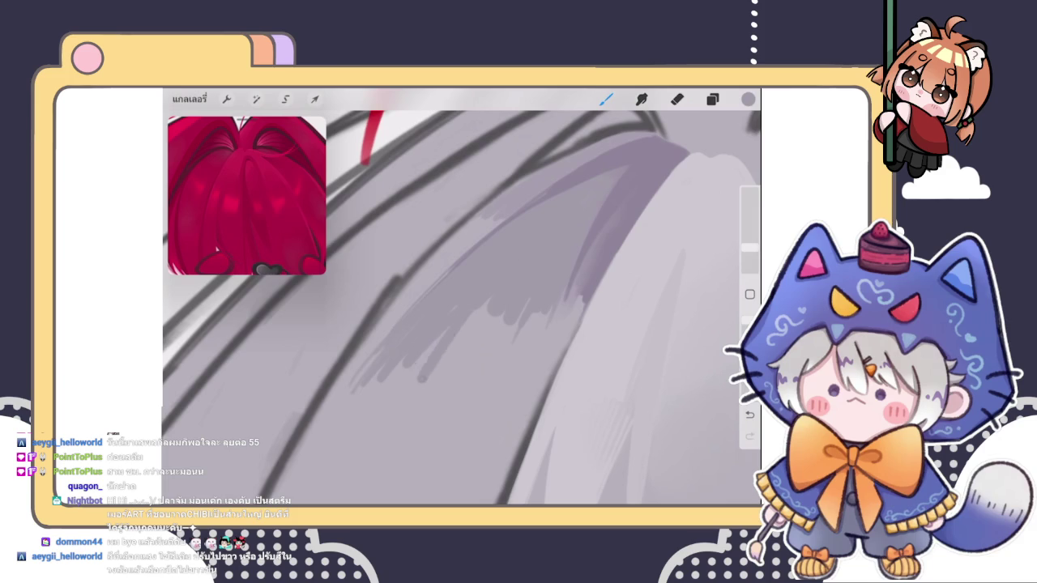
# - Extend the purple hatching further across the hair strand
pyautogui.moveTo(438, 364); pyautogui.dragTo(490, 301)
pyautogui.moveTo(478, 343); pyautogui.dragTo(502, 315)
pyautogui.moveTo(418, 361); pyautogui.dragTo(446, 332)
pyautogui.moveTo(385, 384)
pyautogui.mouseDown()
pyautogui.moveTo(405, 358)
pyautogui.moveTo(379, 353)
pyautogui.mouseUp()
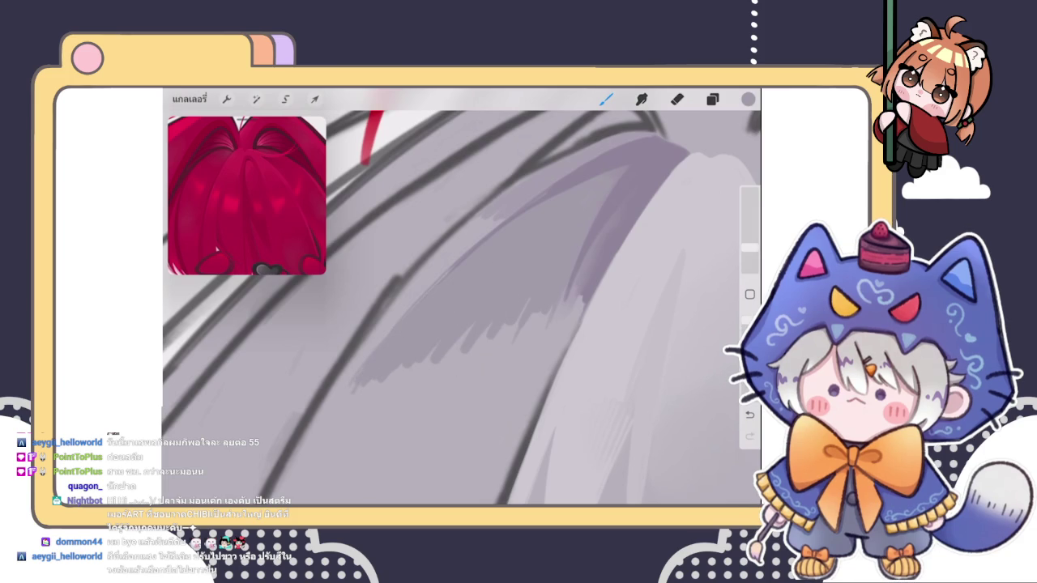
pyautogui.scroll(-5, 461, 300)
pyautogui.scroll(5, 461, 299)
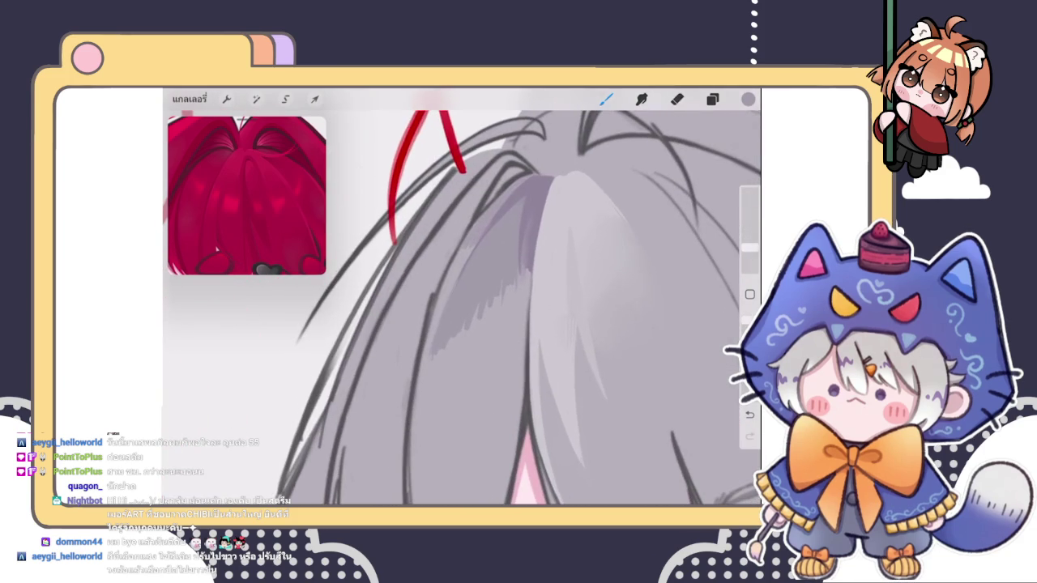
# - Blend the hatched shading with the Smudge tool
pyautogui.click(641, 99)
pyautogui.moveTo(482, 285); pyautogui.dragTo(500, 287)
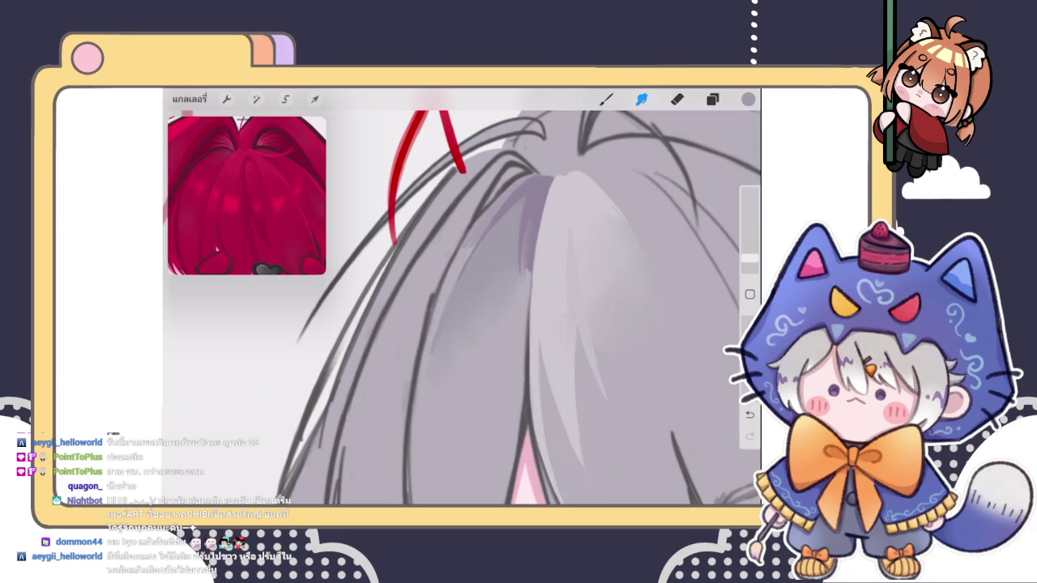
pyautogui.scroll(-3, 519, 308)
pyautogui.scroll(3, 518, 308)
pyautogui.scroll(2, 519, 308)
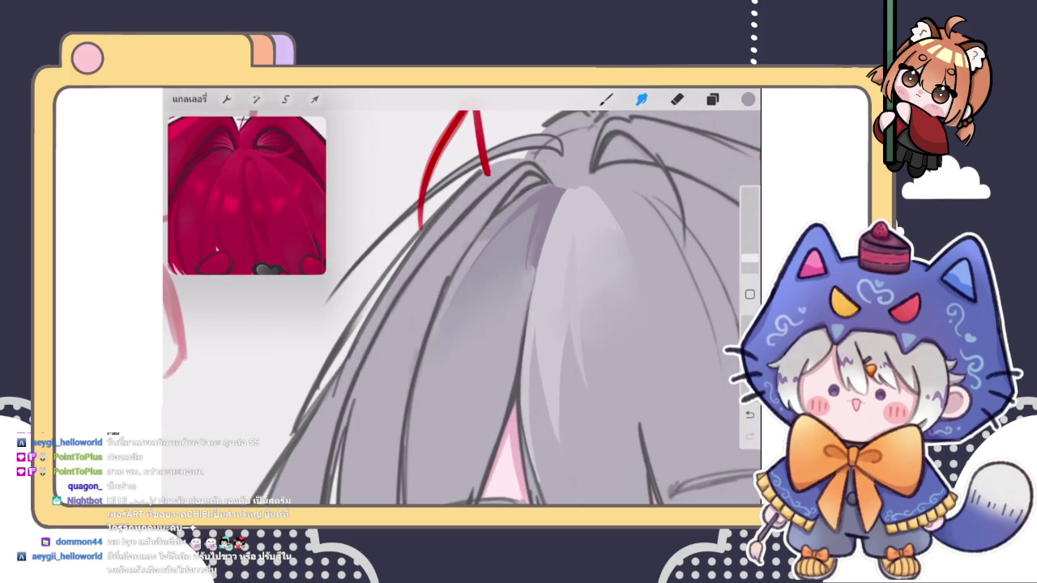
# - Paint thin, brighter highlight strands near the parting with a lighter colour
pyautogui.press('b')
pyautogui.moveTo(494, 278)
pyautogui.mouseDown()
pyautogui.moveTo(460, 339)
pyautogui.moveTo(481, 345)
pyautogui.moveTo(462, 345)
pyautogui.mouseUp()
pyautogui.moveTo(486, 306); pyautogui.dragTo(477, 326)
pyautogui.scroll(-3, 462, 308)
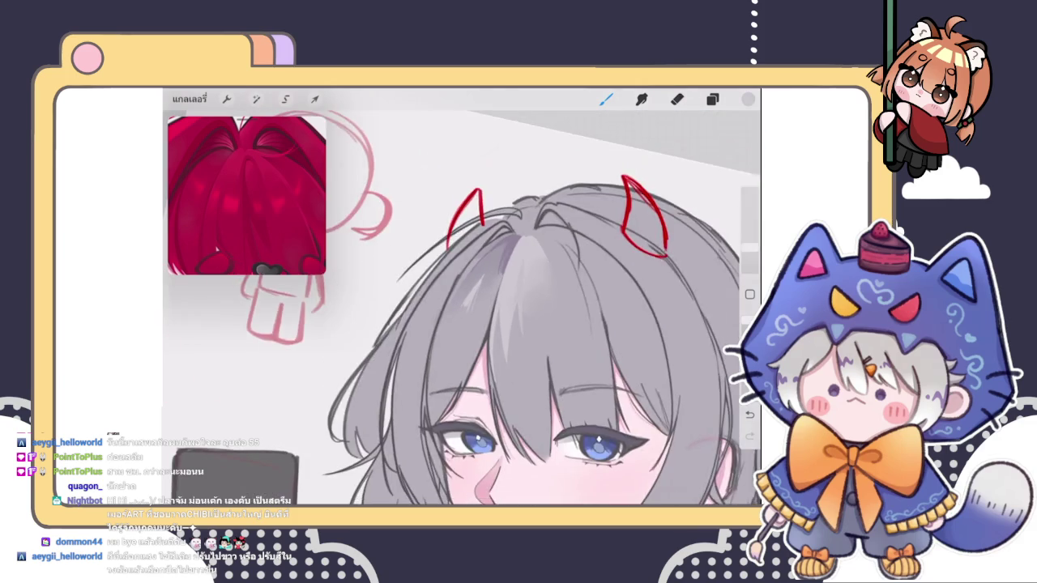
# - Eyedrop a hair grey and draw dark strands along the shading edge
pyautogui.scroll(-2, 462, 308)
pyautogui.scroll(3, 461, 308)
pyautogui.scroll(3, 502, 243)
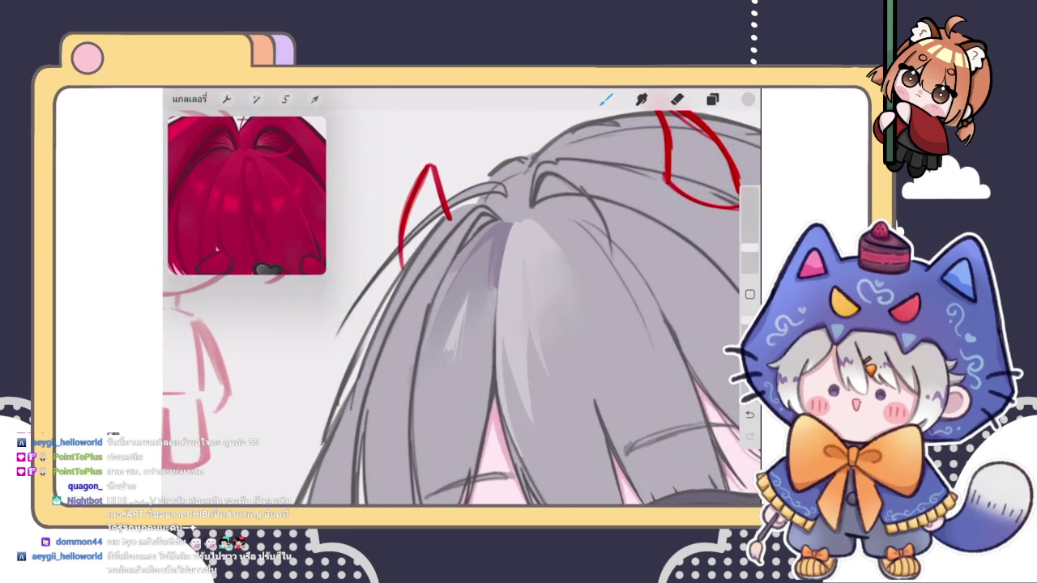
pyautogui.scroll(2, 502, 243)
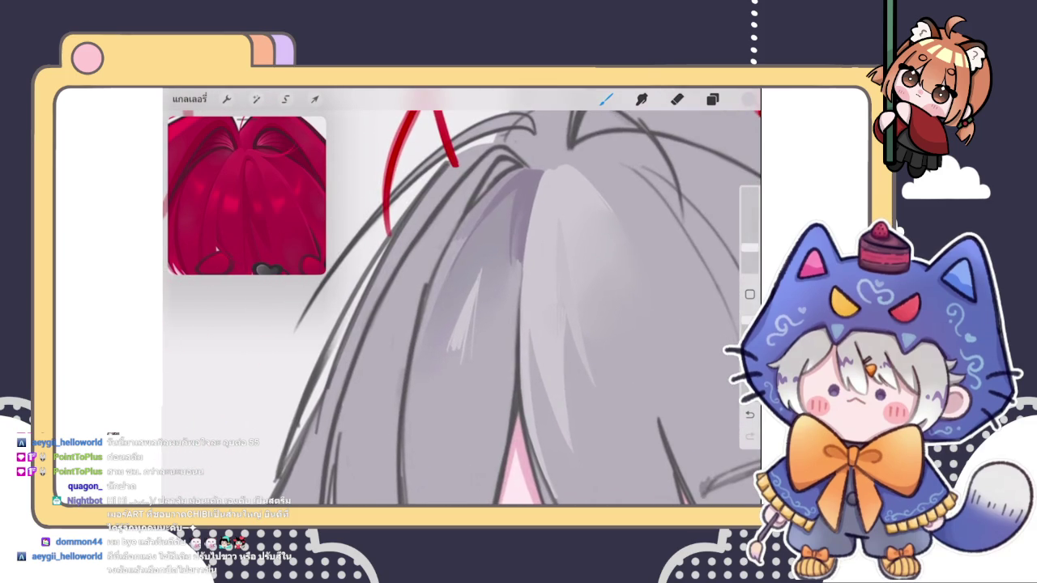
pyautogui.click(470, 303)
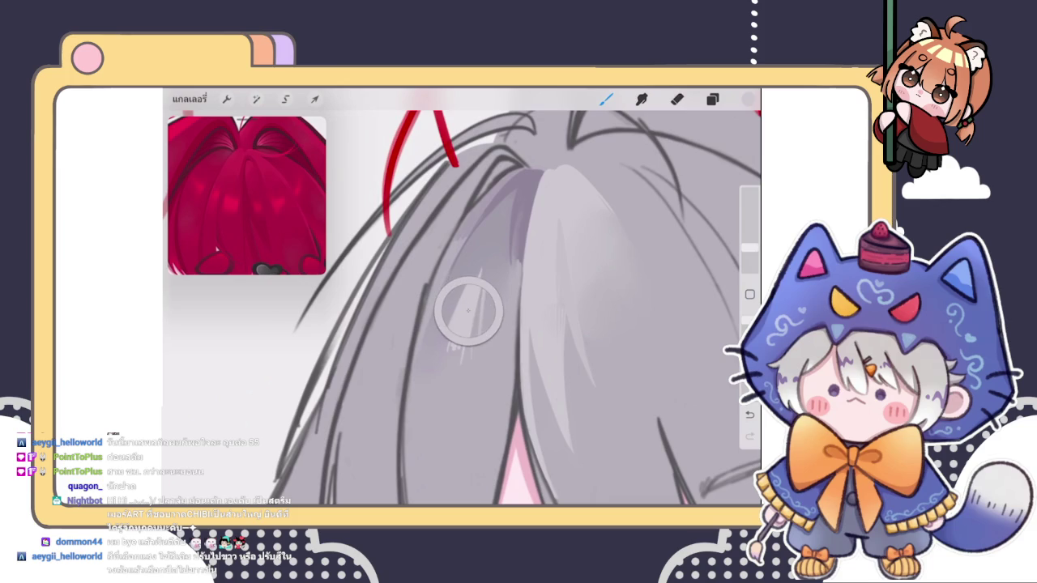
pyautogui.moveTo(518, 235); pyautogui.dragTo(550, 218)
pyautogui.moveTo(510, 248); pyautogui.dragTo(497, 316)
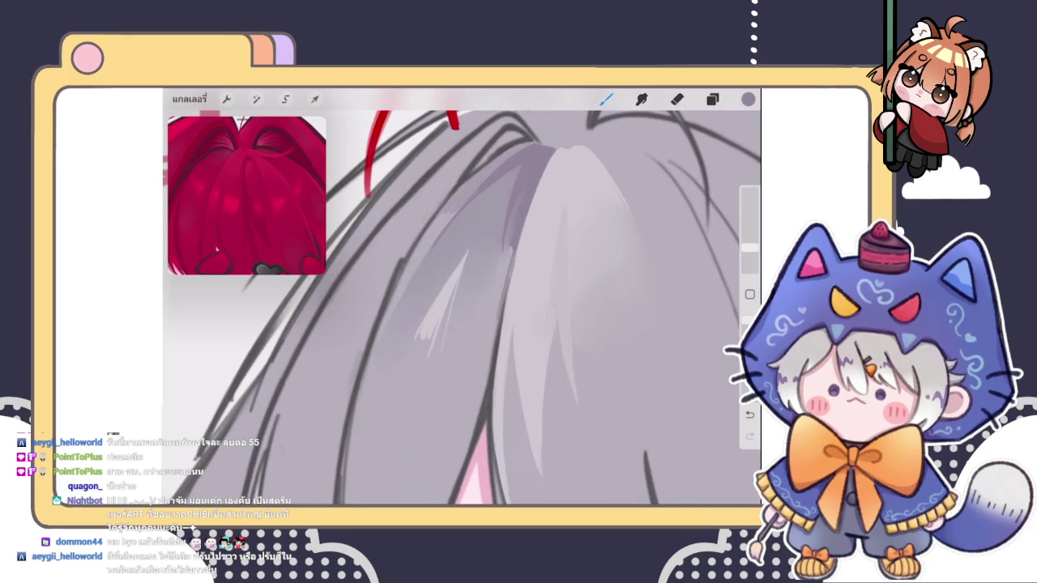
pyautogui.moveTo(510, 248); pyautogui.dragTo(492, 341)
# - Add a small dark strand, then undo a trial light strand
pyautogui.click(490, 348)
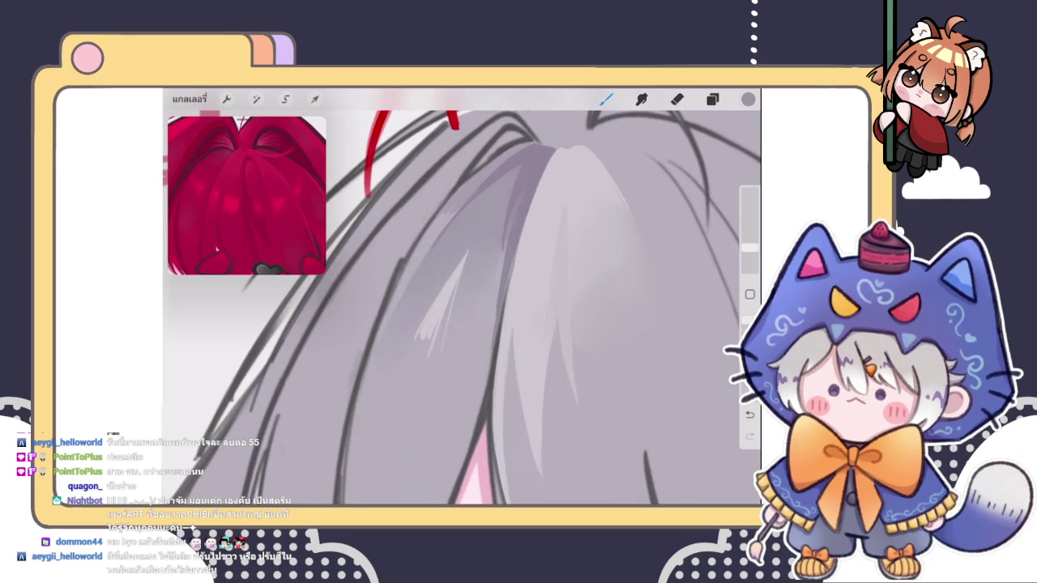
pyautogui.moveTo(524, 228); pyautogui.dragTo(513, 282)
pyautogui.click(517, 249)
pyautogui.hotkey('ctrl', 'z')
pyautogui.hotkey('ctrl', 'z')
# - Sample a dark grey and draw a thin strand down the hair
pyautogui.click(498, 328)
pyautogui.moveTo(525, 217); pyautogui.dragTo(509, 283)
pyautogui.scroll(-3, 462, 296)
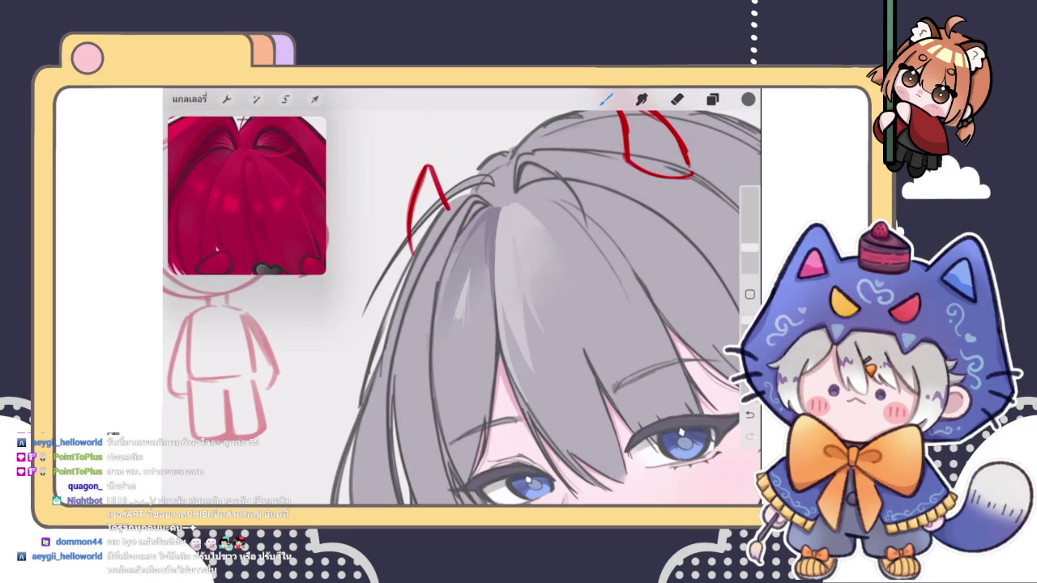
pyautogui.scroll(3, 462, 296)
# - Add several short dark strand lines to the hair
pyautogui.click(510, 173)
pyautogui.moveTo(492, 257); pyautogui.dragTo(483, 304)
pyautogui.moveTo(500, 219); pyautogui.dragTo(488, 314)
pyautogui.moveTo(494, 274); pyautogui.dragTo(486, 318)
pyautogui.moveTo(497, 252); pyautogui.dragTo(490, 313)
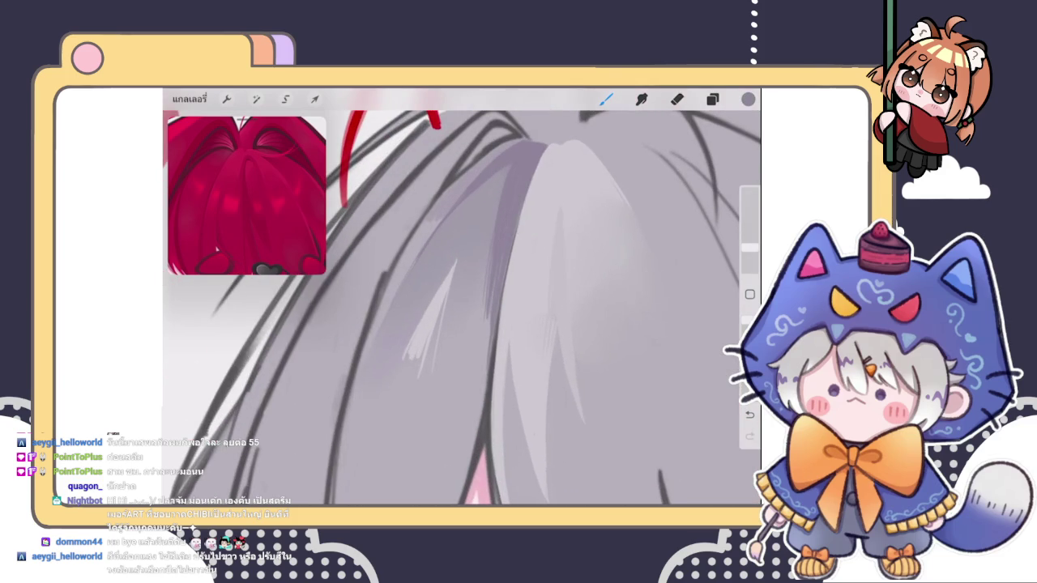
# - Add faint dark strand lines lower down the hair
pyautogui.scroll(-5, 462, 295)
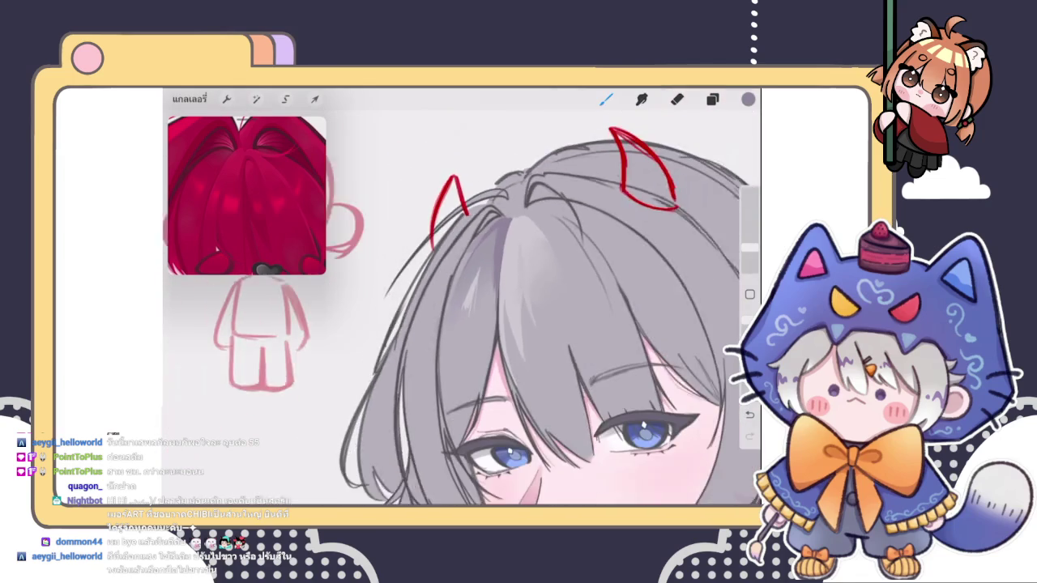
pyautogui.scroll(5, 462, 295)
pyautogui.scroll(3, 486, 243)
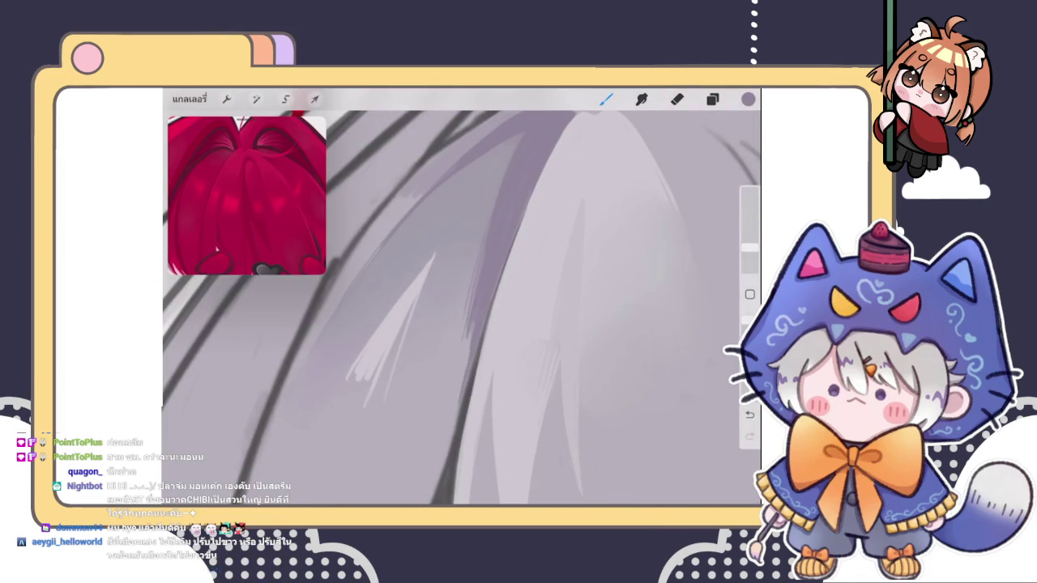
pyautogui.moveTo(470, 326)
pyautogui.mouseDown()
pyautogui.moveTo(459, 392)
pyautogui.moveTo(465, 377)
pyautogui.mouseUp()
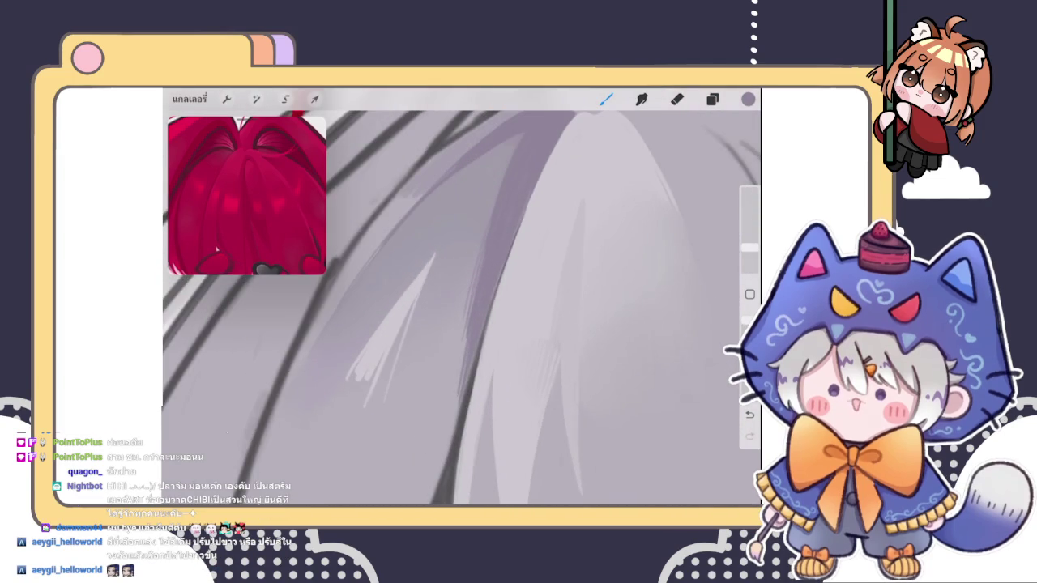
pyautogui.scroll(-2, 462, 308)
pyautogui.moveTo(473, 318); pyautogui.dragTo(469, 387)
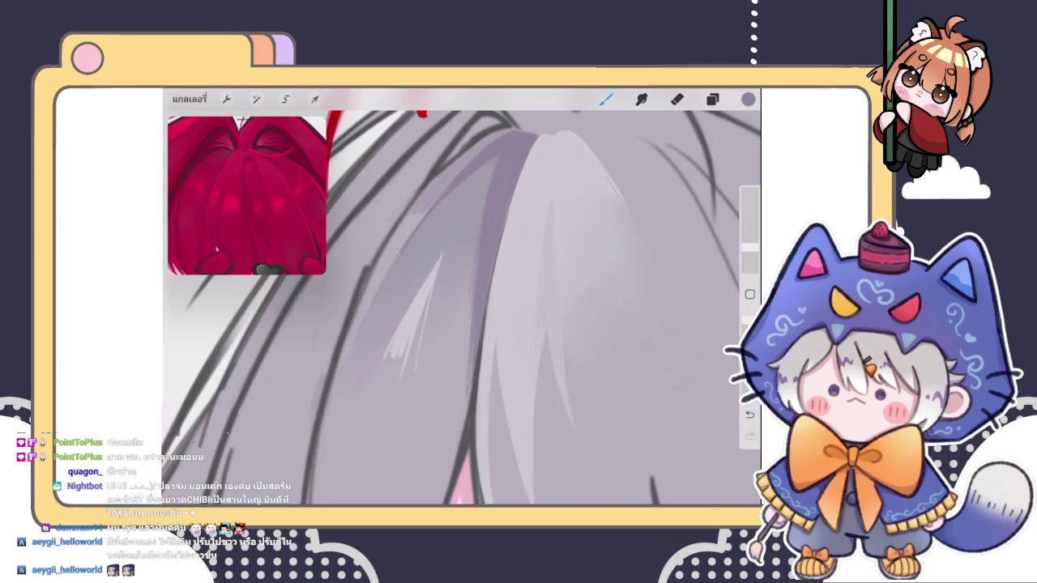
# - Sample a lighter grey and paint light grey strands on the hair
pyautogui.scroll(-3, 462, 308)
pyautogui.scroll(3, 462, 308)
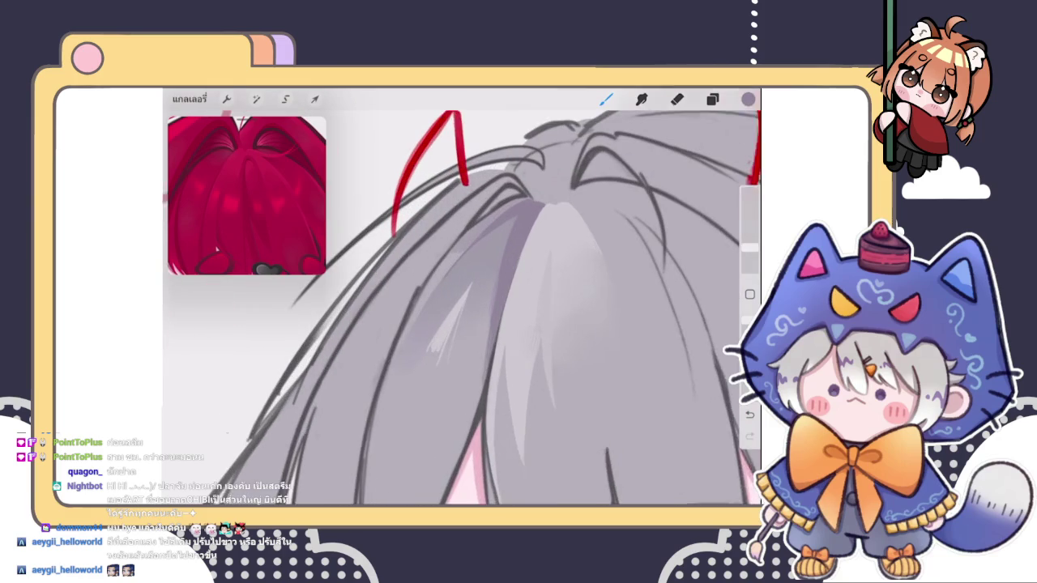
pyautogui.click(469, 390)
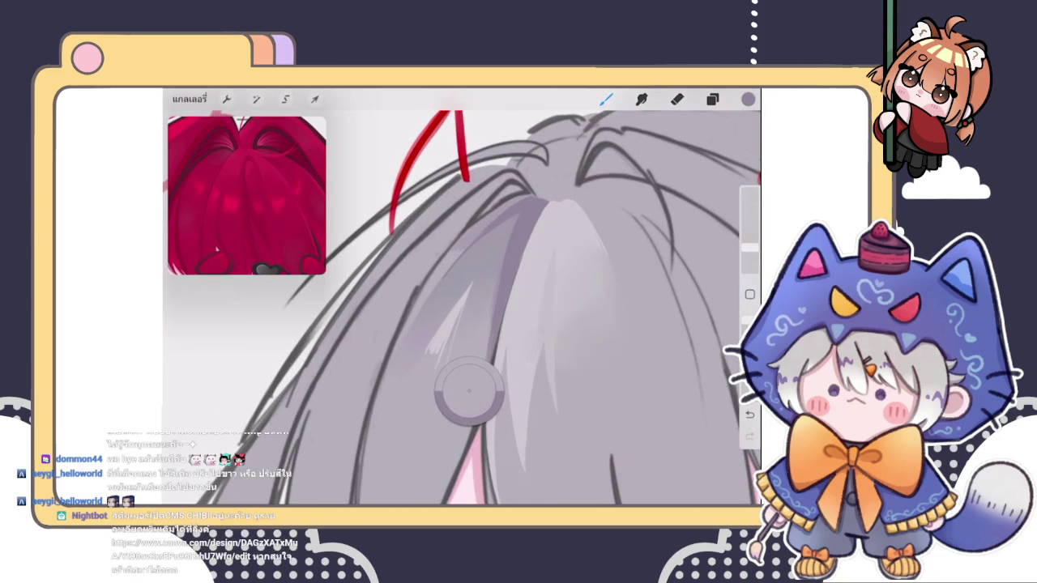
pyautogui.moveTo(469, 390); pyautogui.dragTo(462, 290)
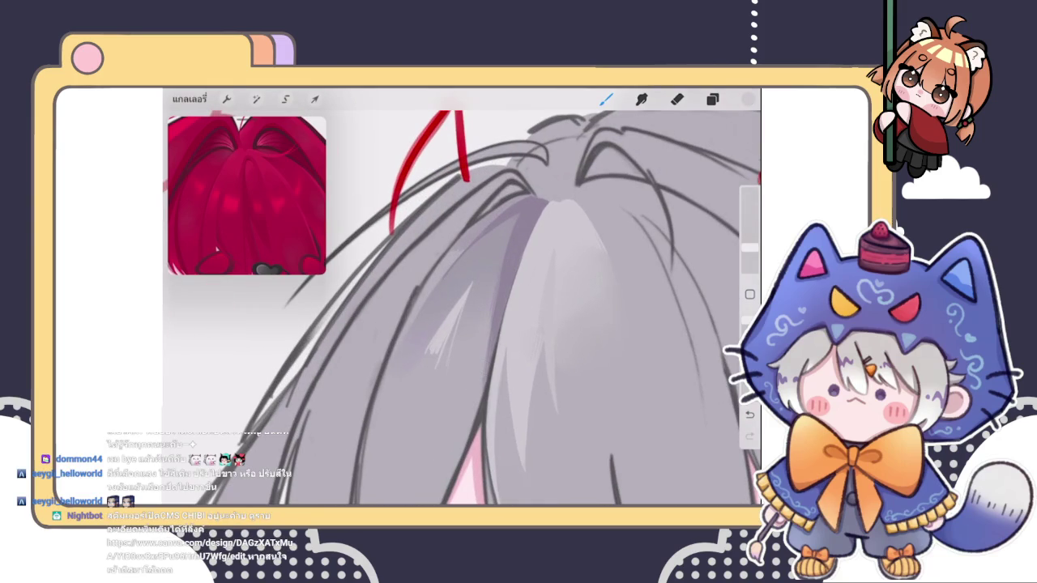
pyautogui.moveTo(467, 297)
pyautogui.mouseDown()
pyautogui.moveTo(447, 371)
pyautogui.moveTo(442, 362)
pyautogui.mouseUp()
pyautogui.moveTo(443, 343); pyautogui.dragTo(437, 358)
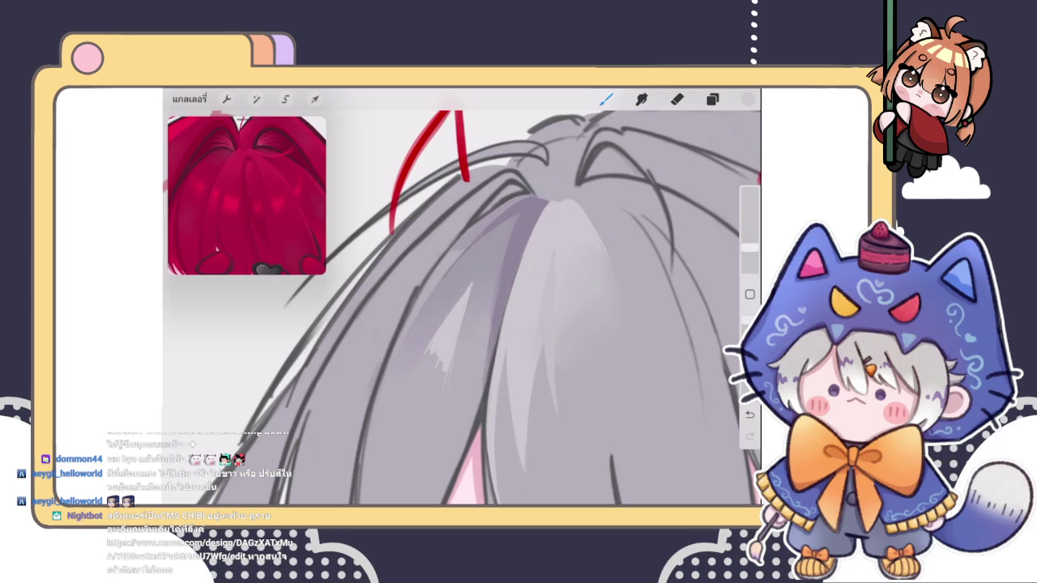
# - Smudge the new hair strokes softly, then return to the brush
pyautogui.scroll(-5, 462, 300)
pyautogui.scroll(5, 462, 299)
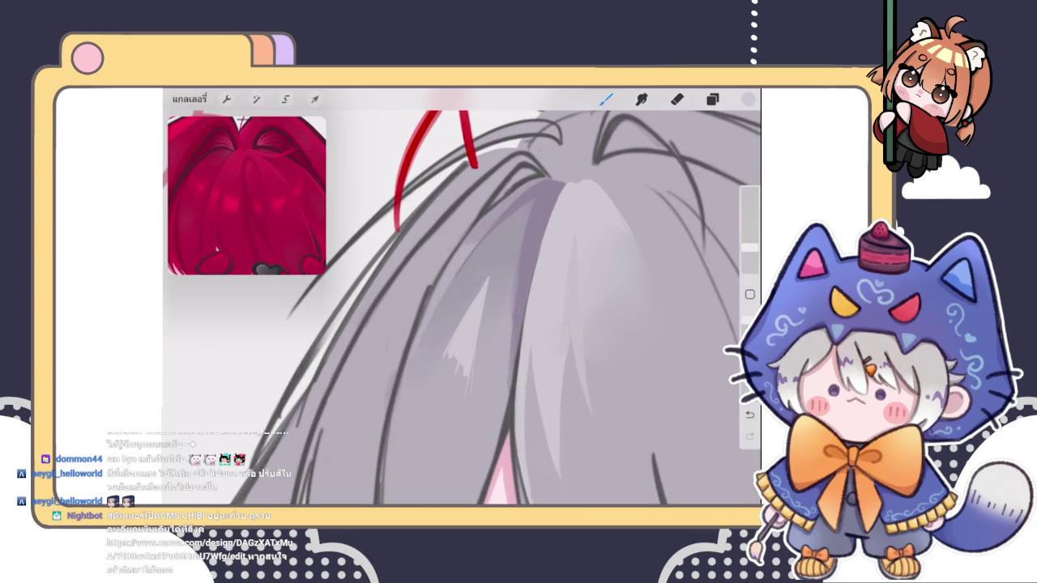
pyautogui.scroll(3, 462, 308)
pyautogui.click(640, 98)
pyautogui.moveTo(470, 389)
pyautogui.mouseDown()
pyautogui.moveTo(461, 366)
pyautogui.moveTo(481, 333)
pyautogui.moveTo(486, 373)
pyautogui.moveTo(486, 316)
pyautogui.moveTo(491, 354)
pyautogui.mouseUp()
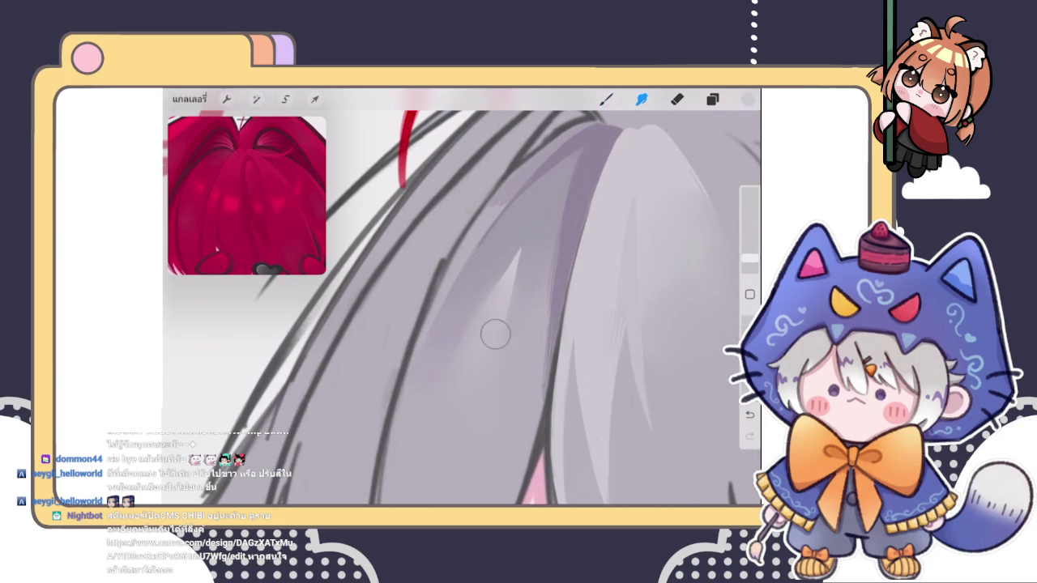
pyautogui.click(606, 98)
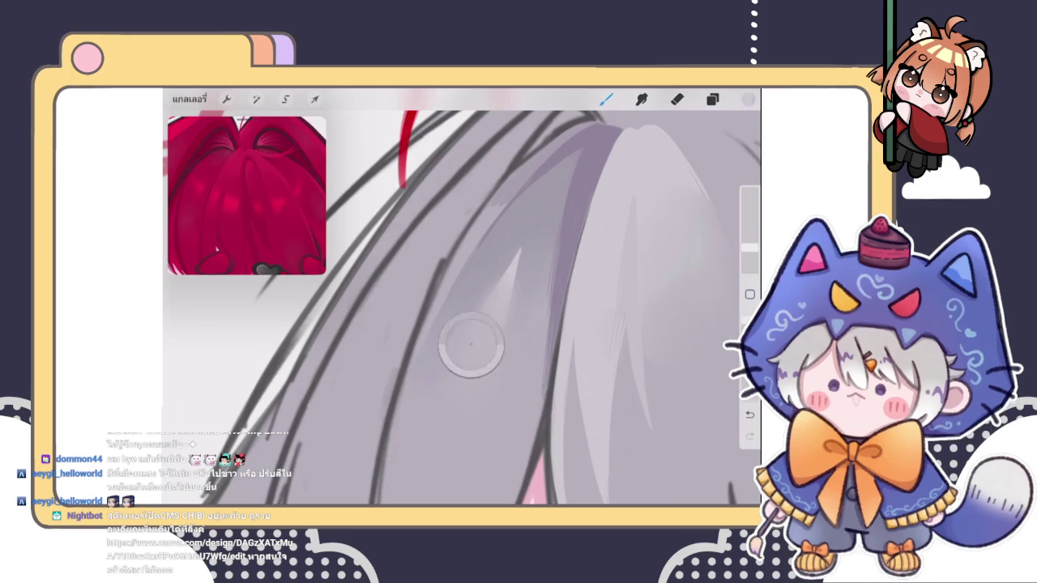
# - Paint a dark grey strand at the crown, undoing an extra strand
pyautogui.scroll(-2, 462, 307)
pyautogui.click(527, 167)
pyautogui.scroll(2, 462, 308)
pyautogui.scroll(1, 462, 308)
pyautogui.click(508, 188)
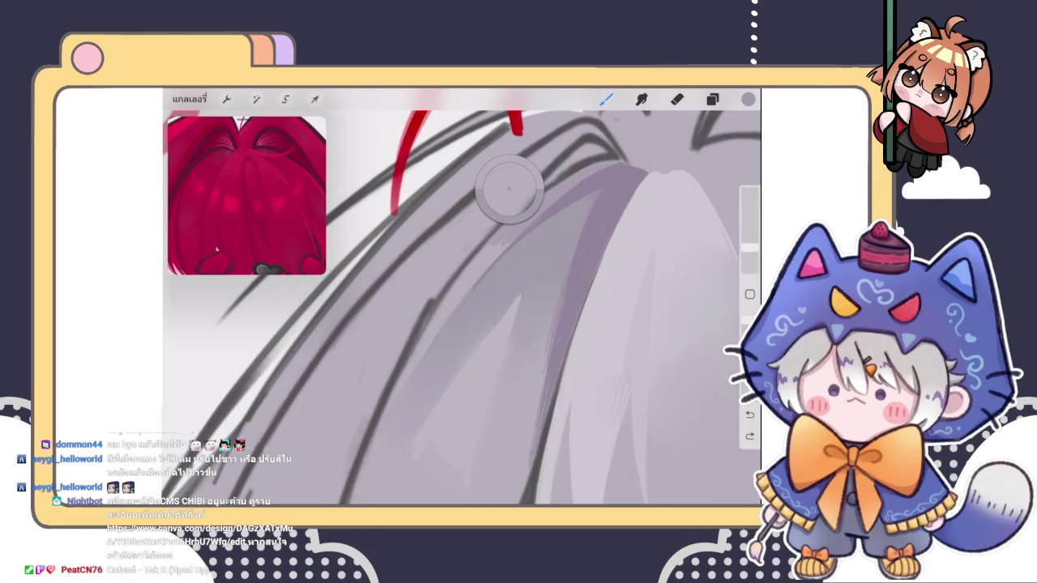
pyautogui.moveTo(477, 225); pyautogui.dragTo(601, 160)
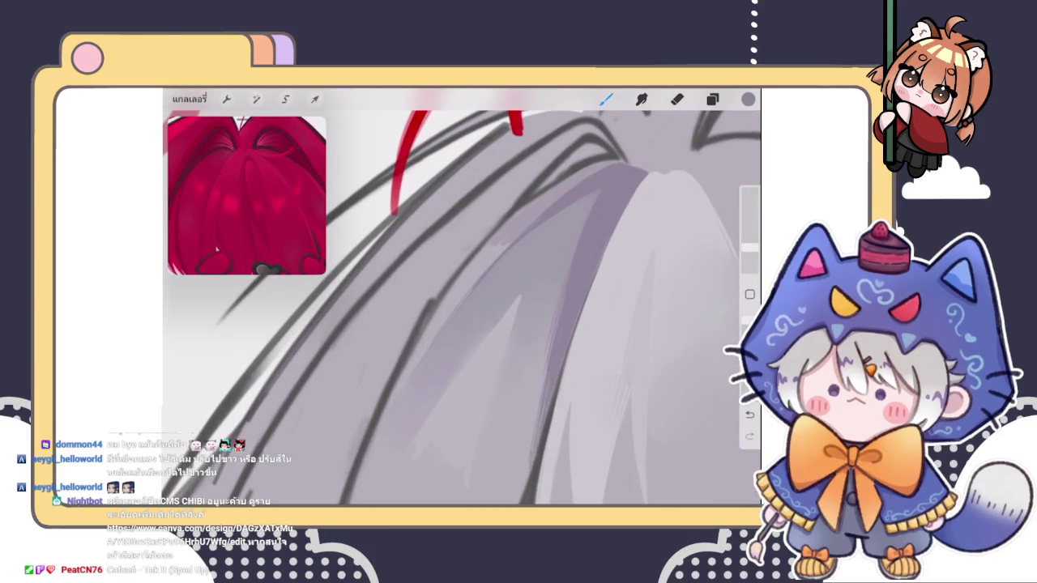
pyautogui.moveTo(429, 336); pyautogui.dragTo(531, 221)
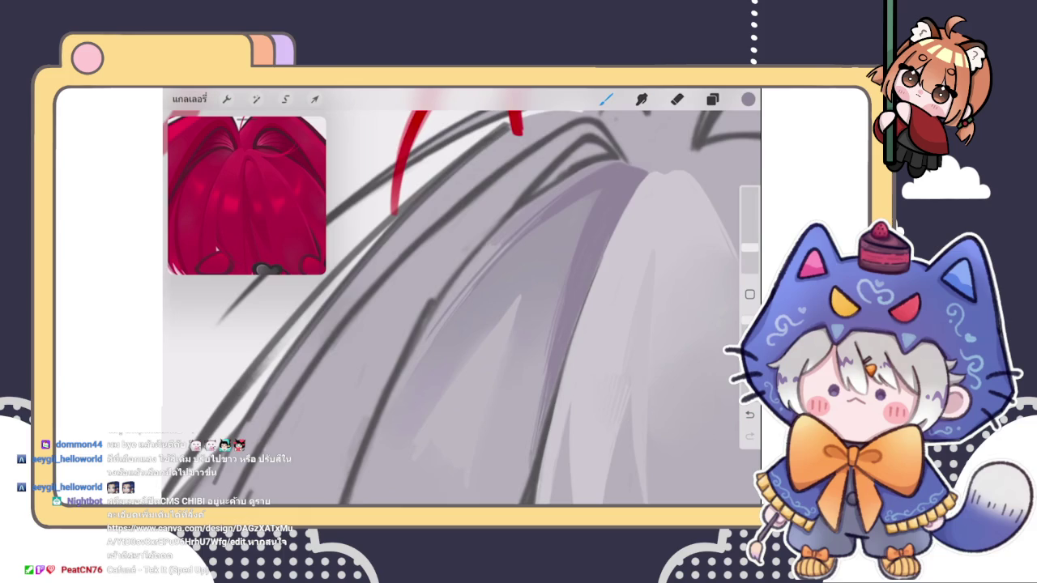
pyautogui.hotkey('ctrl', 'z')
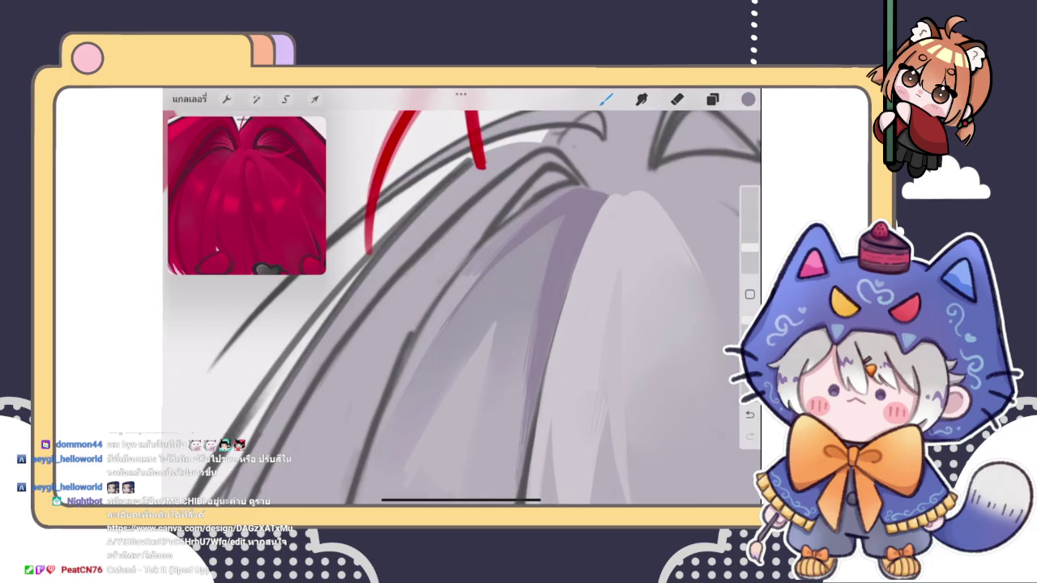
# - Fine-tune the shading colour in the colour disc; undo a diagonal test strand
pyautogui.scroll(-2, 462, 300)
pyautogui.scroll(2, 461, 300)
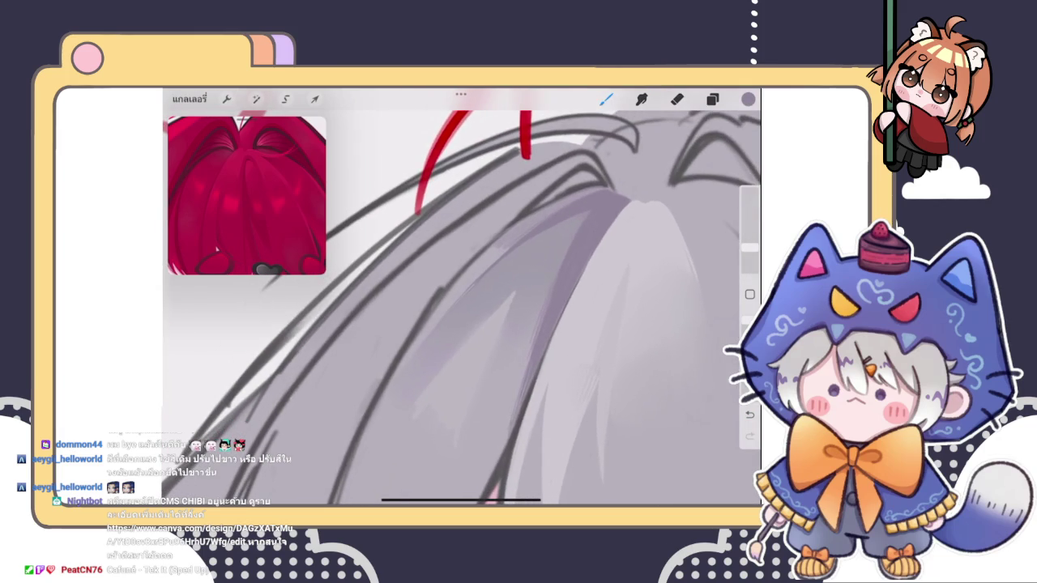
pyautogui.click(747, 99)
pyautogui.click(598, 238)
pyautogui.click(747, 99)
pyautogui.moveTo(538, 212); pyautogui.dragTo(403, 362)
pyautogui.hotkey('ctrl', 'z')
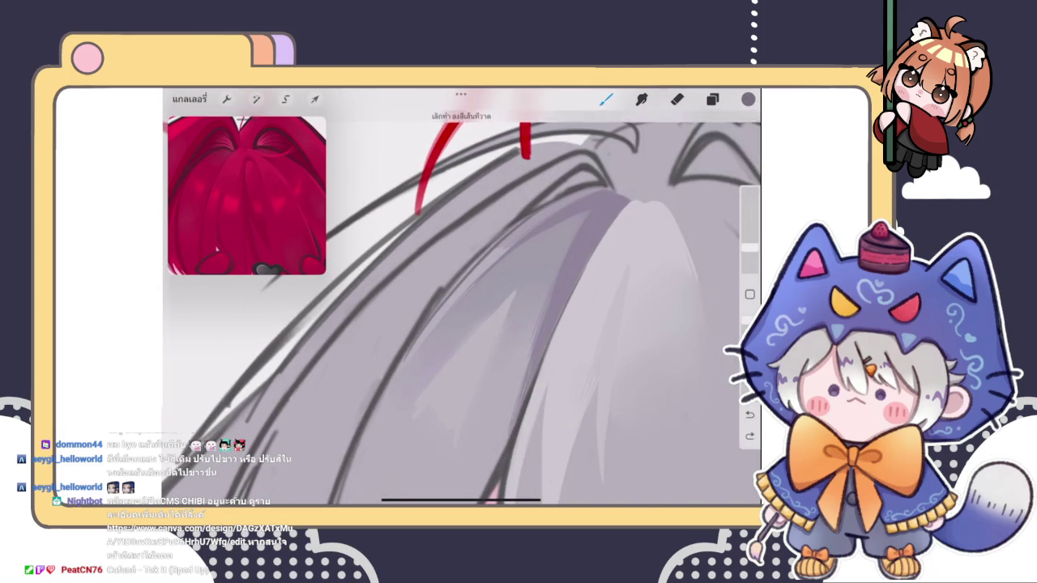
# - Paint grey strand shading near the hair part
pyautogui.scroll(2, 462, 299)
pyautogui.moveTo(522, 222); pyautogui.dragTo(444, 312)
pyautogui.moveTo(550, 196)
pyautogui.mouseDown()
pyautogui.moveTo(506, 232)
pyautogui.moveTo(539, 201)
pyautogui.mouseUp()
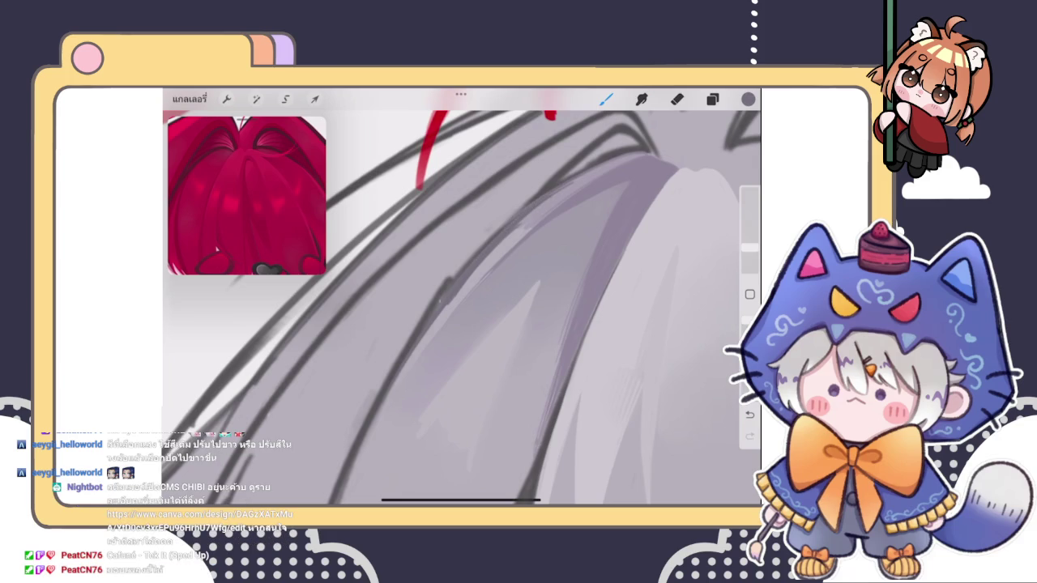
pyautogui.scroll(-3, 461, 300)
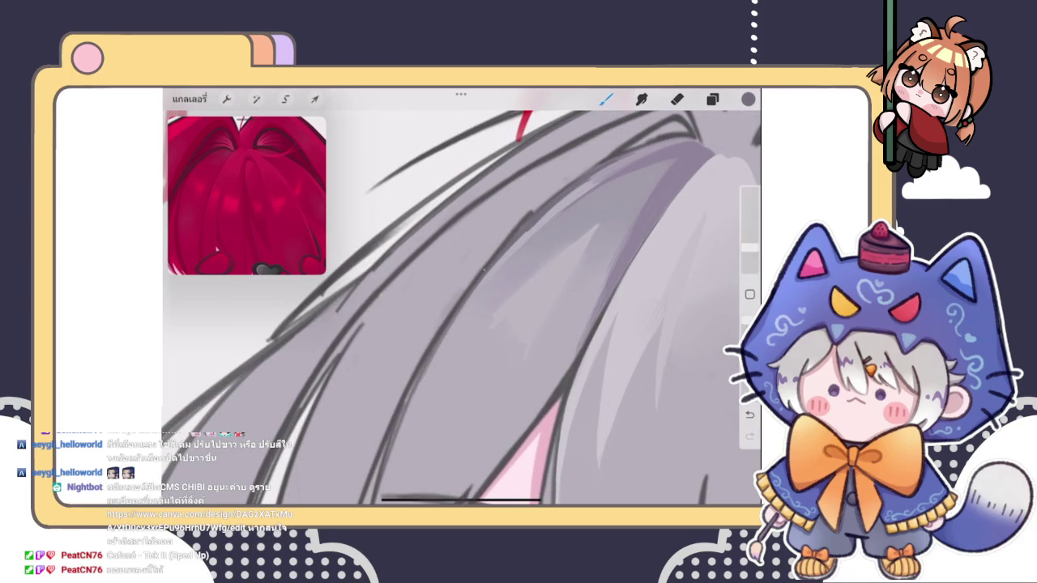
# - Sample slightly different hair greys and paint a replacement strand after an undo
pyautogui.click(415, 390)
pyautogui.scroll(2, 462, 300)
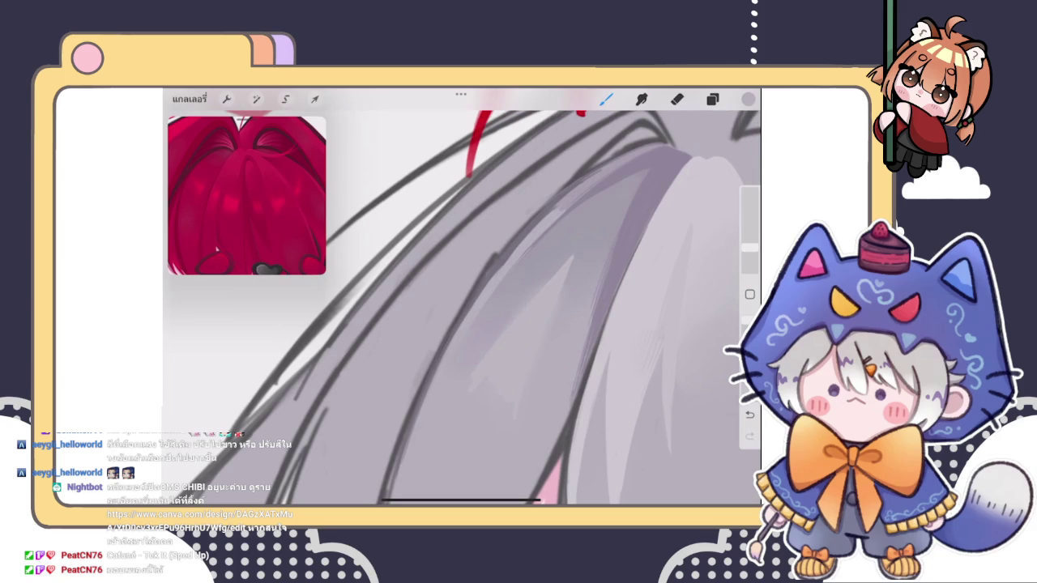
pyautogui.click(546, 219)
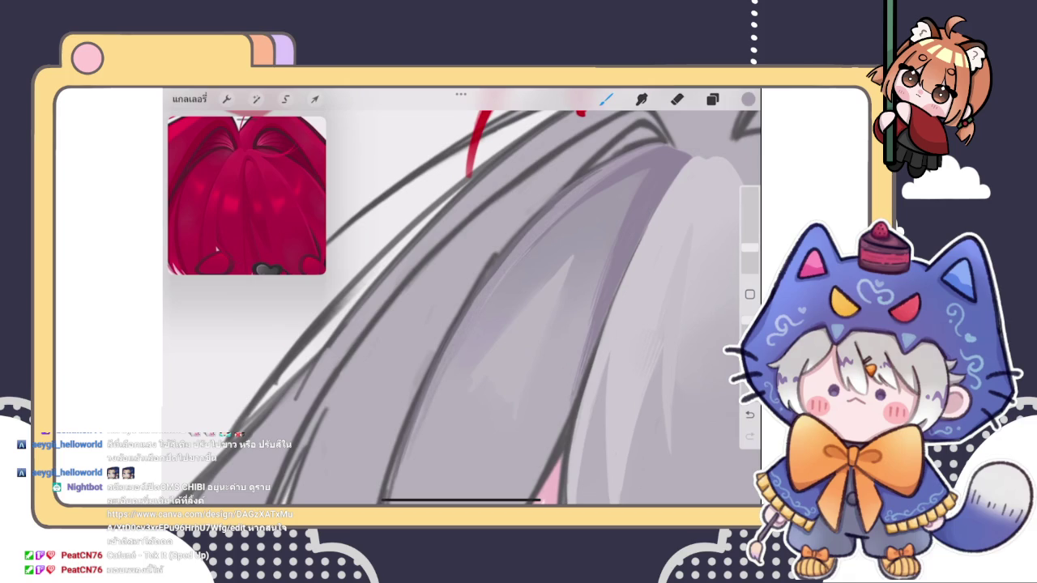
pyautogui.scroll(5, 461, 308)
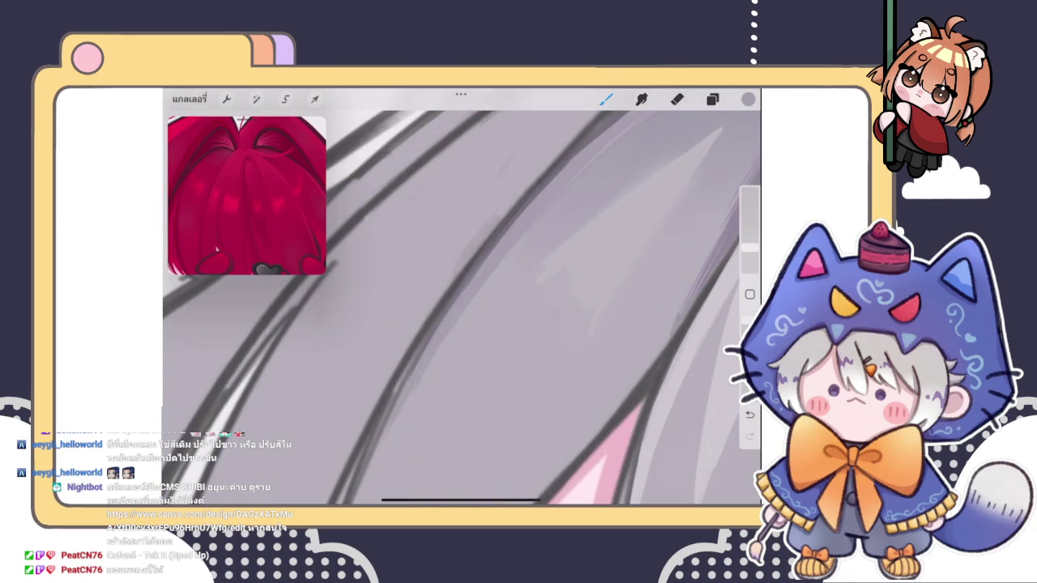
pyautogui.scroll(-3, 462, 308)
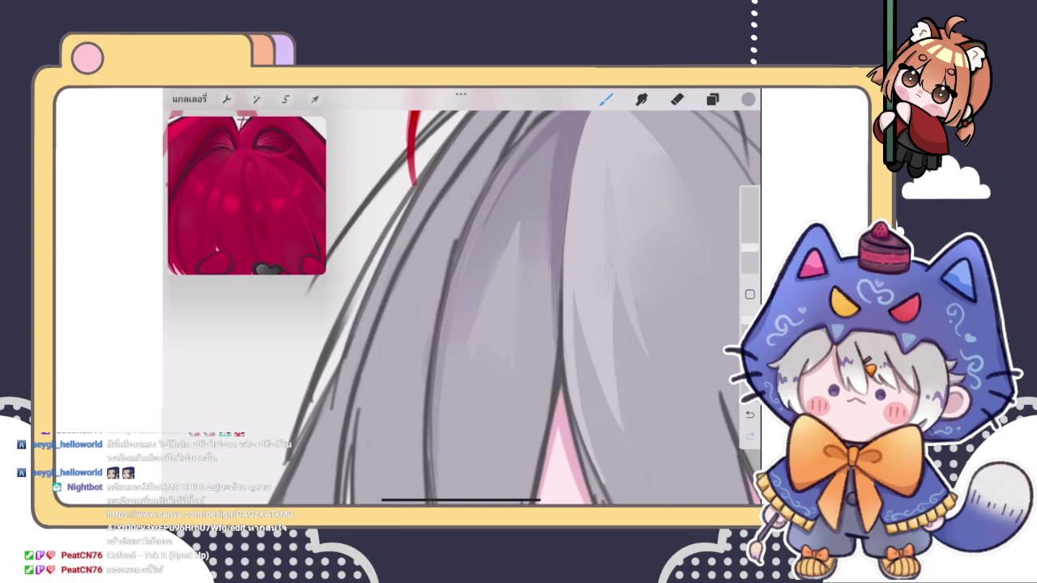
pyautogui.moveTo(549, 196); pyautogui.dragTo(470, 296)
pyautogui.hotkey('ctrl', 'z')
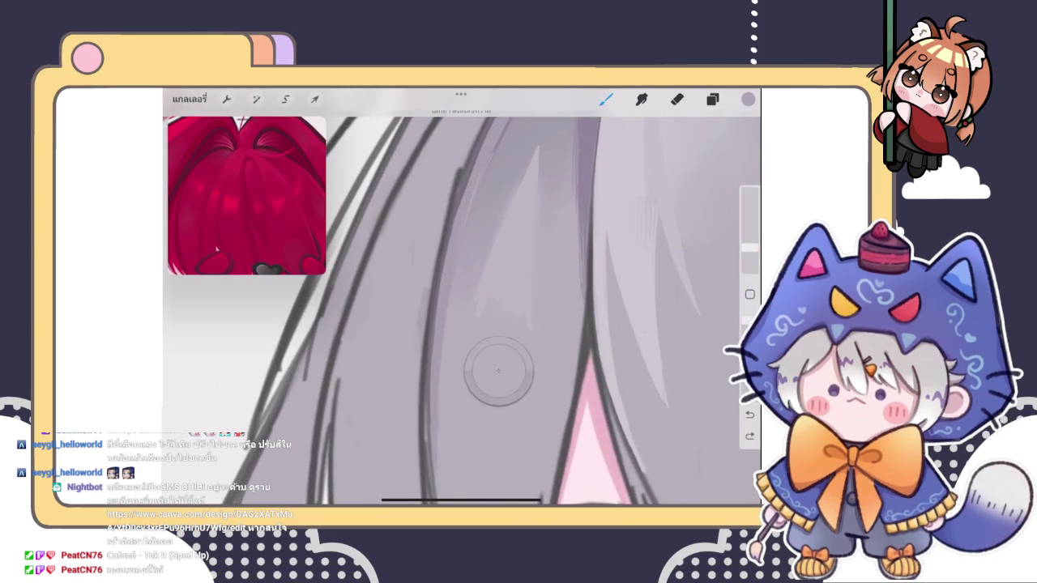
pyautogui.moveTo(499, 371); pyautogui.dragTo(519, 360)
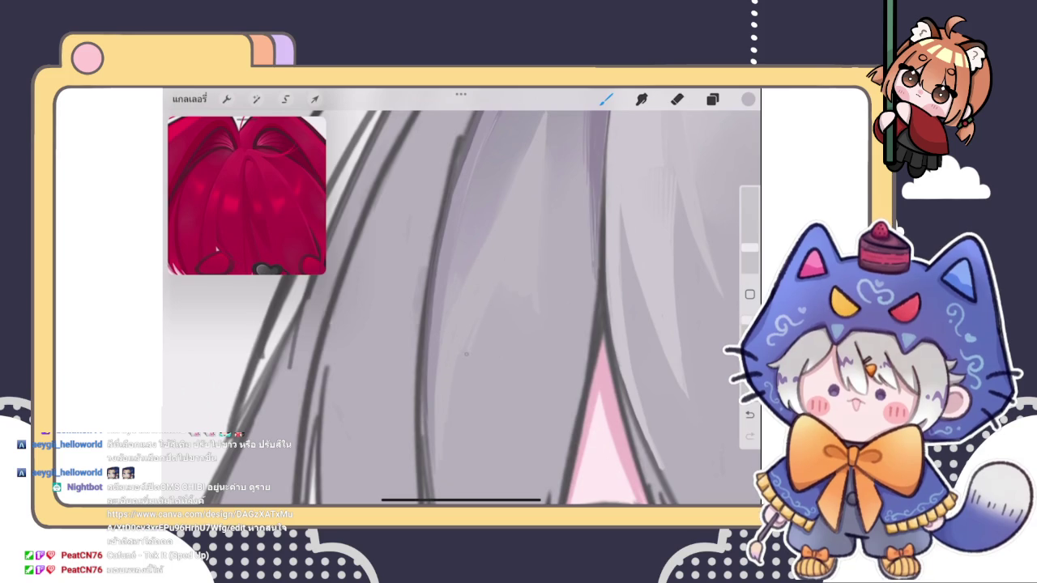
pyautogui.scroll(5, 446, 354)
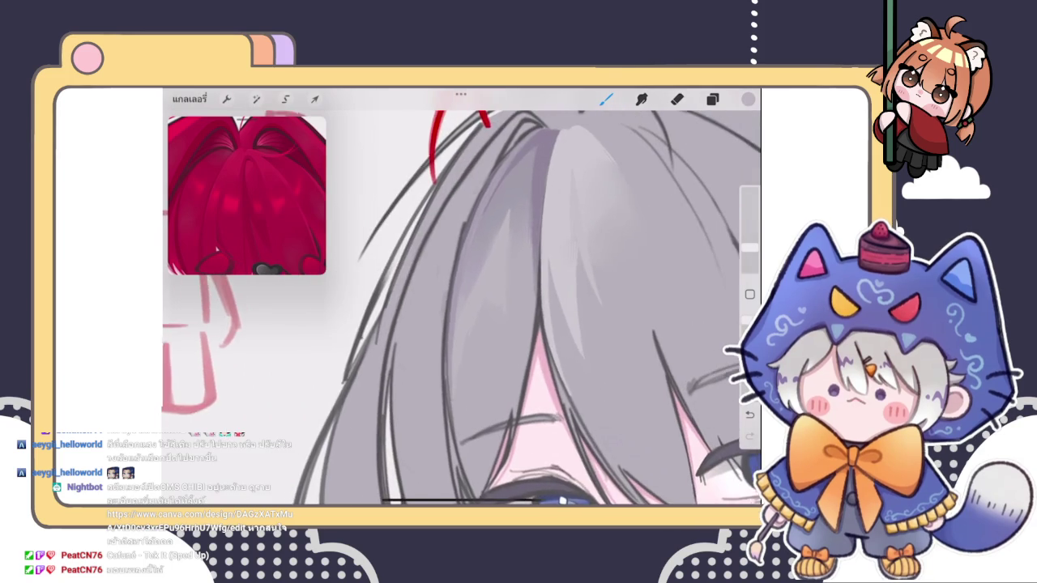
# - Paint a faint light-grey highlight on the hair over the eye, sampling the hair colour
pyautogui.scroll(5, 462, 308)
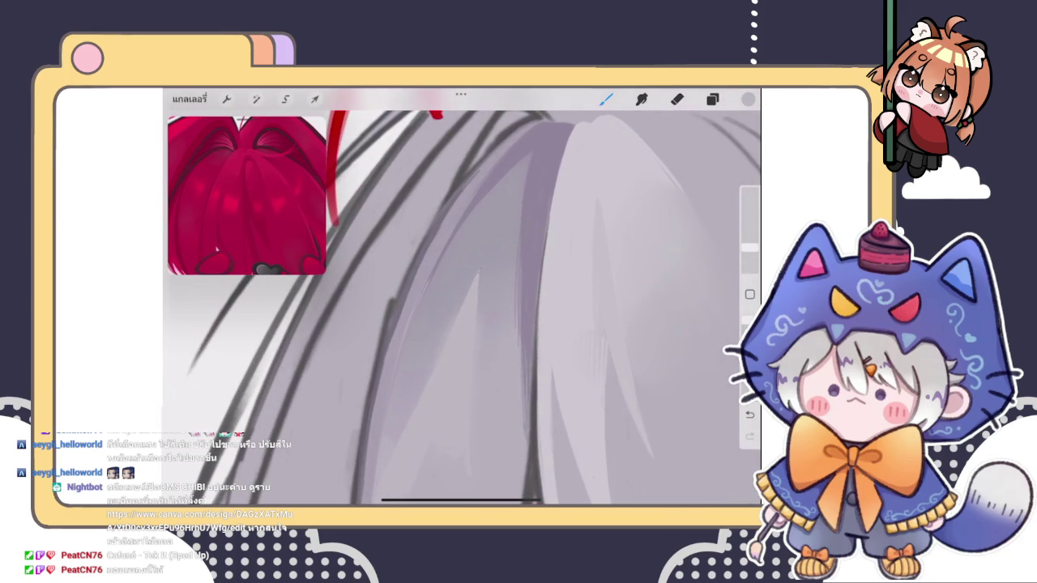
pyautogui.moveTo(441, 360); pyautogui.dragTo(502, 300)
pyautogui.click(427, 332)
pyautogui.moveTo(486, 324)
pyautogui.mouseDown()
pyautogui.moveTo(518, 251)
pyautogui.moveTo(470, 270)
pyautogui.mouseUp()
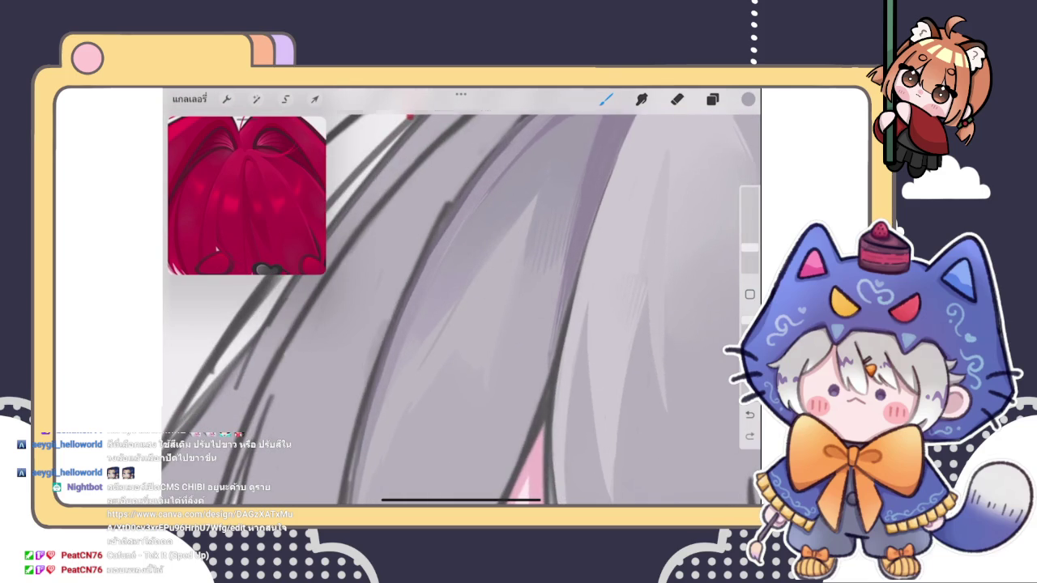
pyautogui.moveTo(453, 308); pyautogui.dragTo(502, 332)
pyautogui.hotkey('ctrl', 'shift', 'z')
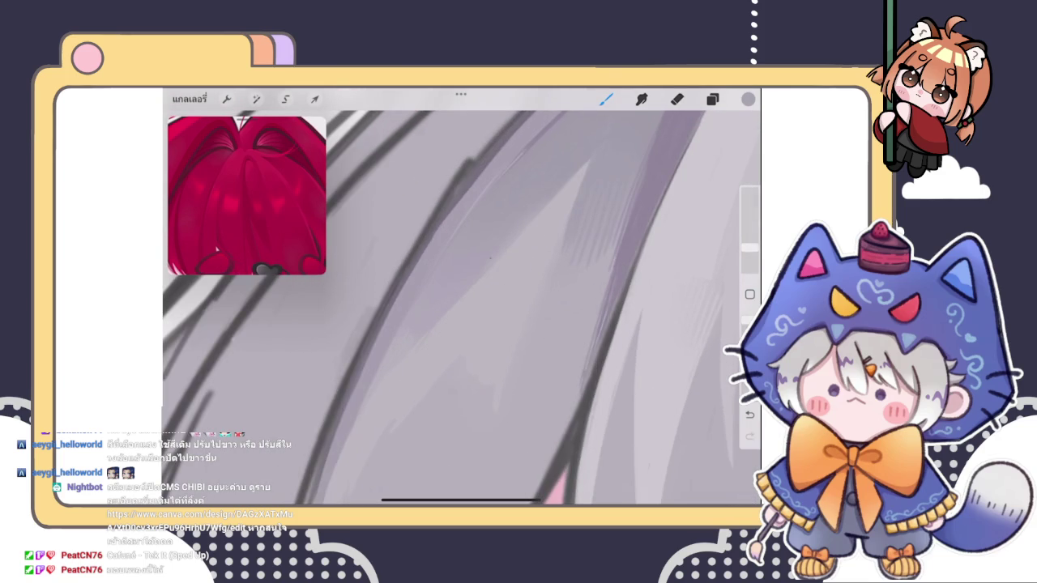
# - Choose a slightly darker shade and paint purple shading along the hair edge
pyautogui.scroll(-3, 462, 308)
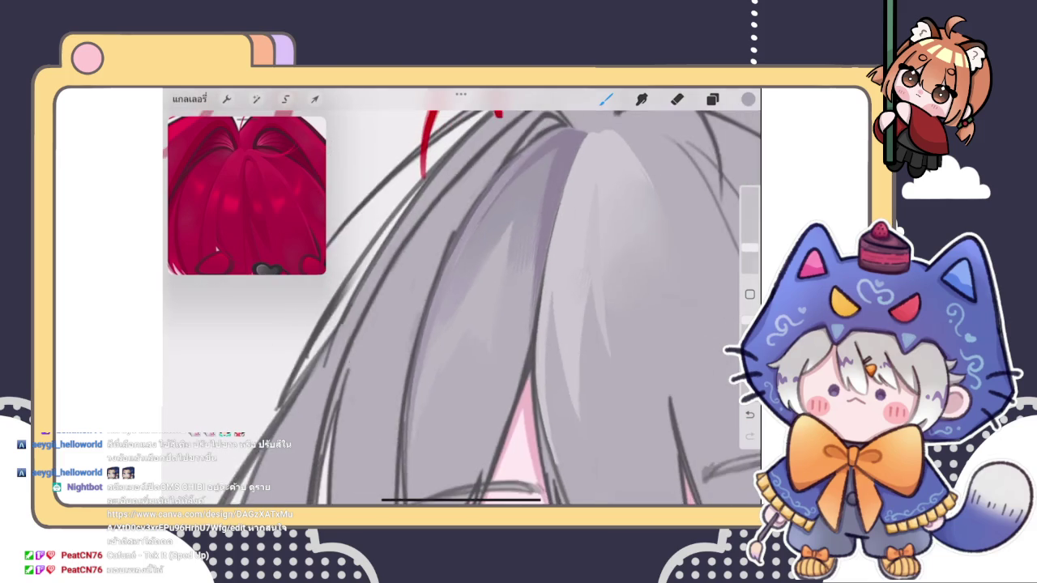
pyautogui.scroll(-3, 462, 308)
pyautogui.scroll(-2, 462, 308)
pyautogui.scroll(-1, 462, 308)
pyautogui.scroll(3, 461, 308)
pyautogui.scroll(2, 462, 308)
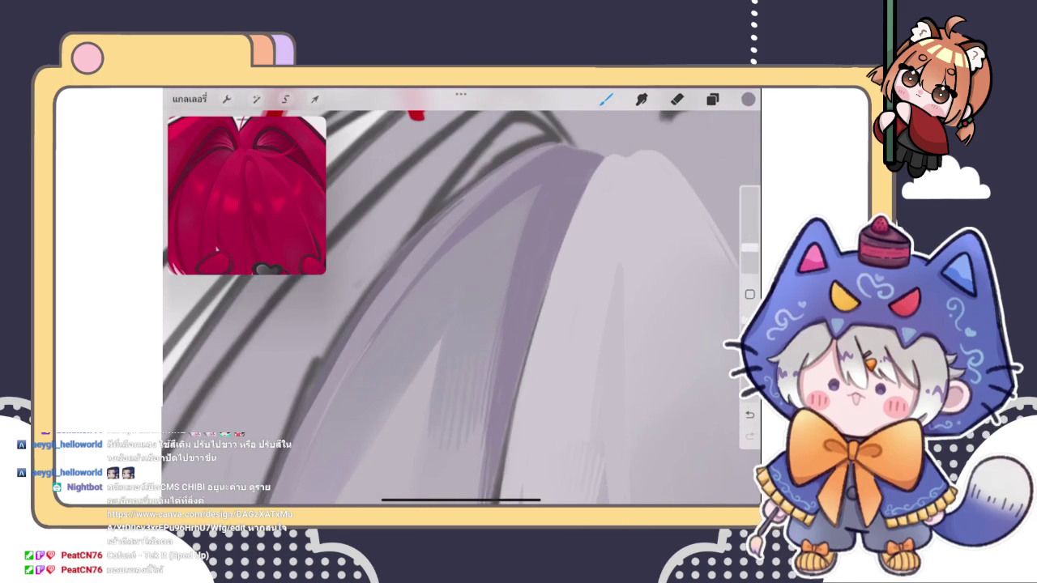
pyautogui.click(748, 99)
pyautogui.click(596, 238)
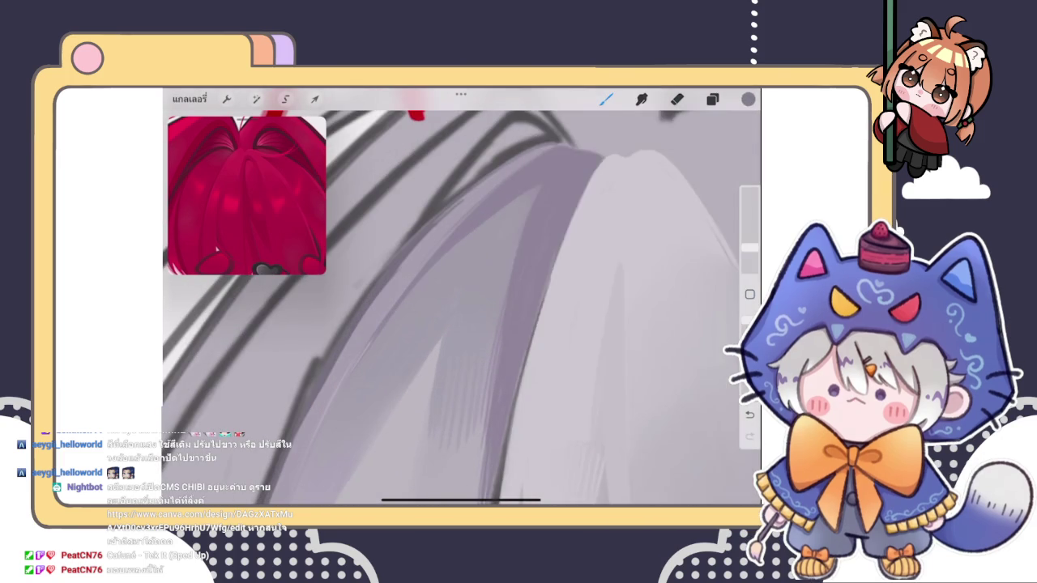
pyautogui.scroll(2, 462, 307)
pyautogui.scroll(2, 462, 307)
pyautogui.moveTo(578, 206); pyautogui.dragTo(544, 328)
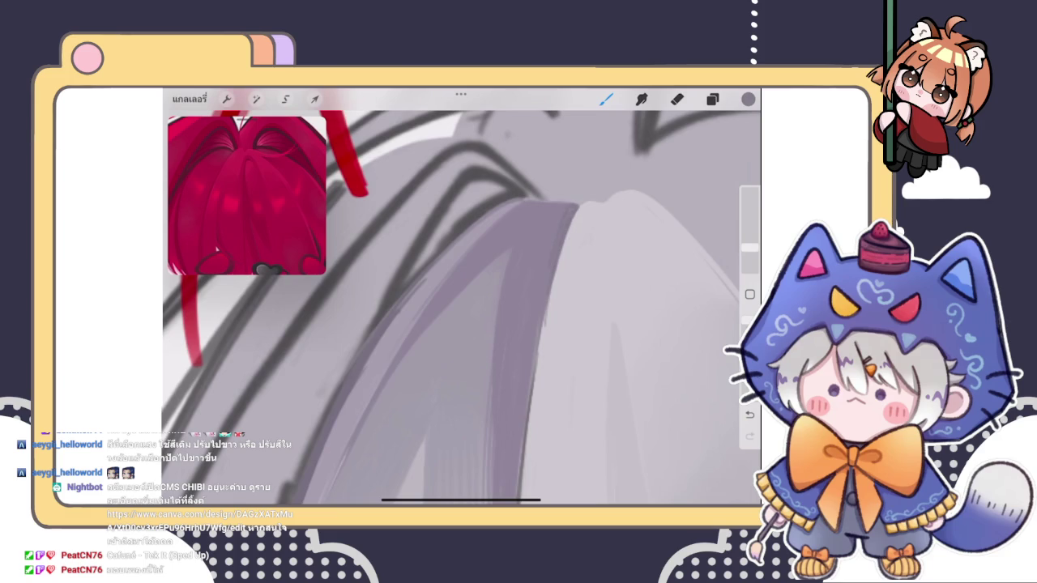
# - Try a short light-grey stroke near the hair edge, then undo it
pyautogui.click(545, 290)
pyautogui.moveTo(549, 286); pyautogui.dragTo(535, 387)
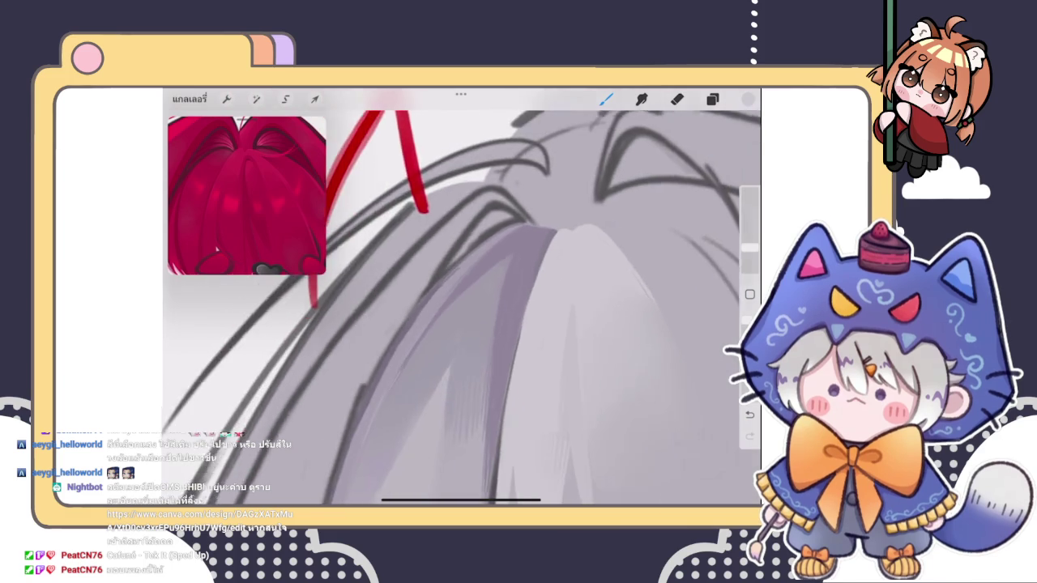
pyautogui.hotkey('ctrl', 'z')
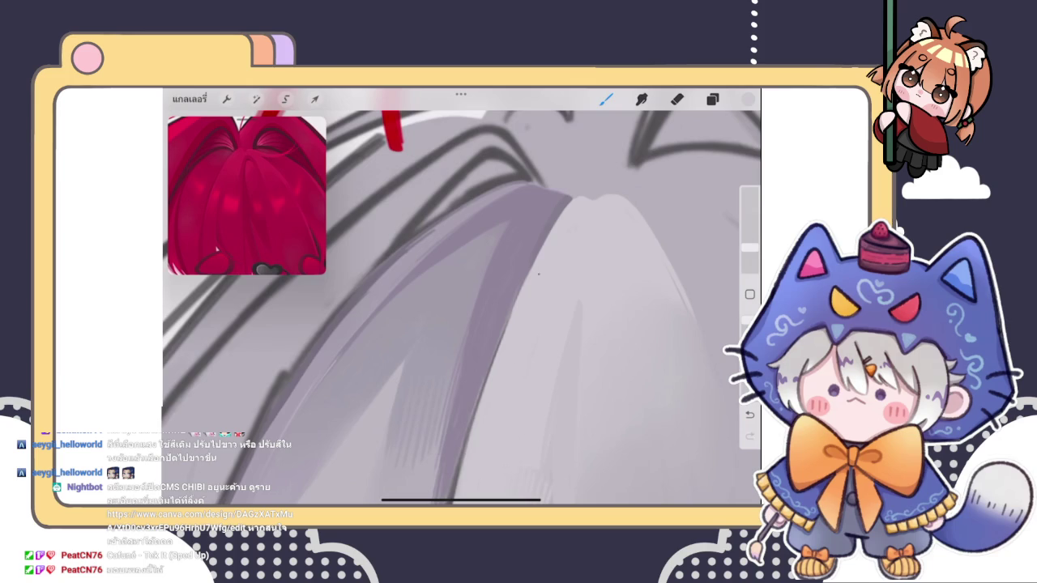
pyautogui.scroll(-2, 461, 300)
pyautogui.scroll(-5, 461, 308)
pyautogui.scroll(-3, 461, 308)
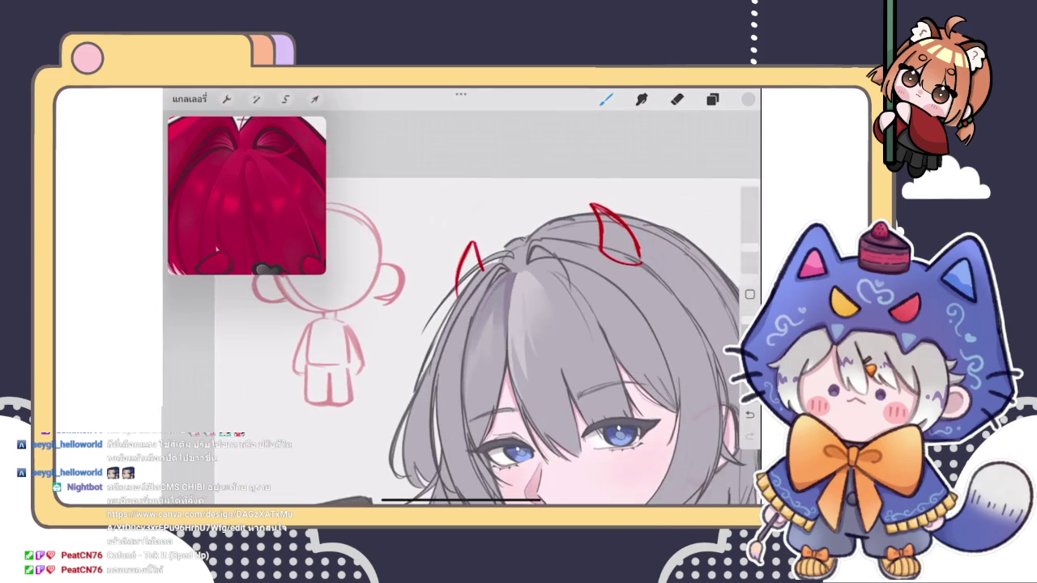
pyautogui.scroll(3, 518, 340)
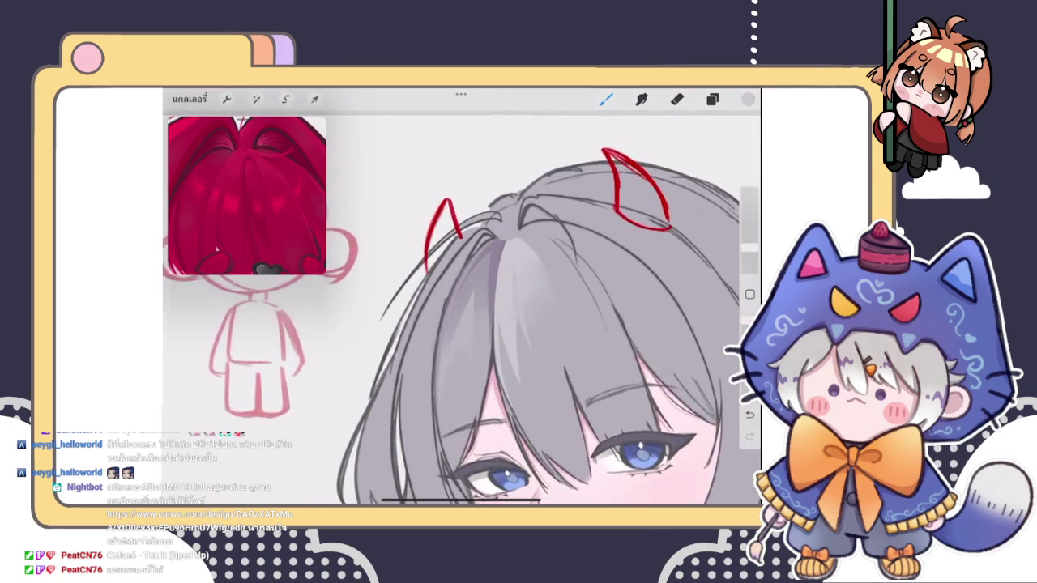
pyautogui.scroll(3, 518, 348)
pyautogui.scroll(2, 518, 365)
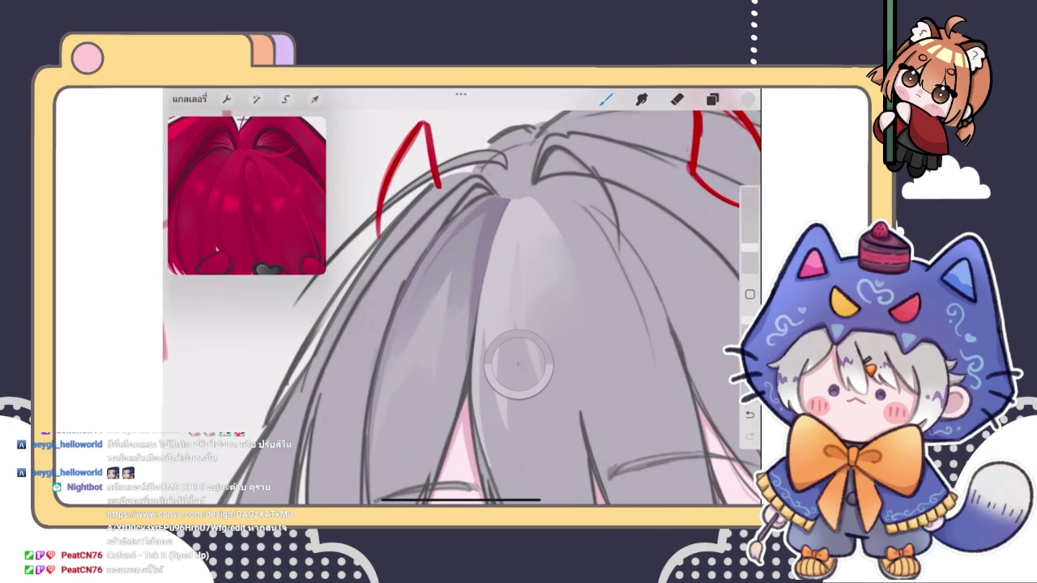
pyautogui.scroll(2, 519, 365)
pyautogui.scroll(2, 518, 365)
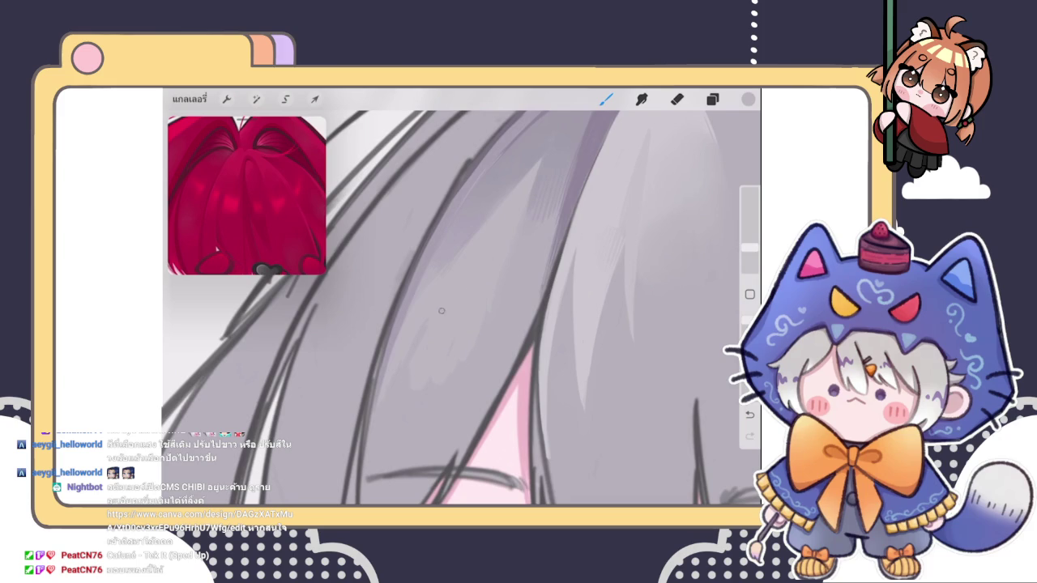
pyautogui.scroll(-3, 462, 308)
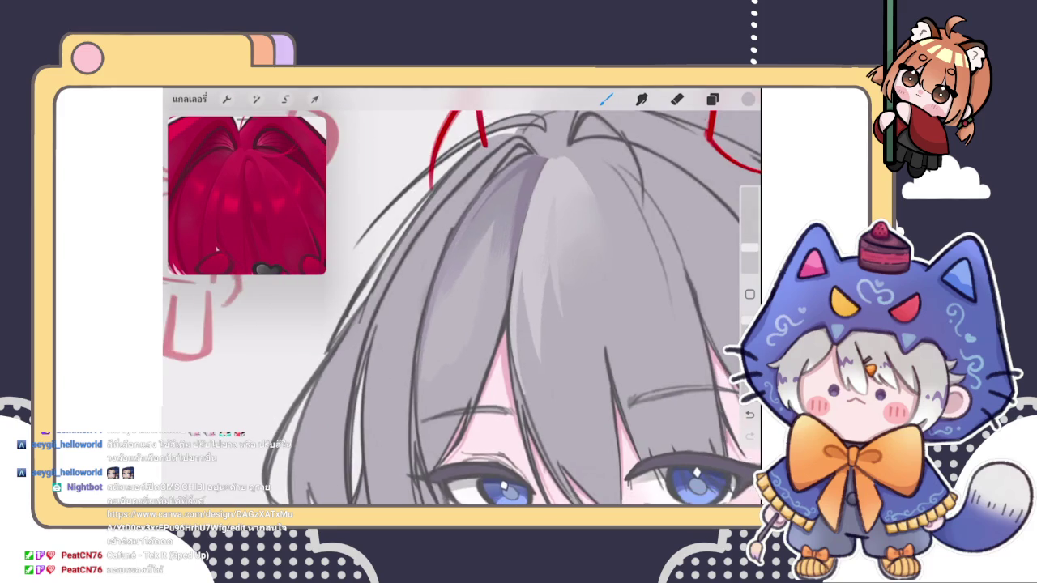
pyautogui.scroll(-3, 461, 307)
pyautogui.scroll(4, 462, 308)
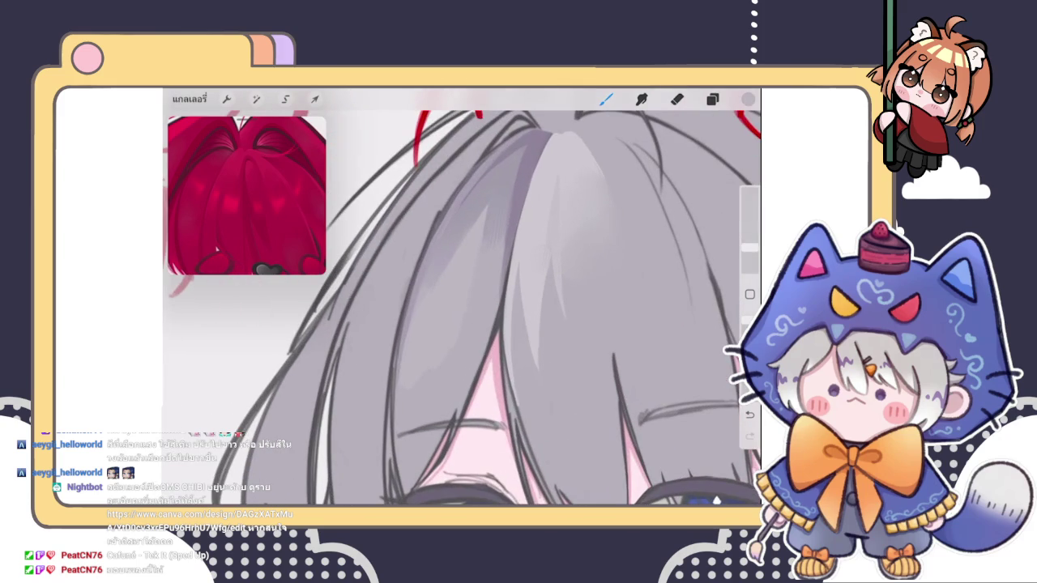
pyautogui.scroll(2, 462, 308)
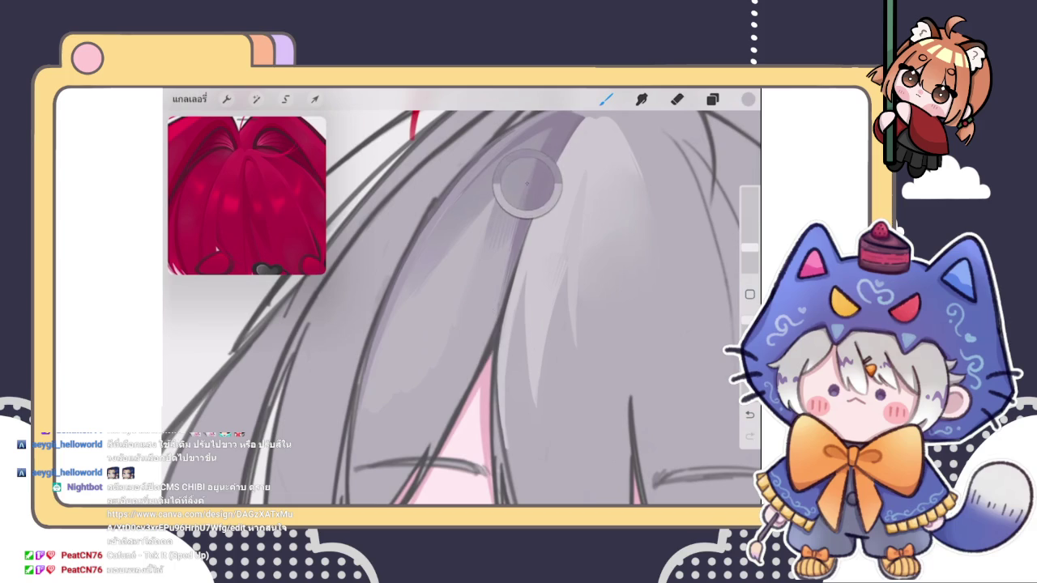
# - Sample a darker grey and draw the thin dark strand line, undoing unwanted attempts
pyautogui.moveTo(470, 335); pyautogui.dragTo(523, 180)
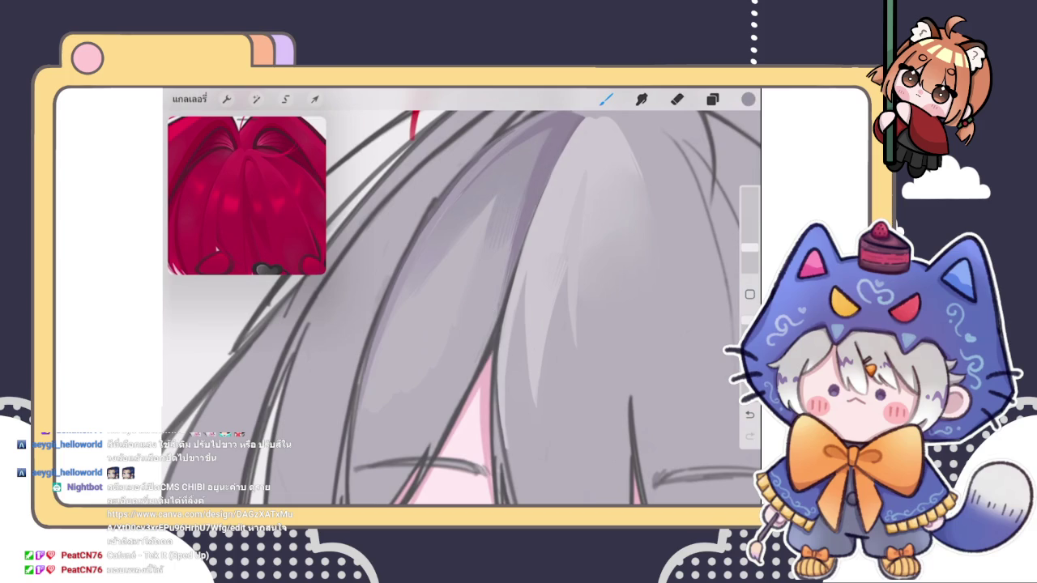
pyautogui.scroll(-3, 462, 308)
pyautogui.scroll(2, 462, 307)
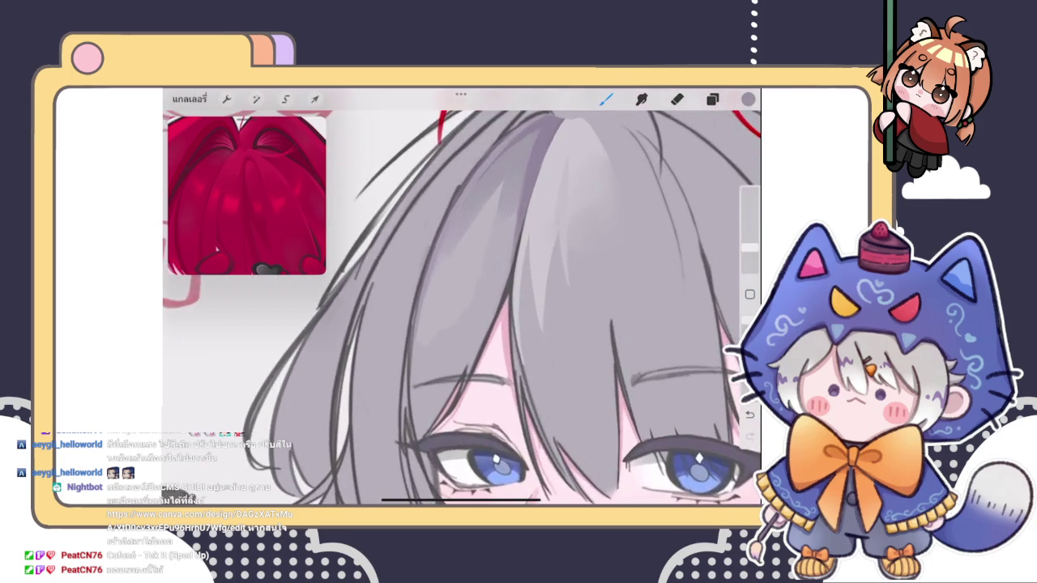
pyautogui.scroll(2, 461, 308)
pyautogui.hotkey('ctrl', 'z')
pyautogui.scroll(2, 462, 307)
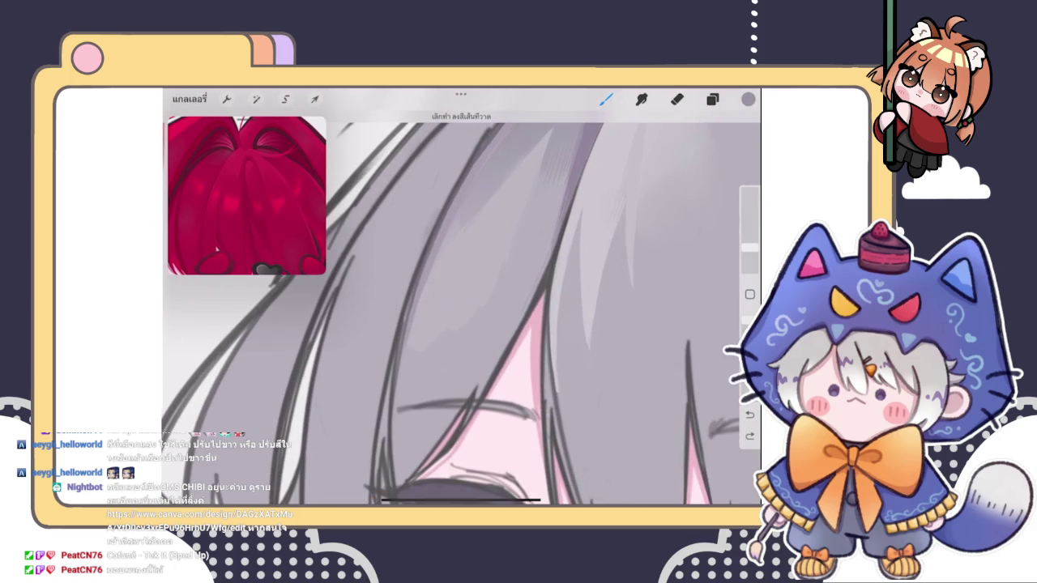
pyautogui.moveTo(397, 386); pyautogui.dragTo(395, 466)
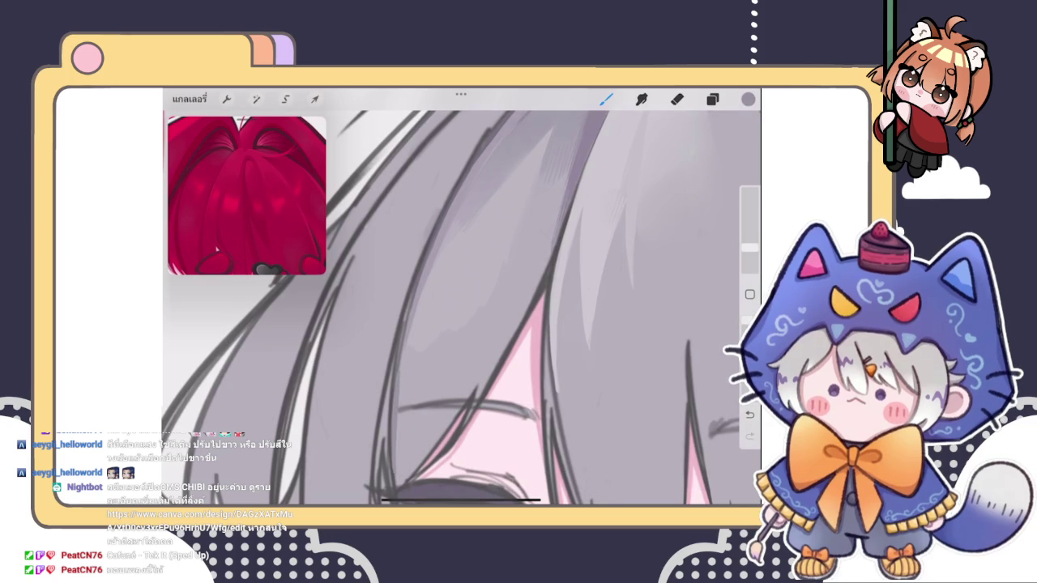
pyautogui.scroll(-2, 461, 307)
pyautogui.scroll(2, 461, 307)
pyautogui.hotkey('ctrl', 'z')
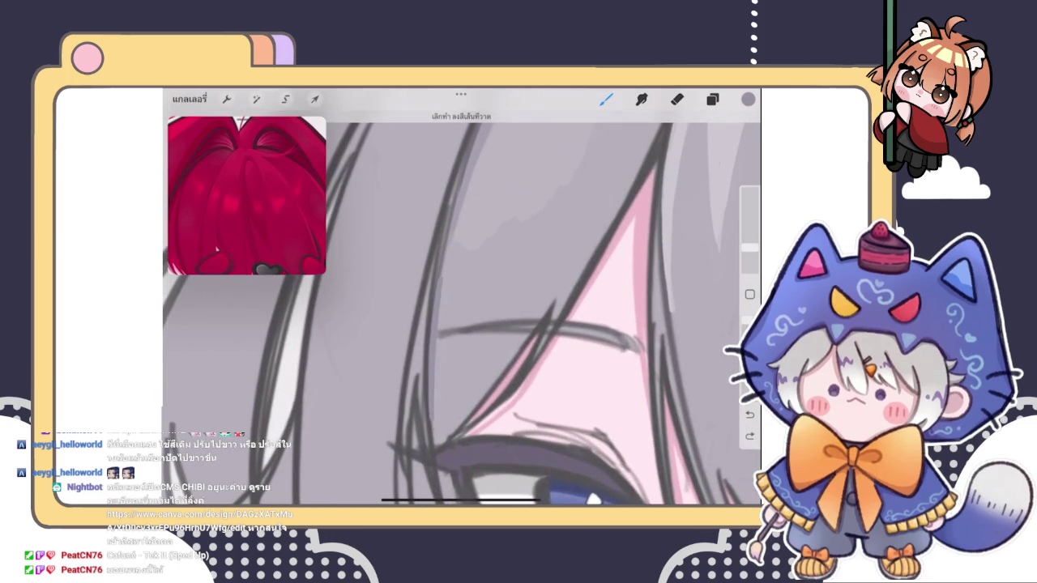
# - Redraw the dark strand line and build up darker grey shading beside the pink skin
pyautogui.moveTo(435, 308)
pyautogui.mouseDown()
pyautogui.moveTo(432, 427)
pyautogui.moveTo(449, 438)
pyautogui.moveTo(437, 442)
pyautogui.mouseUp()
pyautogui.moveTo(468, 392)
pyautogui.mouseDown()
pyautogui.moveTo(437, 434)
pyautogui.moveTo(496, 371)
pyautogui.moveTo(442, 409)
pyautogui.mouseUp()
pyautogui.moveTo(447, 365)
pyautogui.mouseDown()
pyautogui.moveTo(435, 400)
pyautogui.moveTo(510, 349)
pyautogui.moveTo(498, 378)
pyautogui.mouseUp()
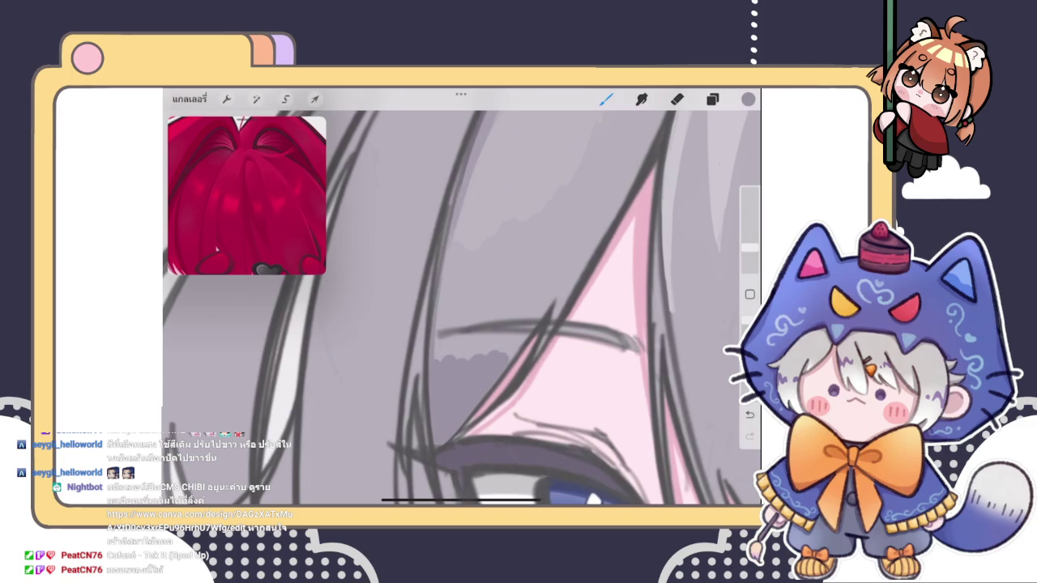
pyautogui.click(747, 98)
pyautogui.moveTo(595, 231); pyautogui.dragTo(595, 243)
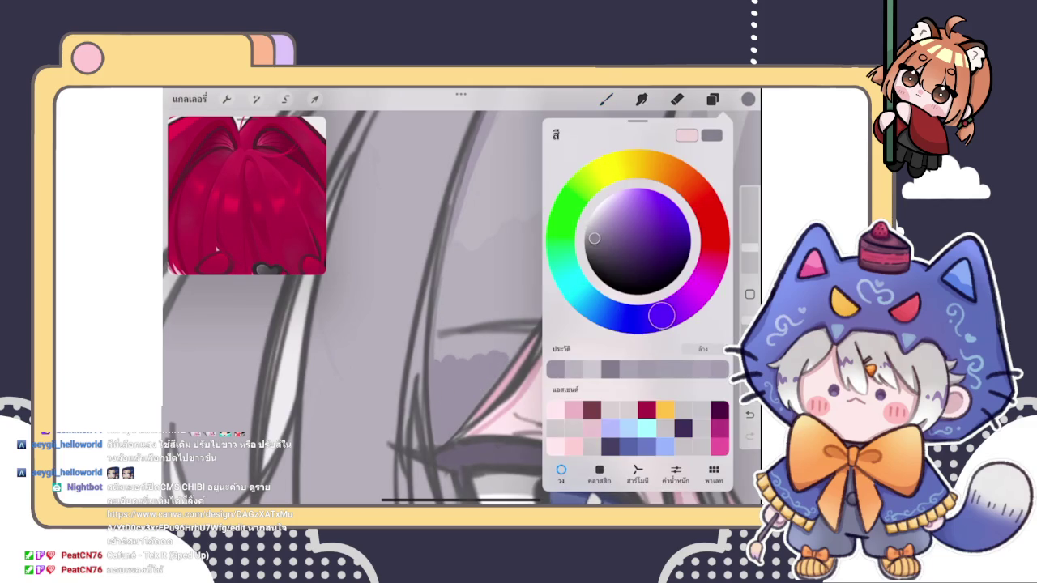
pyautogui.click(748, 98)
pyautogui.moveTo(434, 376); pyautogui.dragTo(434, 402)
pyautogui.moveTo(432, 389); pyautogui.dragTo(433, 415)
pyautogui.moveTo(432, 367); pyautogui.dragTo(432, 387)
pyautogui.moveTo(450, 422)
pyautogui.mouseDown()
pyautogui.moveTo(459, 432)
pyautogui.moveTo(441, 440)
pyautogui.mouseUp()
pyautogui.moveTo(438, 377)
pyautogui.mouseDown()
pyautogui.moveTo(439, 418)
pyautogui.moveTo(465, 416)
pyautogui.mouseUp()
pyautogui.moveTo(458, 387)
pyautogui.mouseDown()
pyautogui.moveTo(452, 425)
pyautogui.moveTo(442, 399)
pyautogui.moveTo(454, 437)
pyautogui.mouseUp()
# - Blend the bumpy grey shading smooth with Smudge, then add dark vertical strokes along the hair
pyautogui.click(641, 99)
pyautogui.moveTo(449, 344); pyautogui.dragTo(445, 381)
pyautogui.click(605, 99)
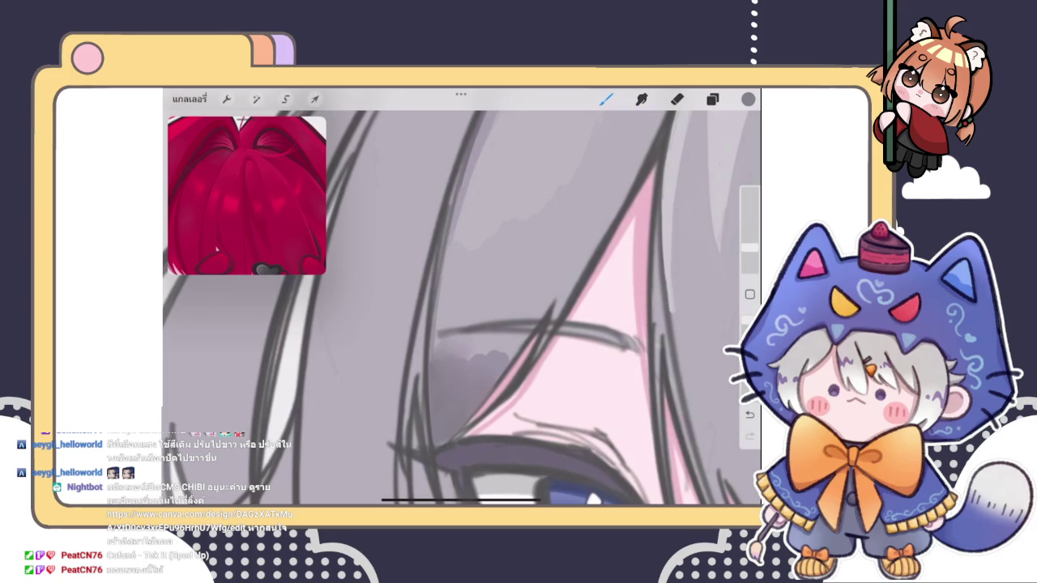
pyautogui.click(451, 343)
pyautogui.moveTo(443, 271)
pyautogui.mouseDown()
pyautogui.moveTo(444, 356)
pyautogui.moveTo(442, 333)
pyautogui.mouseUp()
pyautogui.moveTo(450, 256); pyautogui.dragTo(432, 382)
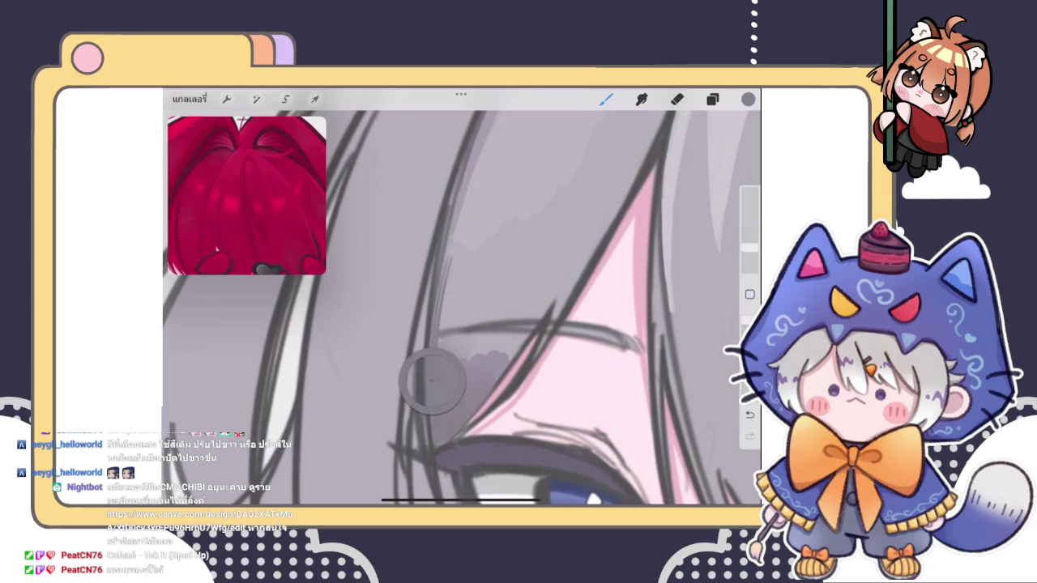
pyautogui.moveTo(445, 272)
pyautogui.mouseDown()
pyautogui.moveTo(459, 208)
pyautogui.moveTo(443, 353)
pyautogui.mouseUp()
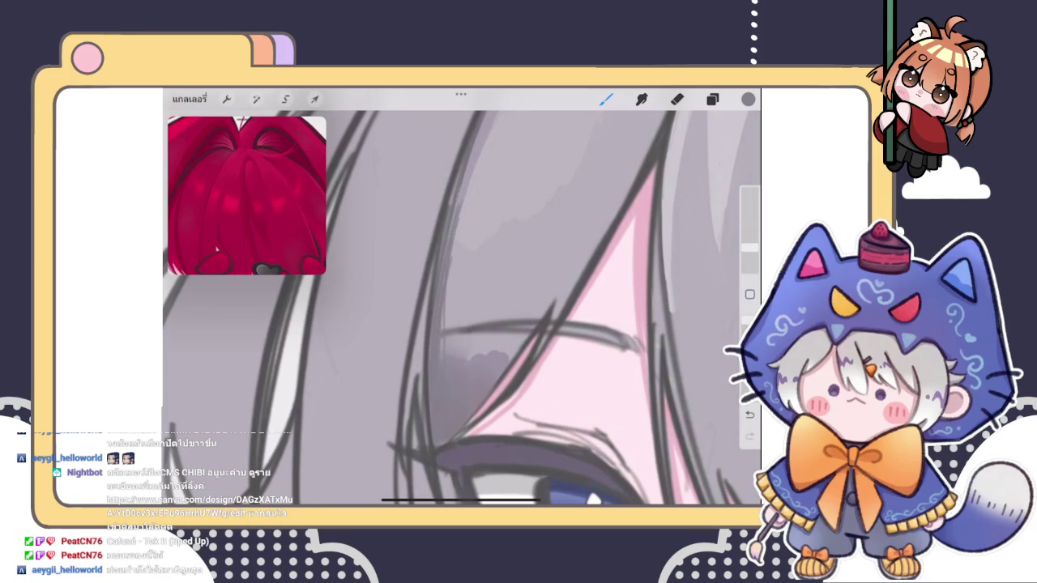
# - Soften the dark purple shading around the hair edge and darken a short stretch of line
pyautogui.scroll(-3, 461, 308)
pyautogui.scroll(3, 462, 308)
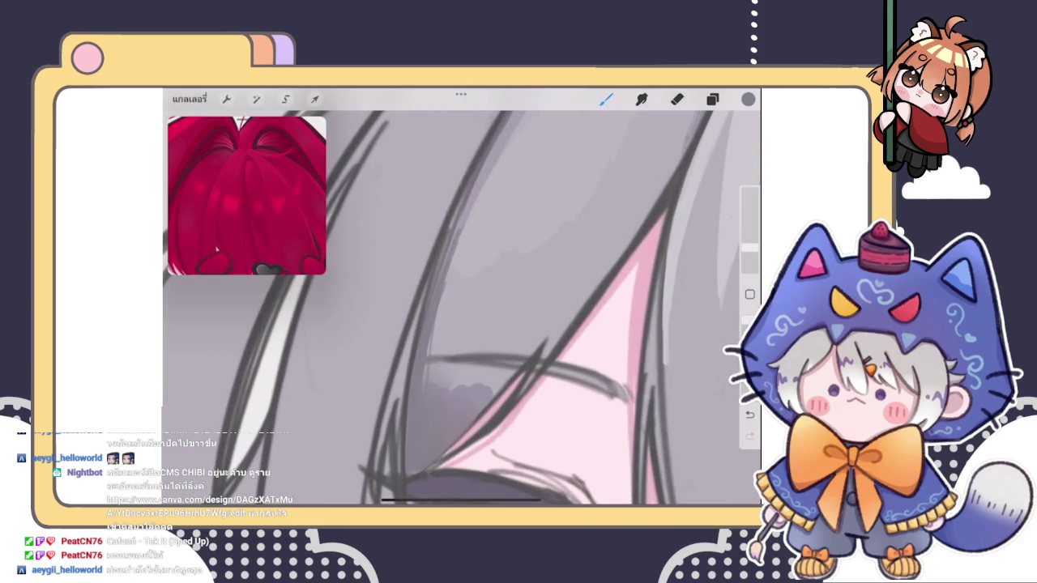
pyautogui.moveTo(454, 388); pyautogui.dragTo(428, 300)
pyautogui.moveTo(430, 348); pyautogui.dragTo(430, 406)
pyautogui.moveTo(433, 324); pyautogui.dragTo(434, 347)
pyautogui.scroll(-5, 461, 300)
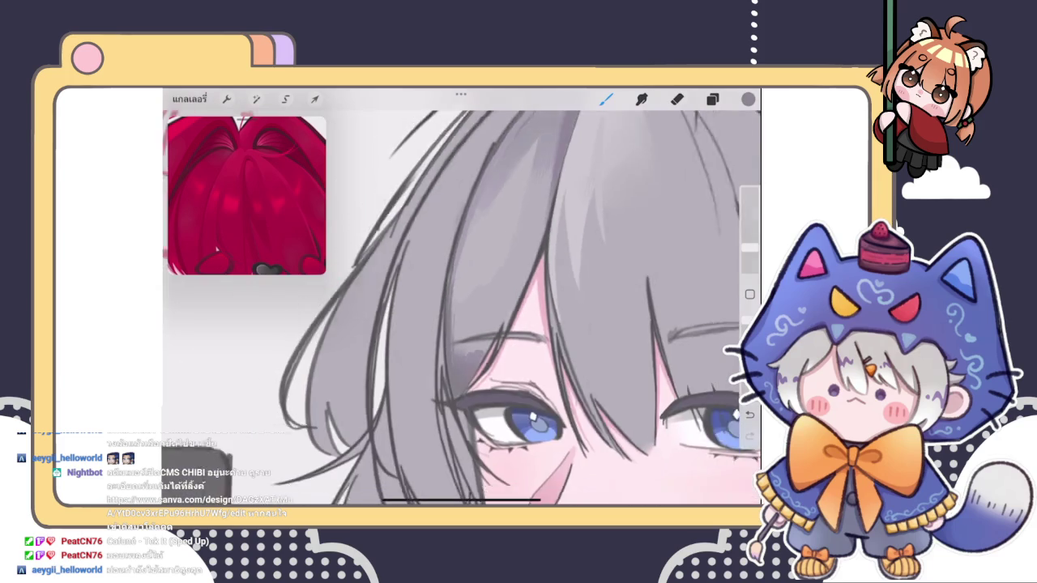
pyautogui.scroll(5, 526, 261)
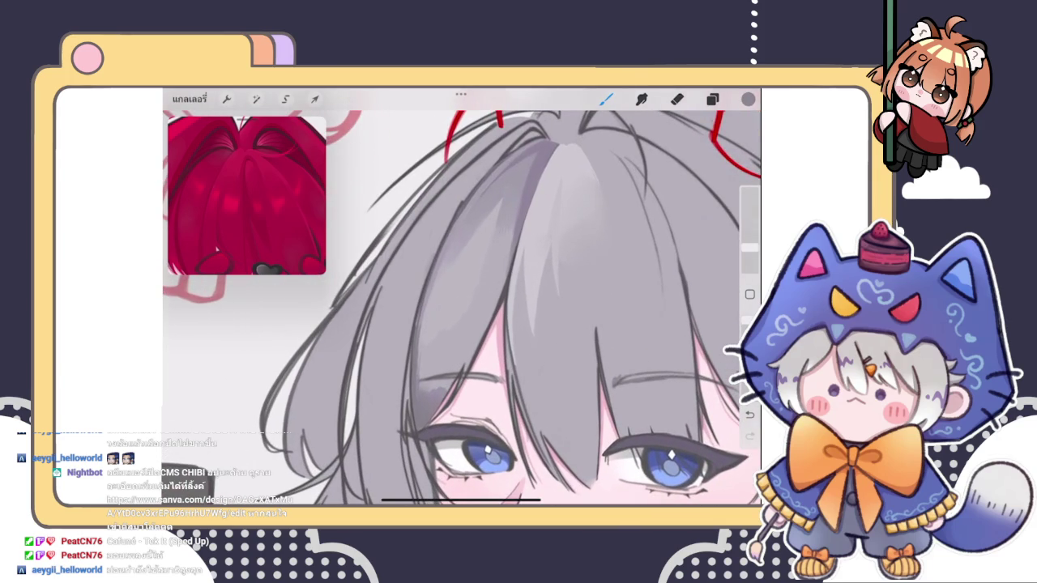
pyautogui.scroll(3, 430, 389)
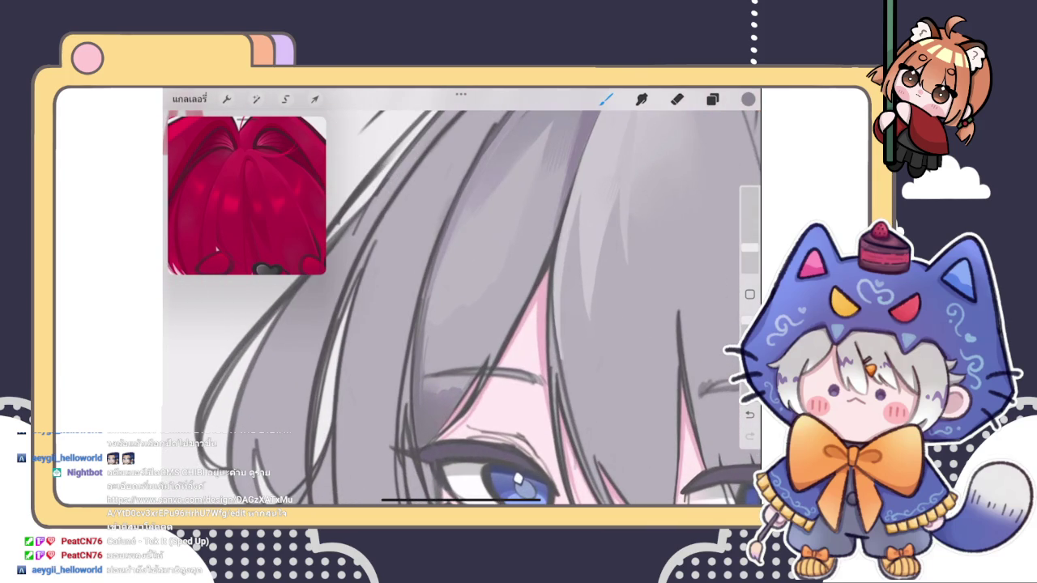
# - Sample the hair grey and darken the strand edges with dark grey strokes
pyautogui.click(488, 355)
pyautogui.scroll(2, 486, 340)
pyautogui.scroll(2, 486, 340)
pyautogui.moveTo(545, 306)
pyautogui.mouseDown()
pyautogui.moveTo(505, 347)
pyautogui.moveTo(530, 311)
pyautogui.mouseUp()
pyautogui.moveTo(494, 348); pyautogui.dragTo(470, 371)
pyautogui.moveTo(554, 288); pyautogui.dragTo(497, 339)
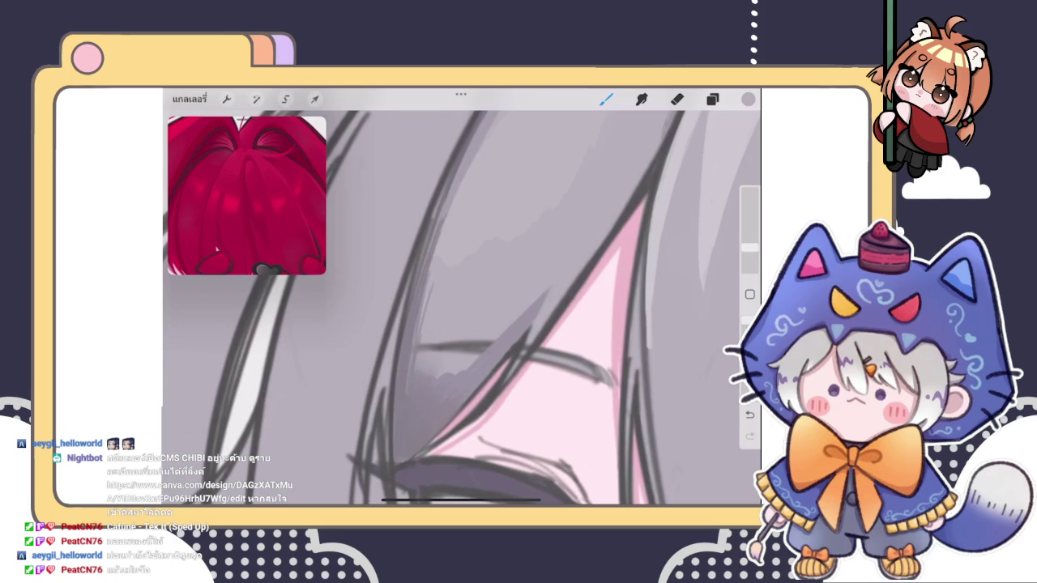
pyautogui.scroll(-5, 461, 297)
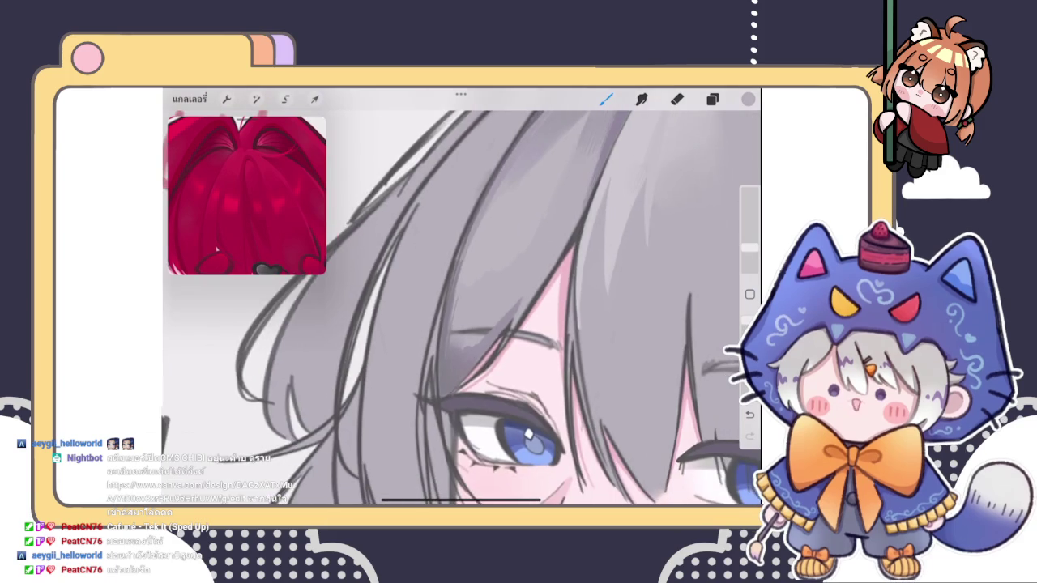
pyautogui.scroll(5, 460, 296)
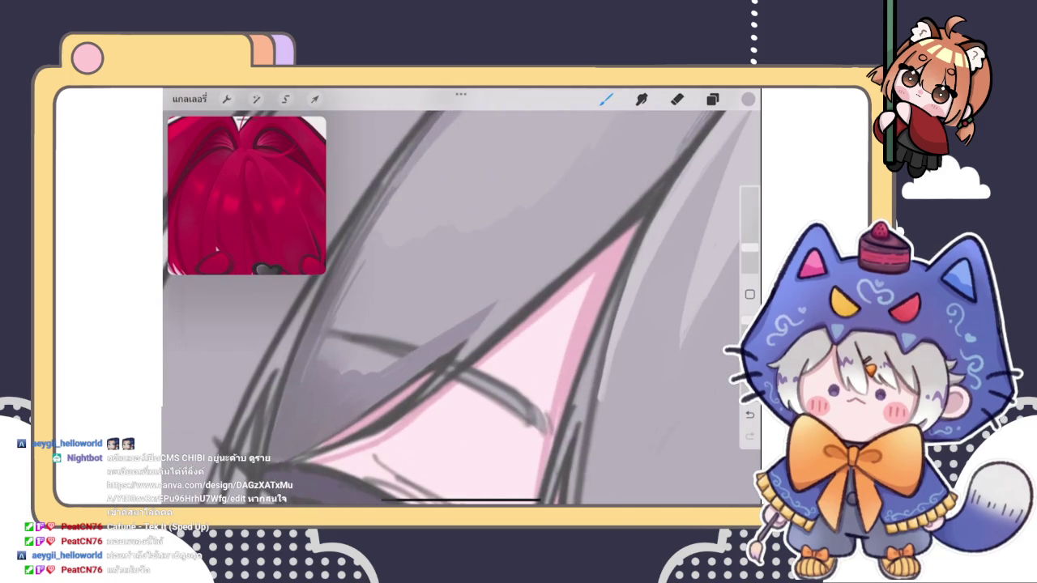
pyautogui.scroll(2, 461, 296)
pyautogui.moveTo(504, 321); pyautogui.dragTo(552, 263)
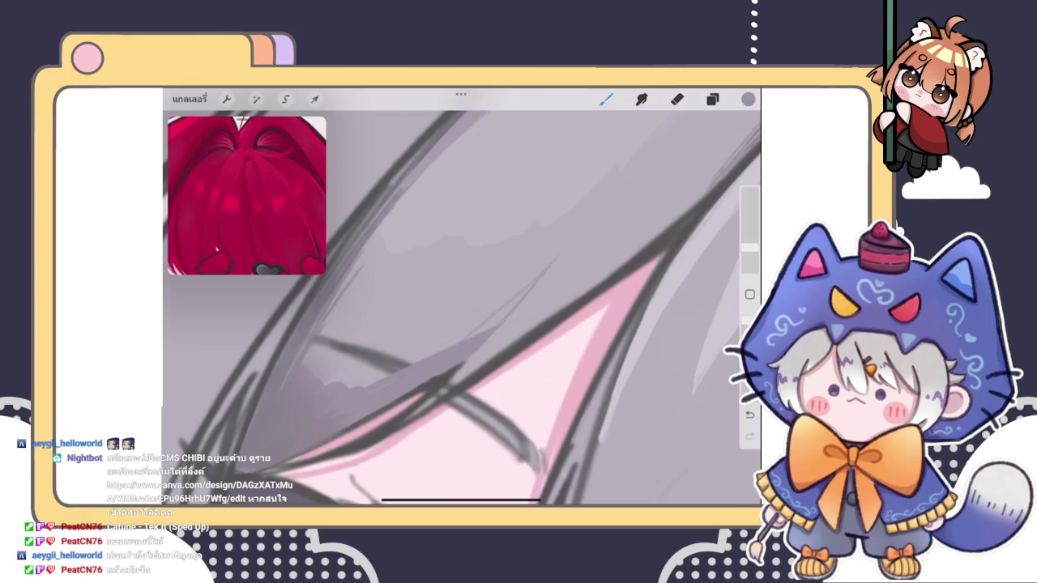
pyautogui.scroll(2, 461, 308)
pyautogui.moveTo(479, 305)
pyautogui.mouseDown()
pyautogui.moveTo(468, 347)
pyautogui.moveTo(480, 304)
pyautogui.mouseUp()
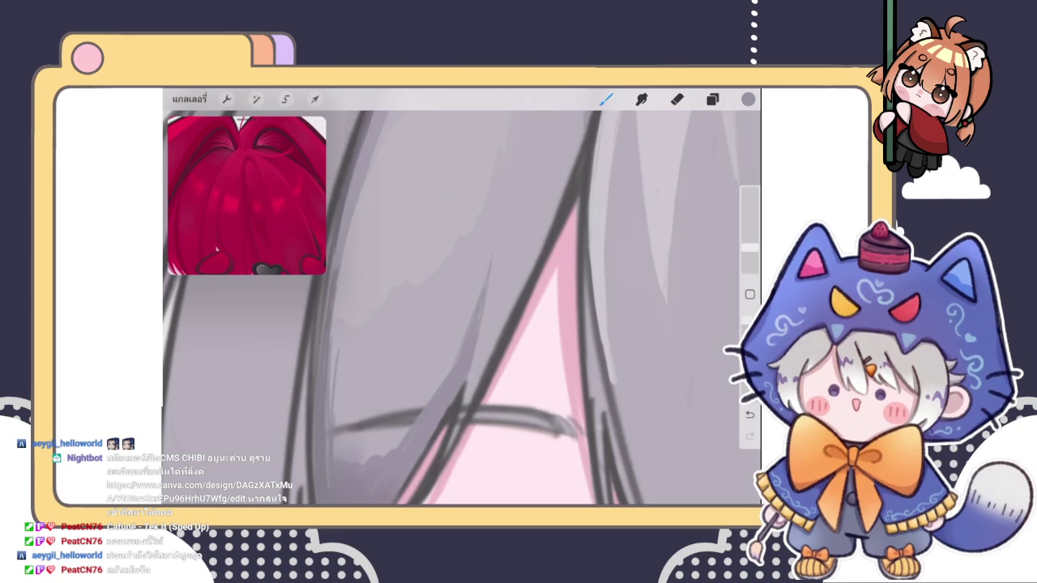
# - Review the fringe shading close-up and bring up the layers list
pyautogui.scroll(-5, 462, 308)
pyautogui.scroll(5, 461, 308)
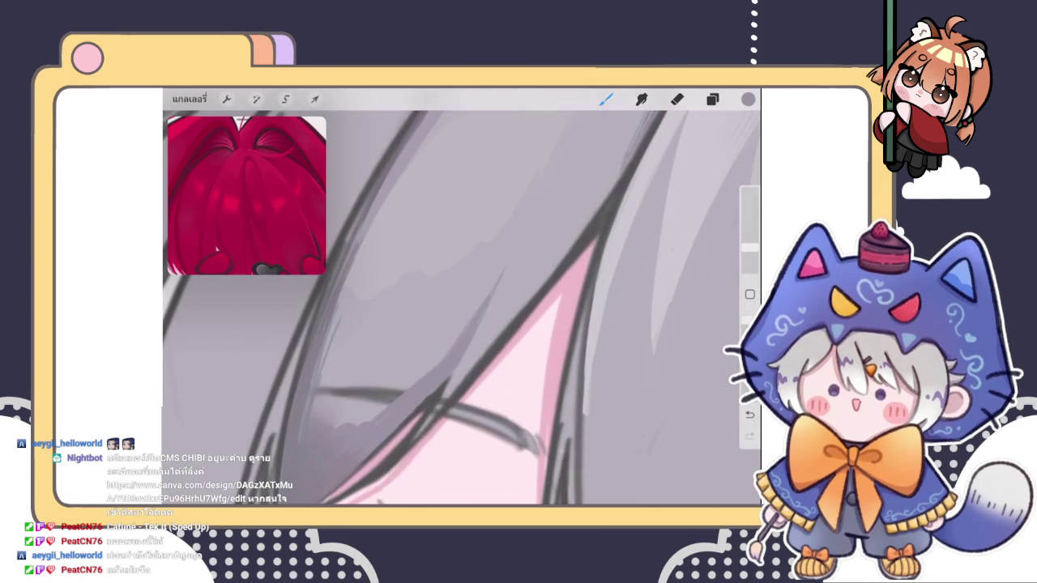
pyautogui.scroll(-5, 462, 308)
pyautogui.scroll(-2, 462, 308)
pyautogui.scroll(2, 461, 308)
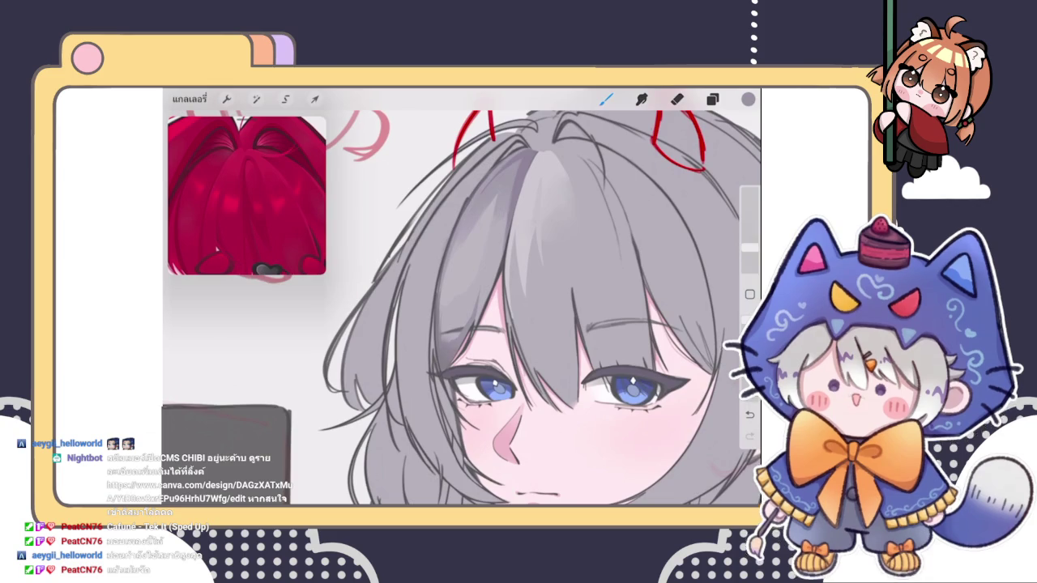
pyautogui.scroll(5, 486, 364)
pyautogui.scroll(2, 486, 364)
pyautogui.scroll(-2, 461, 308)
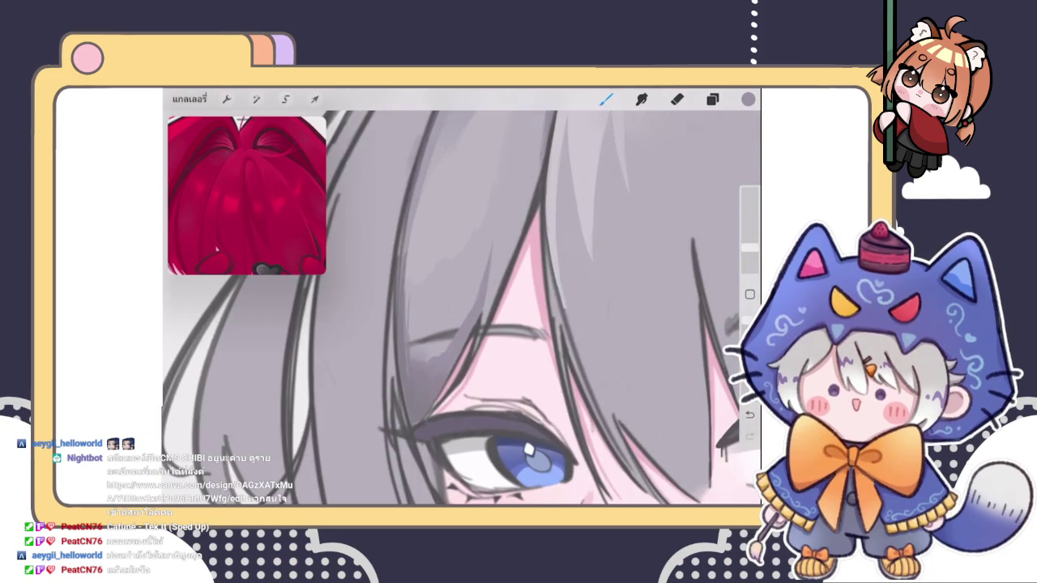
pyautogui.click(712, 99)
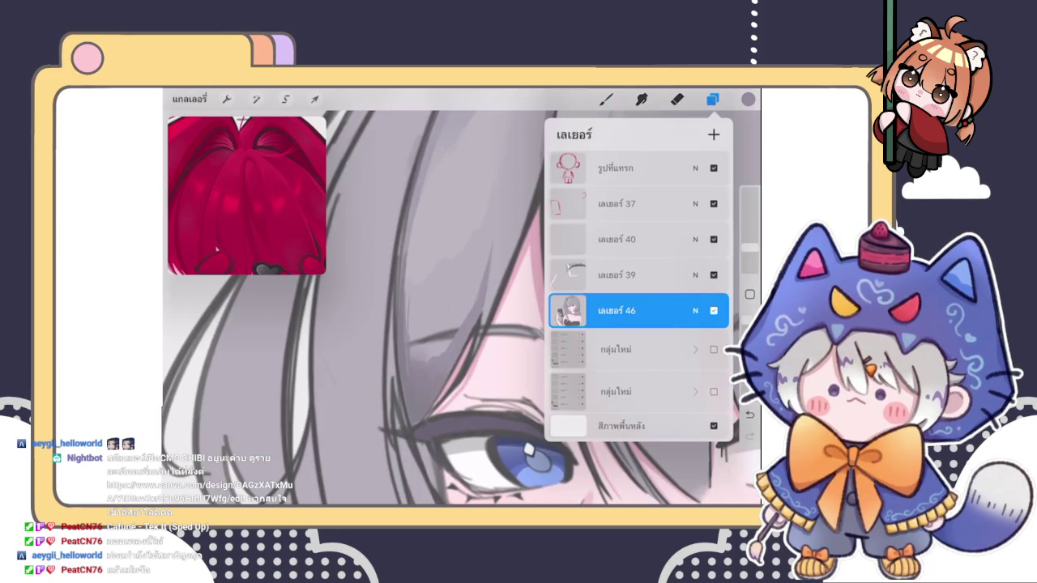
# - Check layer 40, then reselect layer 46 and close the layers list
pyautogui.click(616, 239)
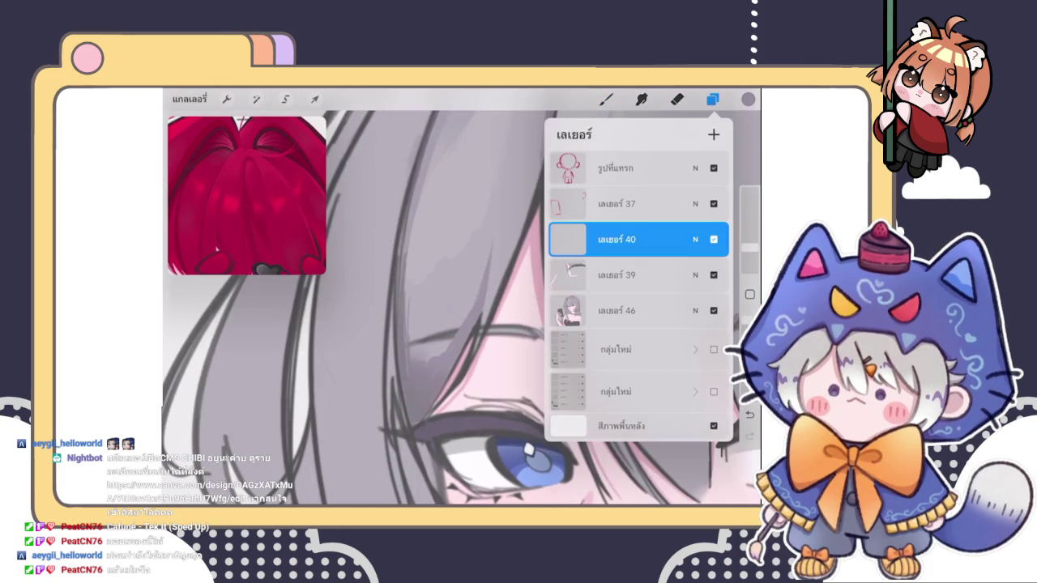
pyautogui.click(616, 311)
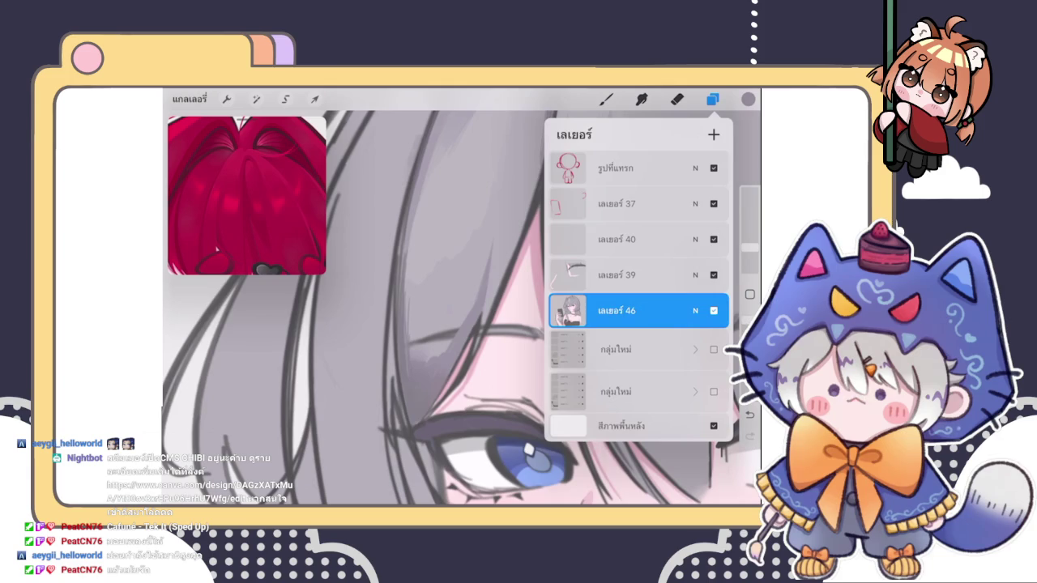
pyautogui.click(606, 99)
pyautogui.scroll(5, 461, 307)
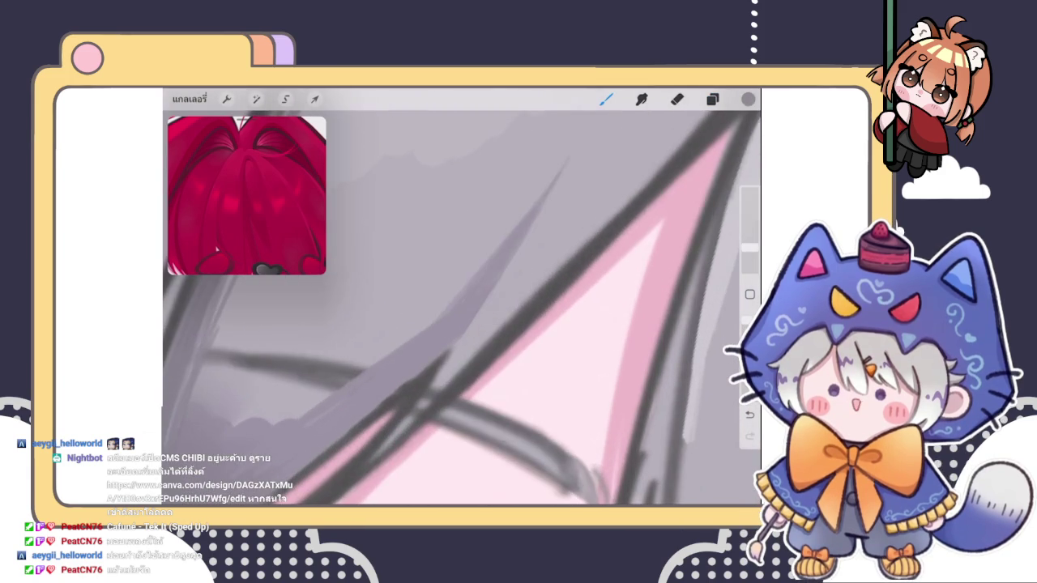
pyautogui.scroll(-5, 496, 324)
# - Paint a dark diagonal line at the strand crossing with a glossy light highlight along it
pyautogui.moveTo(522, 299); pyautogui.dragTo(457, 391)
pyautogui.moveTo(503, 355)
pyautogui.mouseDown()
pyautogui.moveTo(464, 407)
pyautogui.moveTo(476, 393)
pyautogui.mouseUp()
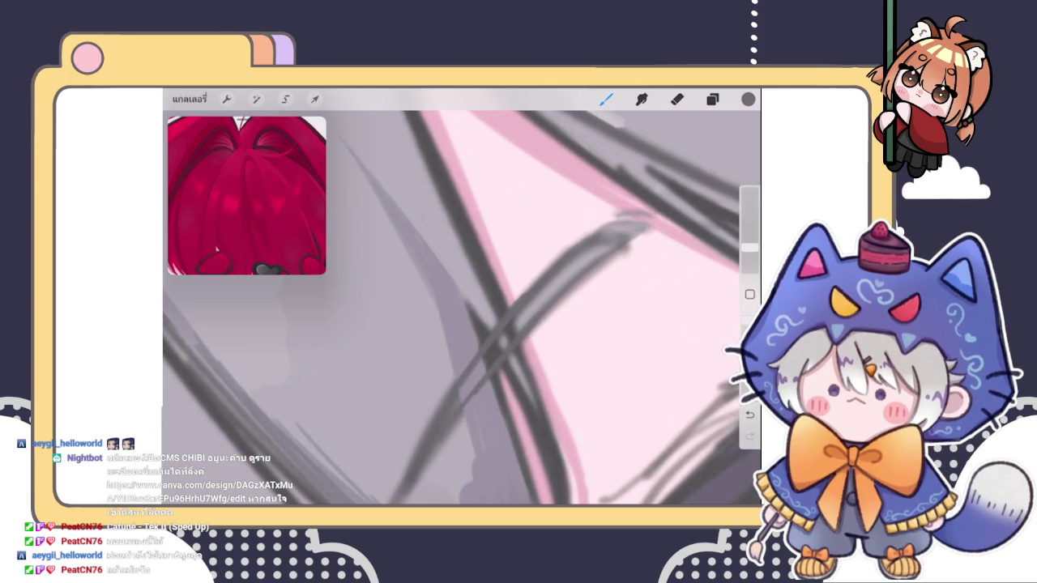
pyautogui.moveTo(477, 385); pyautogui.dragTo(514, 326)
pyautogui.moveTo(486, 363); pyautogui.dragTo(500, 340)
pyautogui.moveTo(458, 401); pyautogui.dragTo(510, 327)
pyautogui.moveTo(469, 379); pyautogui.dragTo(532, 301)
pyautogui.moveTo(491, 366); pyautogui.dragTo(539, 309)
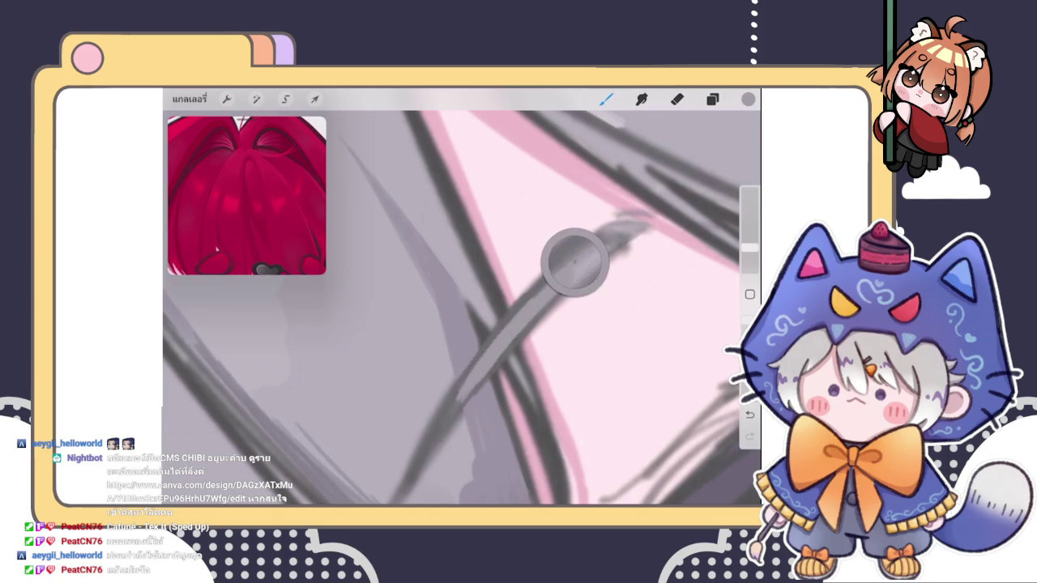
pyautogui.moveTo(468, 381); pyautogui.dragTo(495, 335)
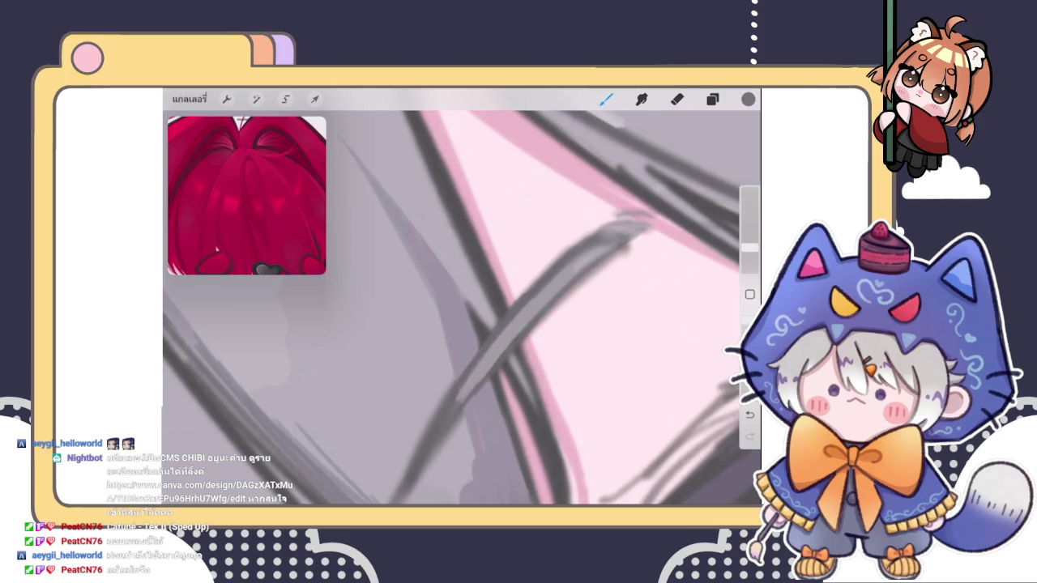
pyautogui.moveTo(459, 400); pyautogui.dragTo(504, 346)
pyautogui.scroll(-3, 462, 308)
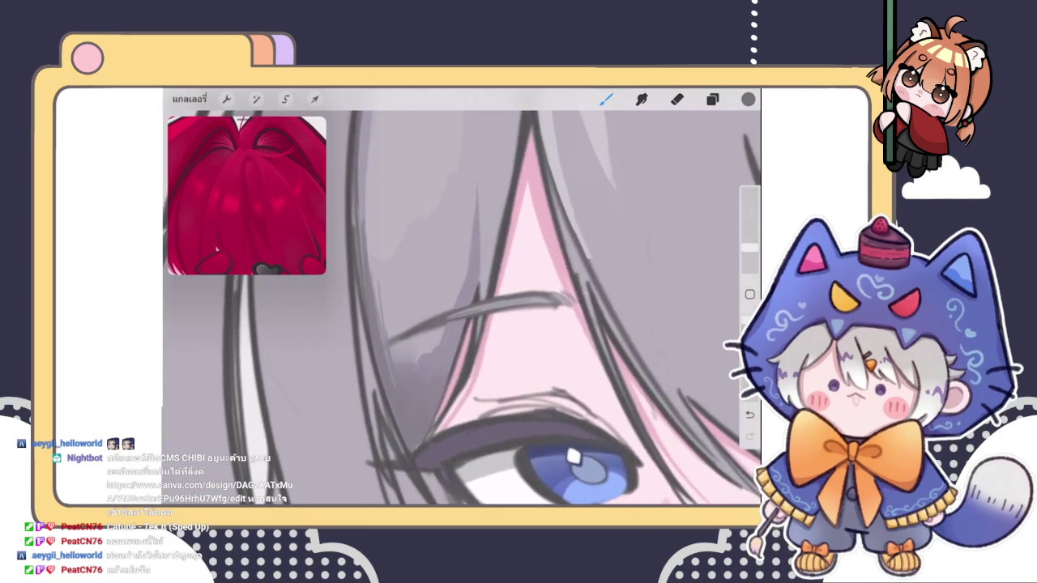
# - Switch to layer เลเยอร์ 46, try dark hatching on the eyelid, then undo it
pyautogui.click(712, 98)
pyautogui.click(616, 346)
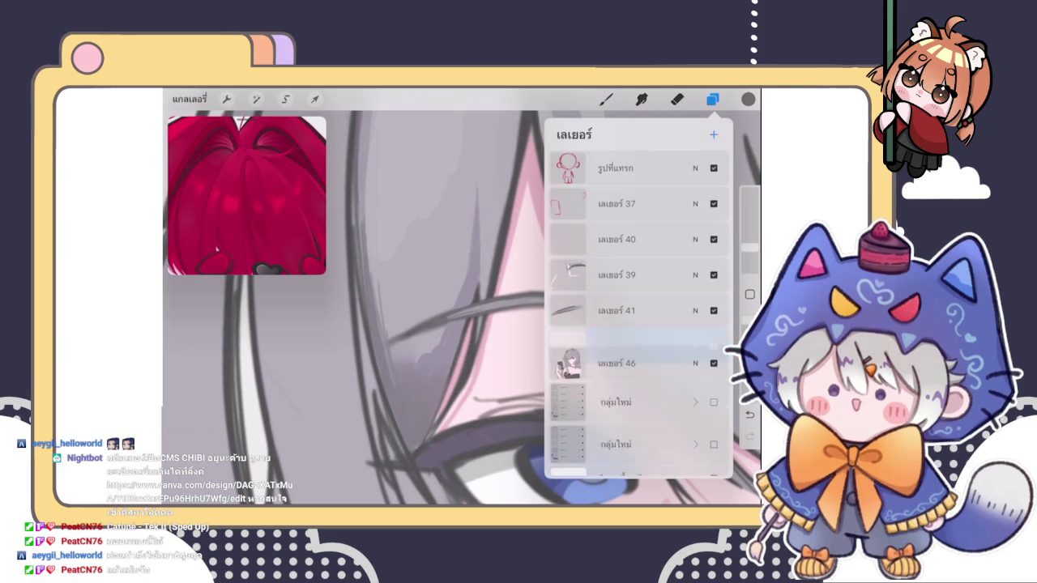
pyautogui.click(606, 99)
pyautogui.scroll(-2, 462, 308)
pyautogui.scroll(3, 462, 307)
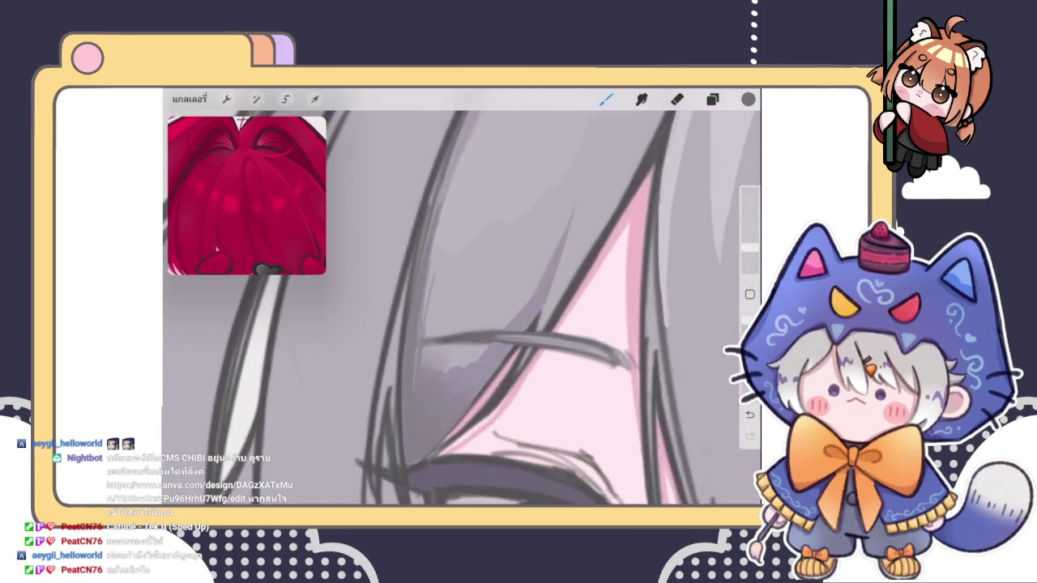
pyautogui.moveTo(433, 336); pyautogui.dragTo(443, 363)
pyautogui.moveTo(468, 313); pyautogui.dragTo(462, 371)
pyautogui.hotkey('ctrl', 'z')
pyautogui.hotkey('ctrl', 'z')
pyautogui.hotkey('ctrl', 'z')
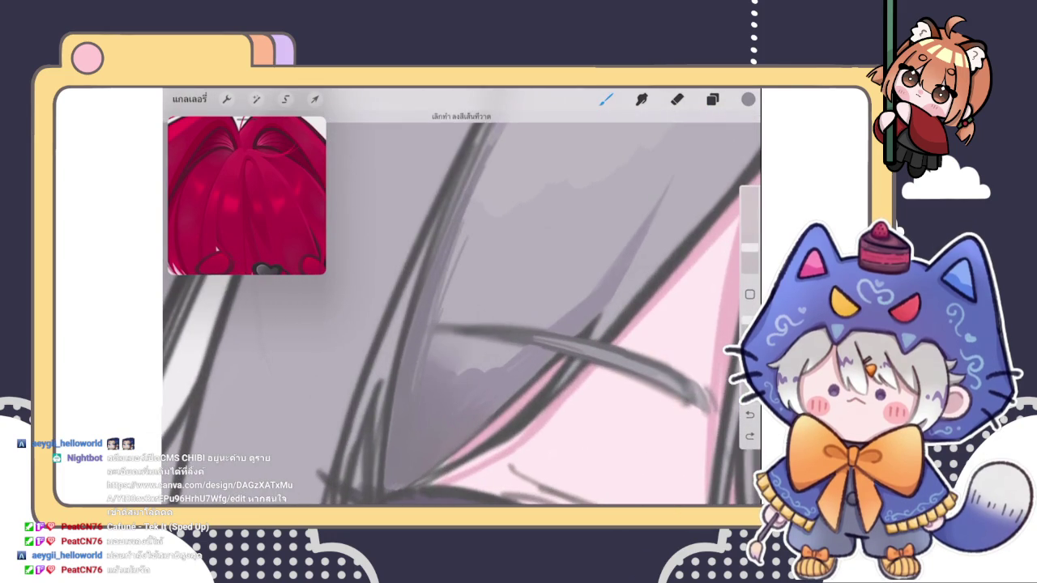
# - Hatch short dark strokes along the eyelid crease beneath the hair strand
pyautogui.scroll(-2, 462, 308)
pyautogui.scroll(-2, 462, 308)
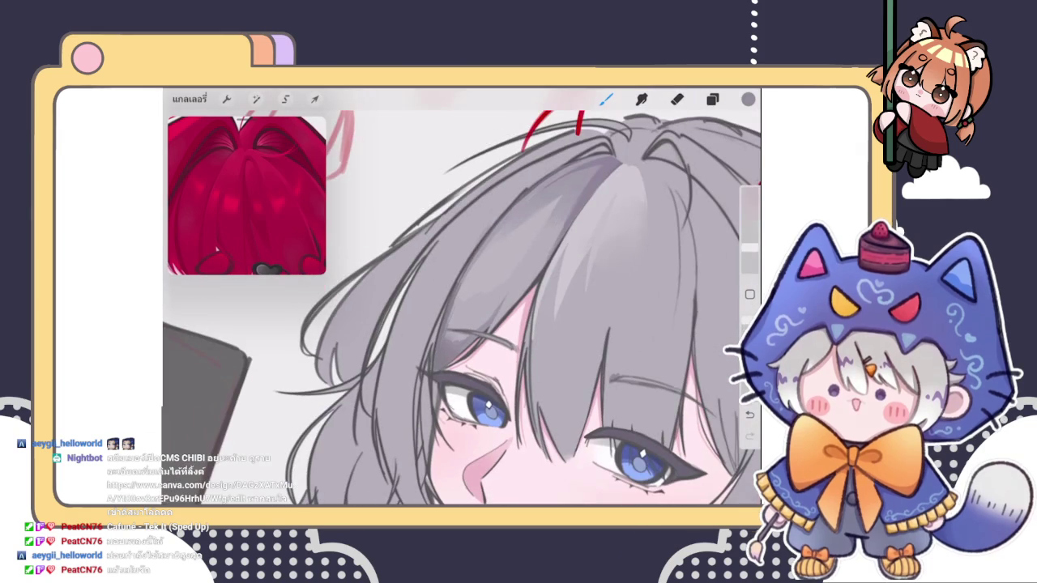
pyautogui.scroll(4, 461, 307)
pyautogui.scroll(2, 462, 307)
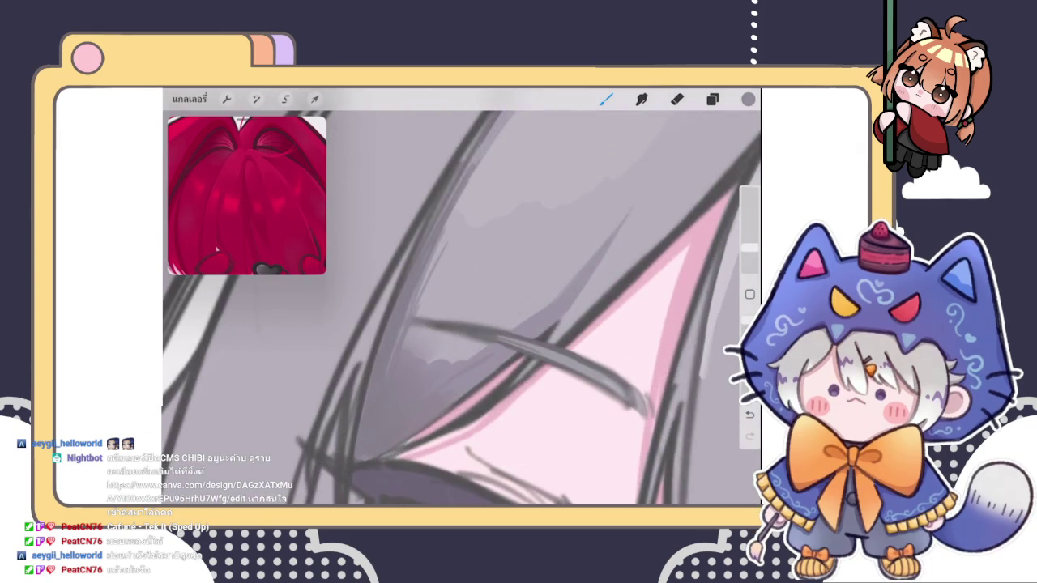
pyautogui.moveTo(436, 285); pyautogui.dragTo(424, 316)
pyautogui.moveTo(416, 329); pyautogui.dragTo(409, 345)
pyautogui.moveTo(444, 301); pyautogui.dragTo(432, 318)
pyautogui.moveTo(425, 329); pyautogui.dragTo(415, 348)
pyautogui.moveTo(461, 301); pyautogui.dragTo(447, 319)
pyautogui.moveTo(444, 324); pyautogui.dragTo(426, 345)
pyautogui.moveTo(445, 335)
pyautogui.mouseDown()
pyautogui.moveTo(421, 361)
pyautogui.moveTo(403, 347)
pyautogui.mouseUp()
# - Smooth the crease hatching into purple shading, extending it rightward with a small dark mark
pyautogui.click(440, 312)
pyautogui.moveTo(421, 306)
pyautogui.mouseDown()
pyautogui.moveTo(413, 316)
pyautogui.moveTo(470, 324)
pyautogui.moveTo(485, 357)
pyautogui.mouseUp()
pyautogui.moveTo(469, 311); pyautogui.dragTo(523, 318)
pyautogui.moveTo(458, 363); pyautogui.dragTo(444, 374)
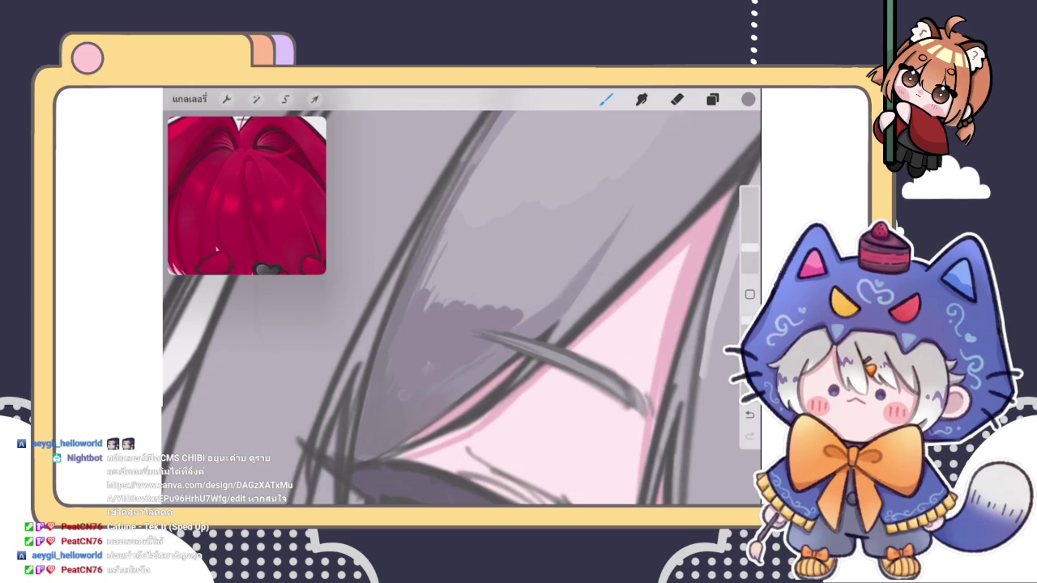
pyautogui.click(414, 371)
pyautogui.scroll(3, 462, 300)
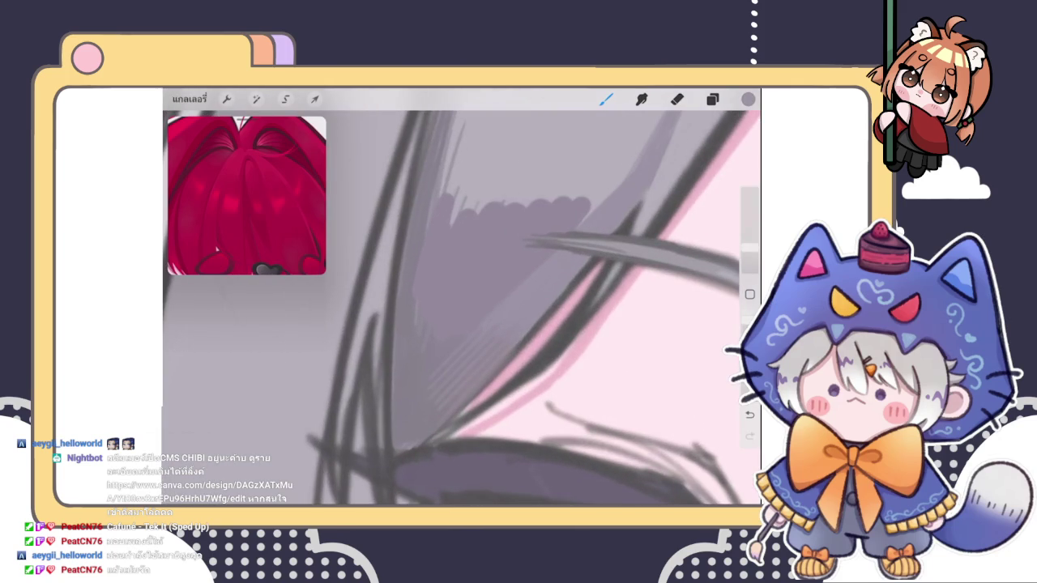
pyautogui.scroll(-3, 462, 308)
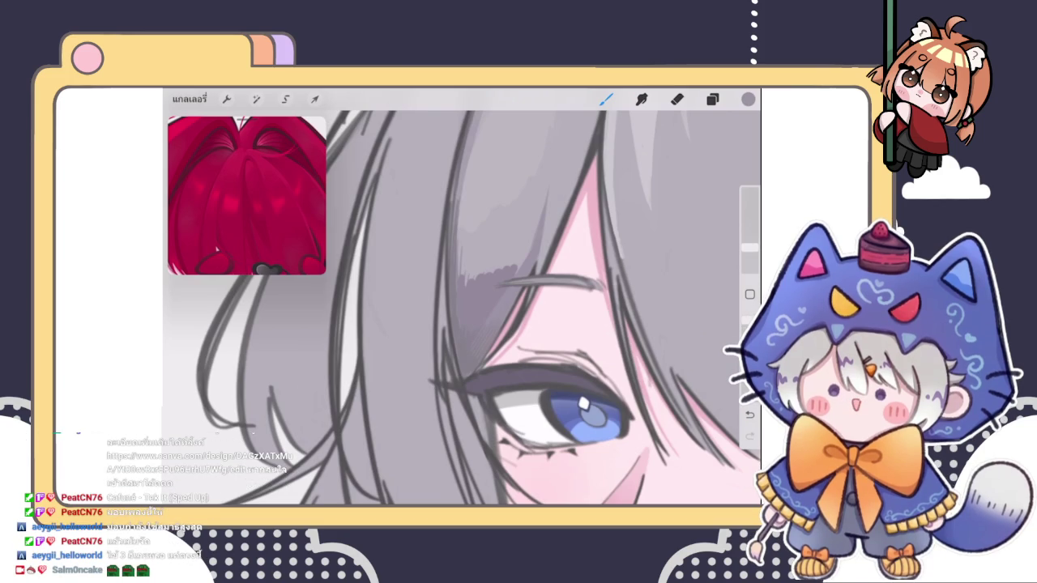
pyautogui.scroll(-3, 461, 308)
pyautogui.scroll(5, 462, 308)
# - Add thin dark hatching on the overlapping hair with a lighter stroke on top
pyautogui.click(496, 348)
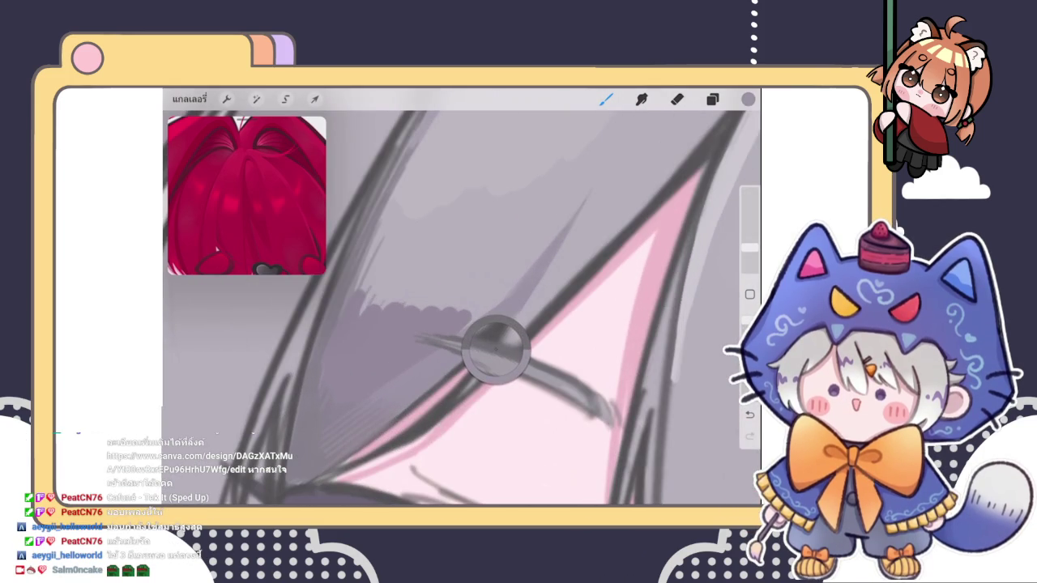
pyautogui.moveTo(470, 309); pyautogui.dragTo(502, 267)
pyautogui.moveTo(475, 306); pyautogui.dragTo(512, 251)
pyautogui.moveTo(487, 284); pyautogui.dragTo(517, 241)
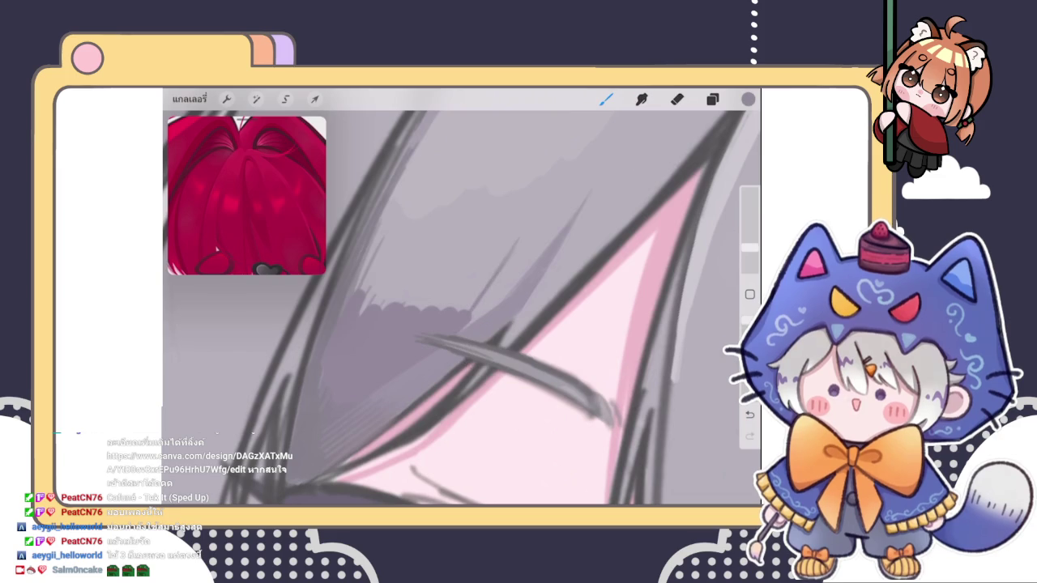
pyautogui.click(461, 324)
pyautogui.moveTo(493, 281); pyautogui.dragTo(515, 243)
pyautogui.scroll(-5, 461, 308)
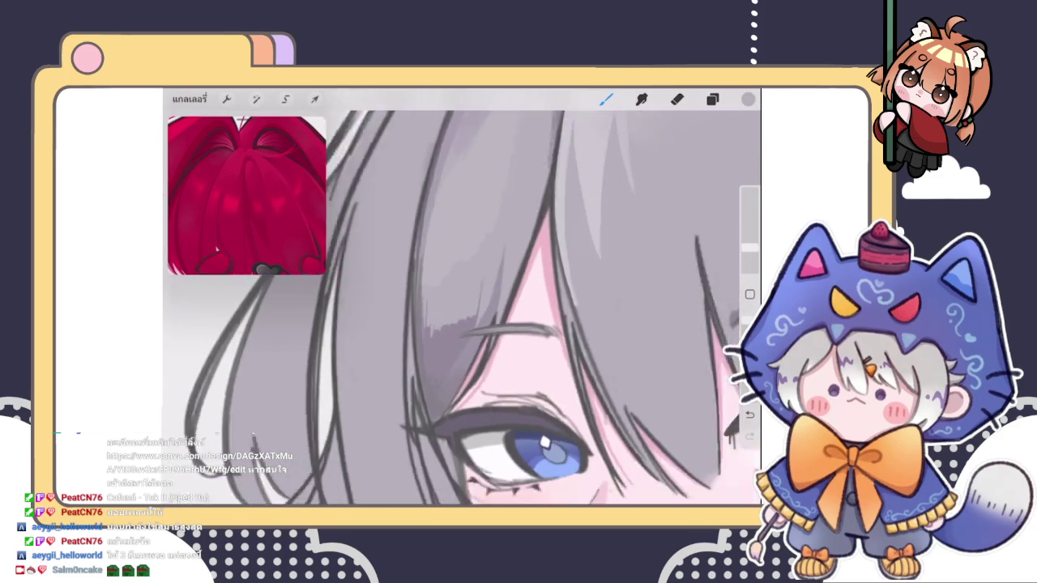
pyautogui.scroll(3, 551, 308)
pyautogui.scroll(3, 551, 308)
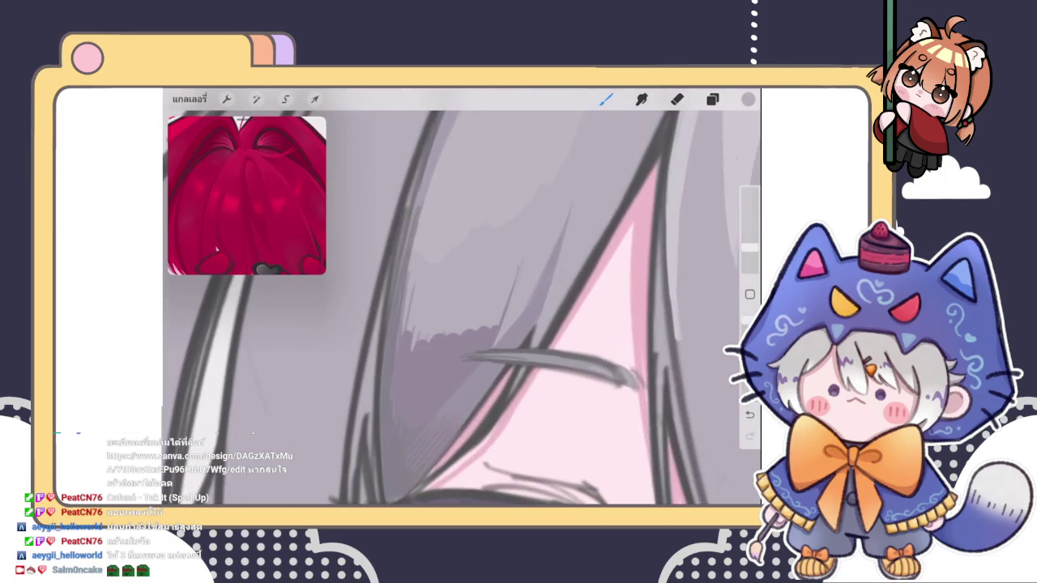
# - On another layer, ink a darker, longer tip and line along the hair strand
pyautogui.click(712, 99)
pyautogui.click(625, 289)
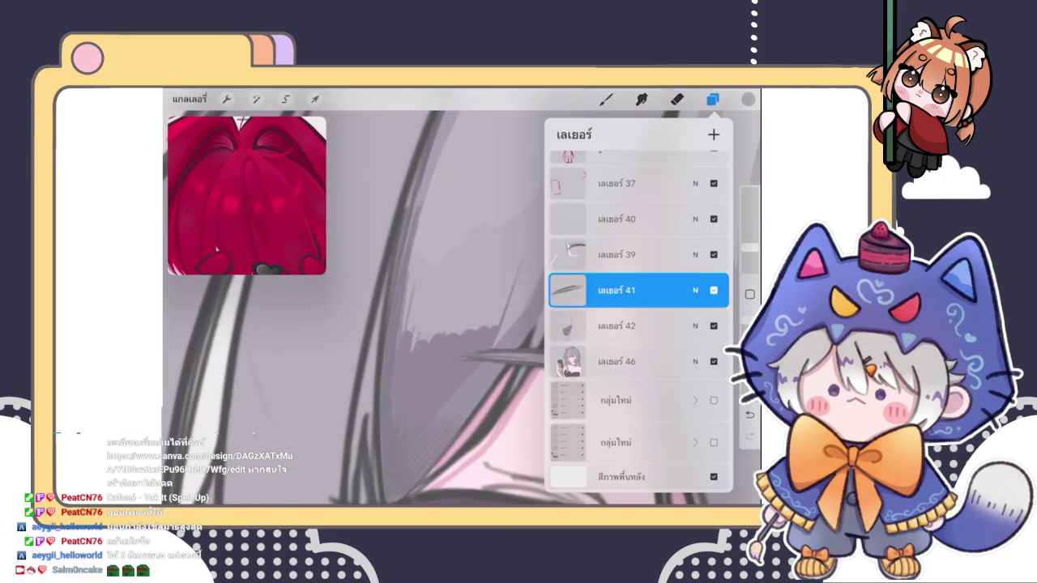
pyautogui.click(712, 99)
pyautogui.scroll(3, 462, 308)
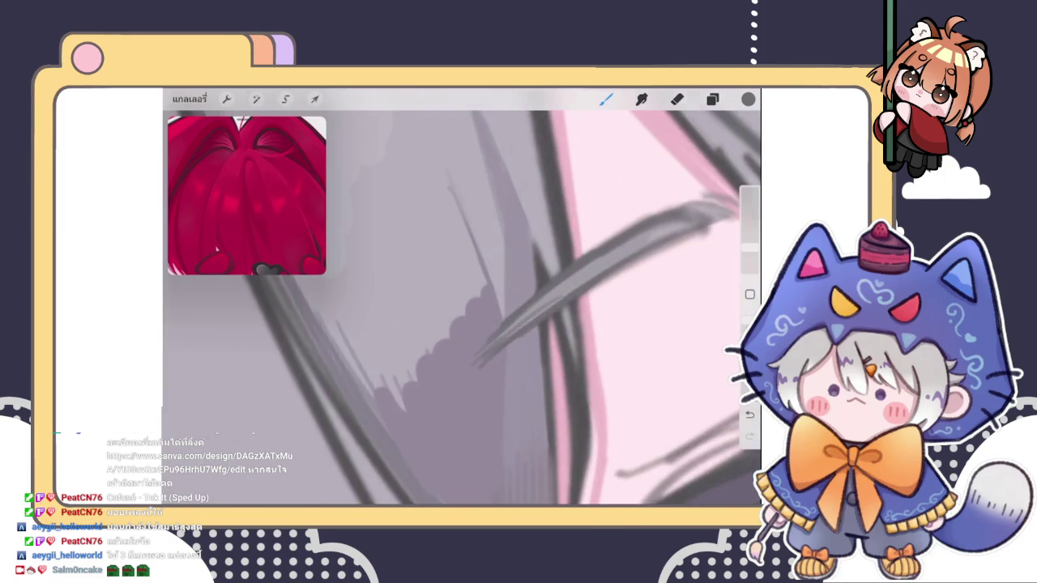
pyautogui.moveTo(481, 352); pyautogui.dragTo(451, 388)
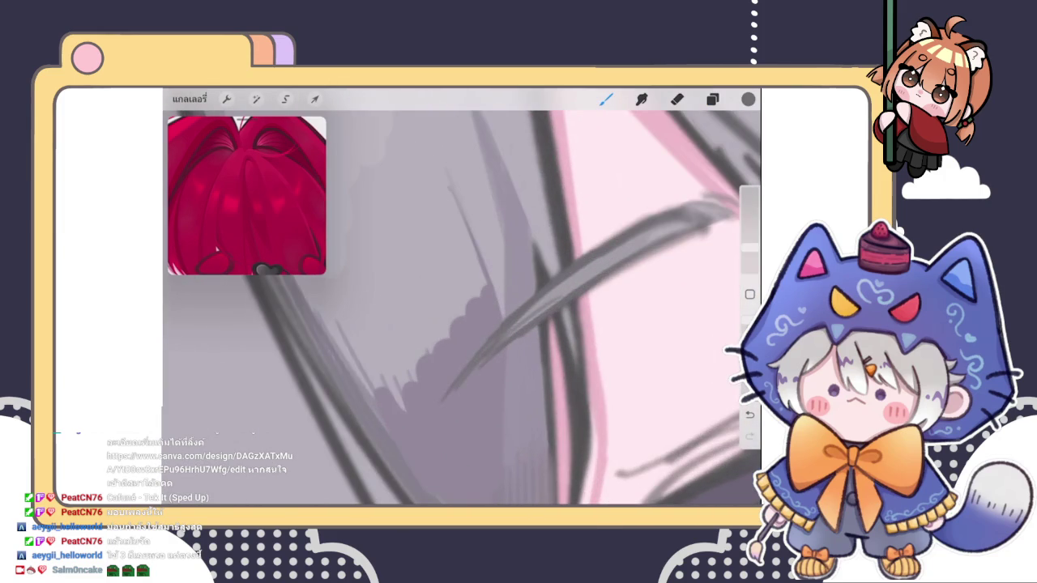
pyautogui.moveTo(496, 355); pyautogui.dragTo(559, 301)
pyautogui.scroll(-5, 461, 308)
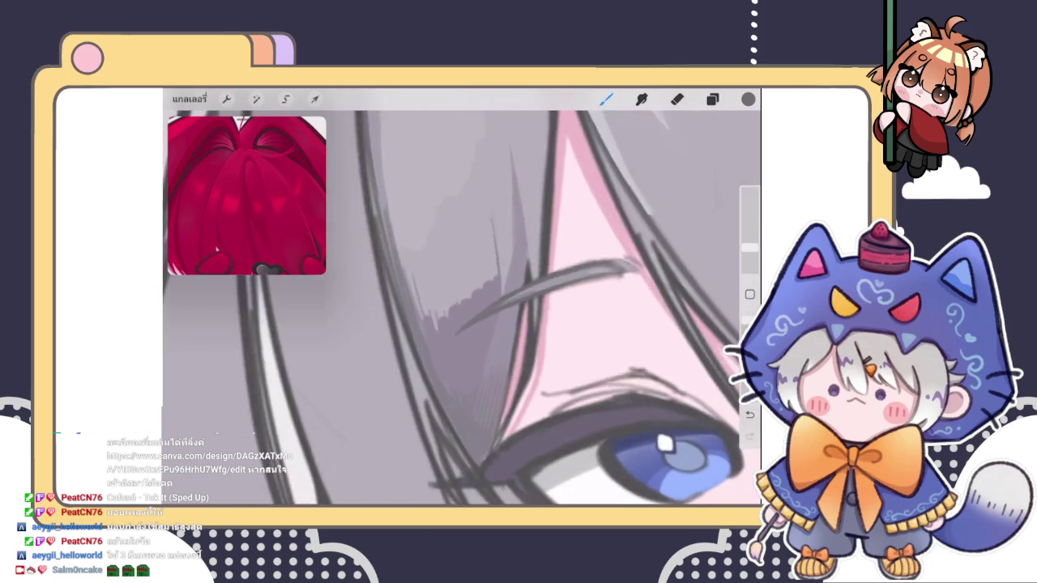
pyautogui.scroll(-3, 461, 307)
pyautogui.scroll(5, 551, 341)
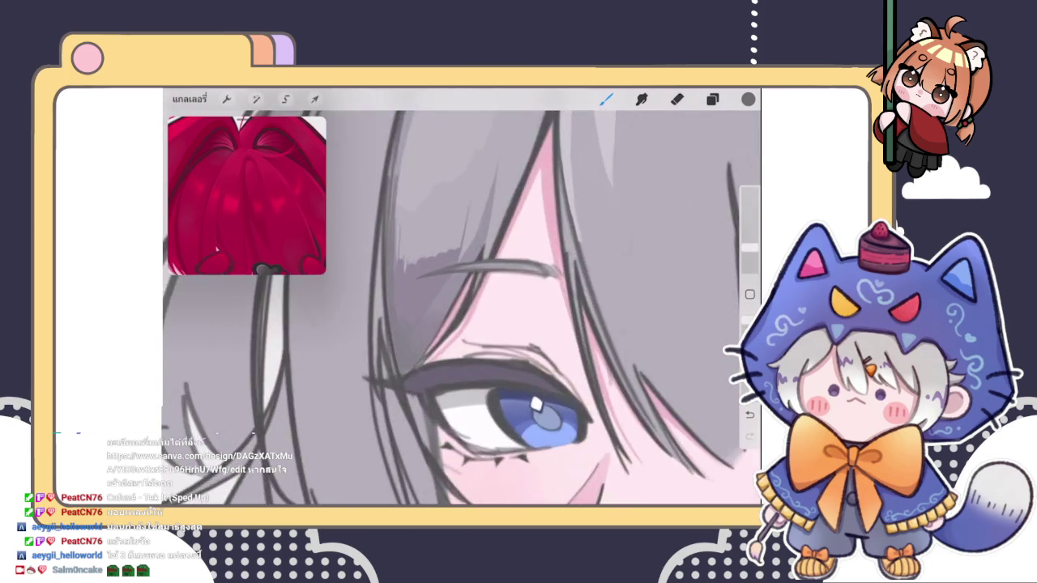
pyautogui.scroll(3, 551, 340)
# - Sample the pink skin colour and make Layer 42 the active painting layer
pyautogui.click(593, 281)
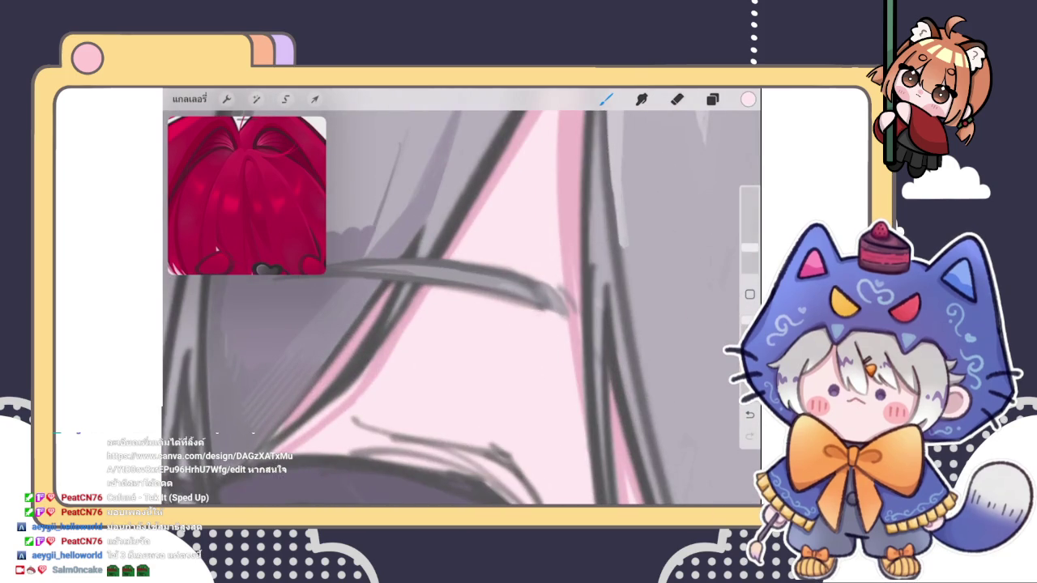
pyautogui.scroll(-3, 462, 308)
pyautogui.scroll(-2, 461, 308)
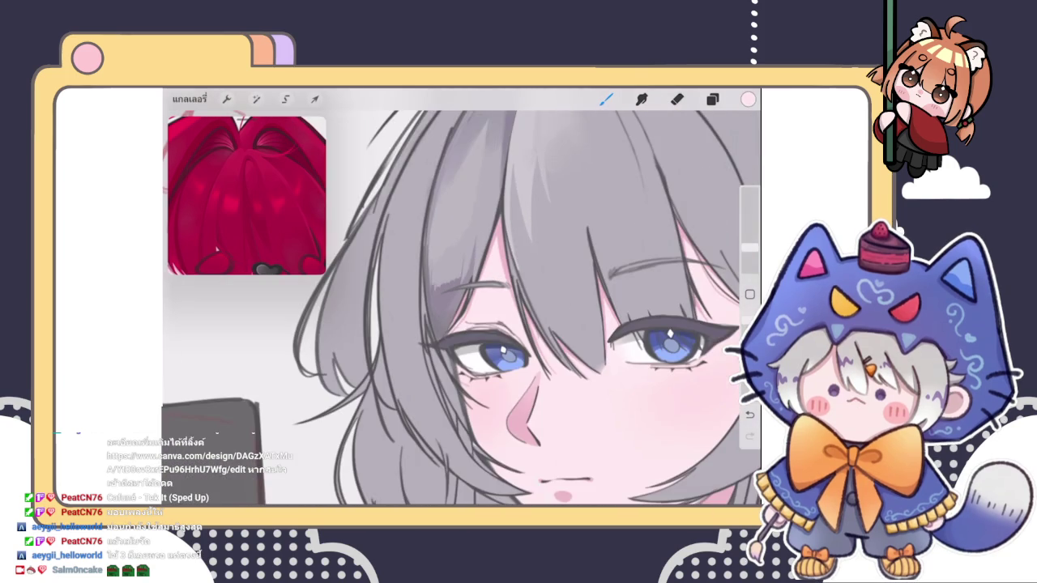
pyautogui.scroll(-3, 462, 308)
pyautogui.scroll(4, 462, 308)
pyautogui.scroll(3, 462, 308)
pyautogui.scroll(2, 462, 308)
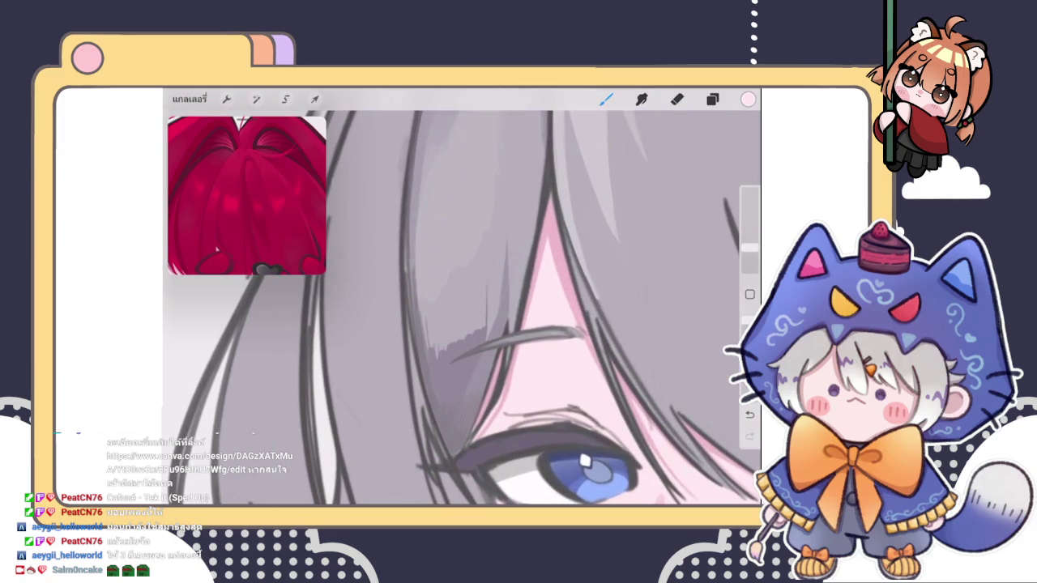
pyautogui.click(712, 99)
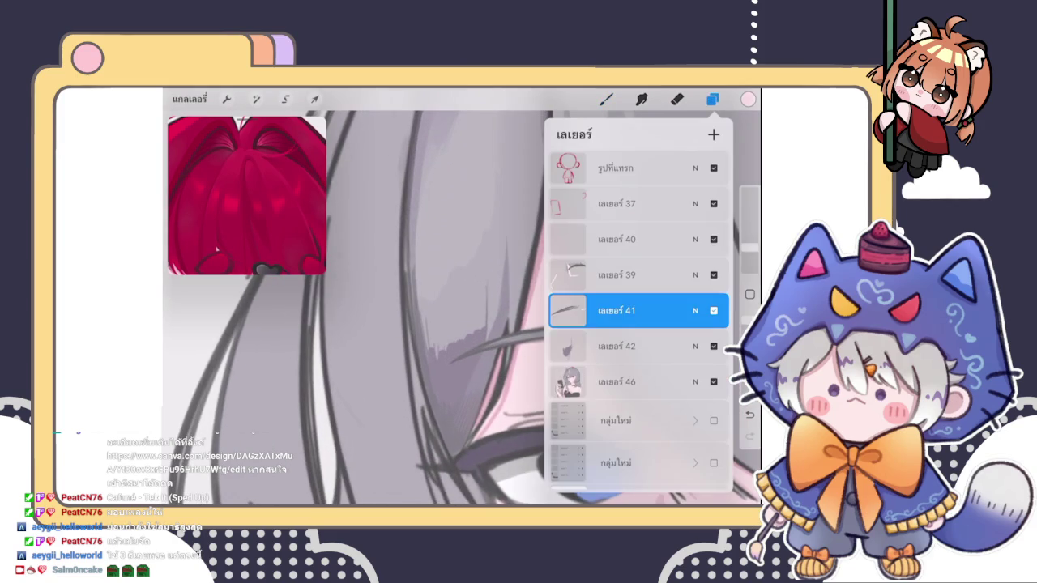
pyautogui.click(615, 275)
pyautogui.click(615, 346)
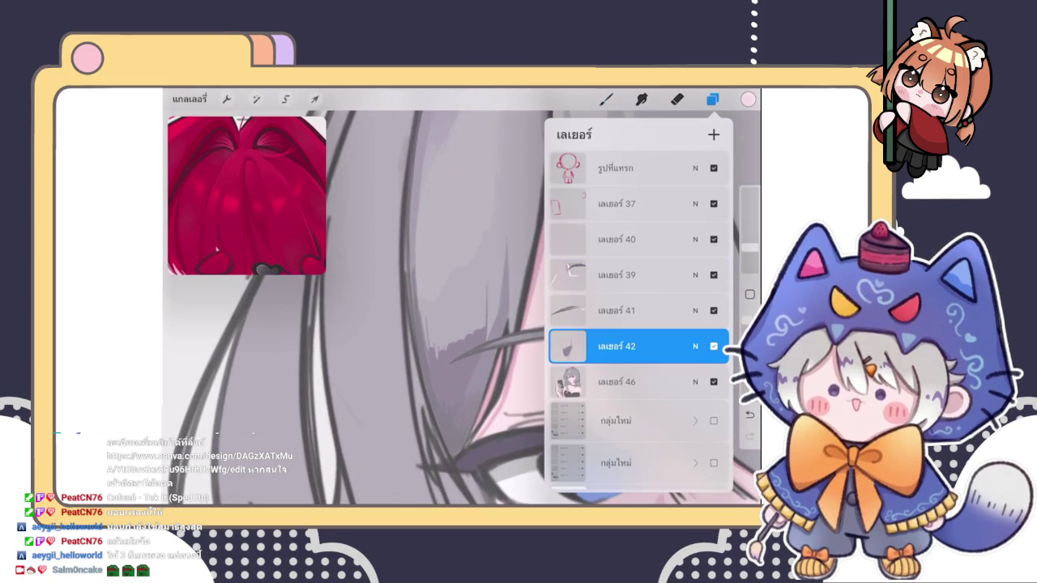
pyautogui.scroll(2, 462, 308)
pyautogui.click(606, 99)
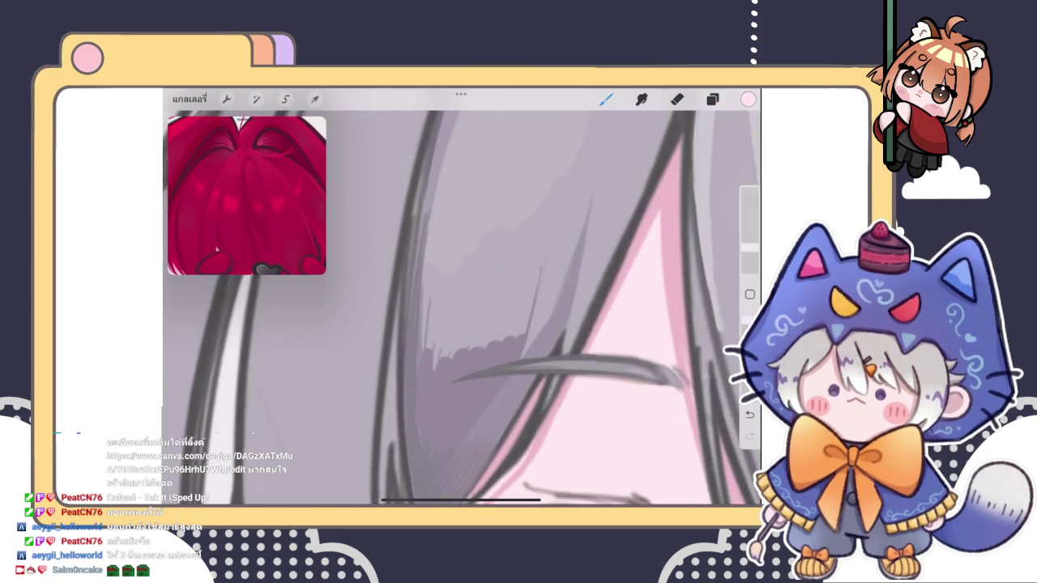
# - Discard a trial light stroke and paint a short stroke in the sampled hair grey
pyautogui.moveTo(462, 308); pyautogui.dragTo(502, 292)
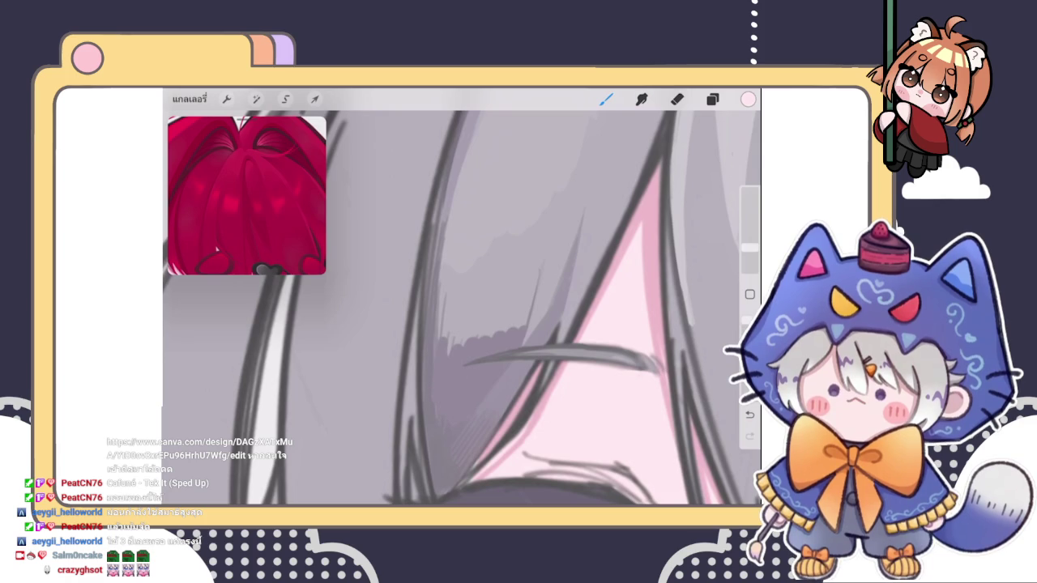
pyautogui.moveTo(441, 293); pyautogui.dragTo(439, 376)
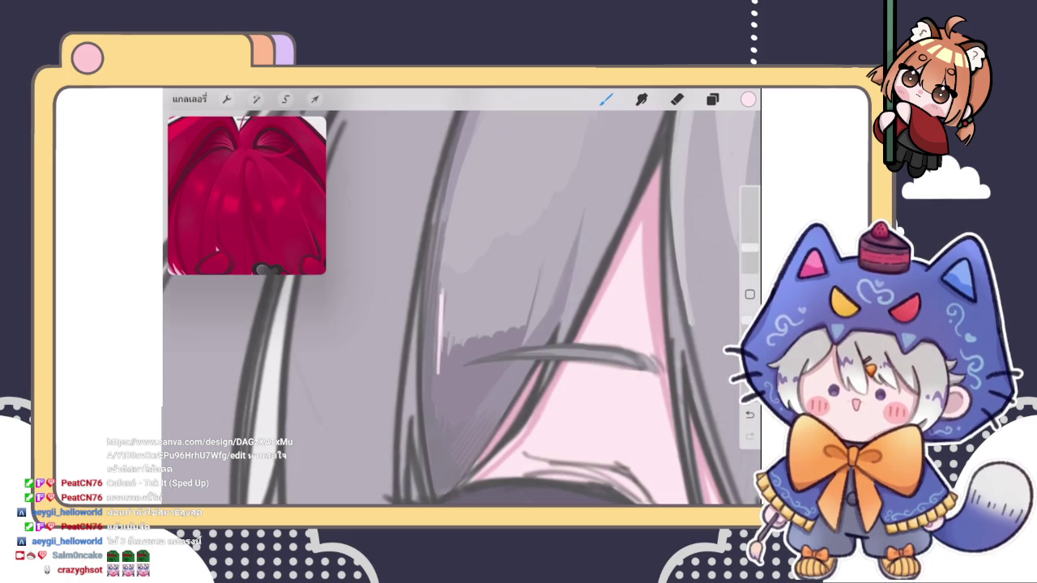
pyautogui.hotkey('ctrl', 'z')
pyautogui.click(452, 369)
pyautogui.moveTo(441, 281); pyautogui.dragTo(418, 387)
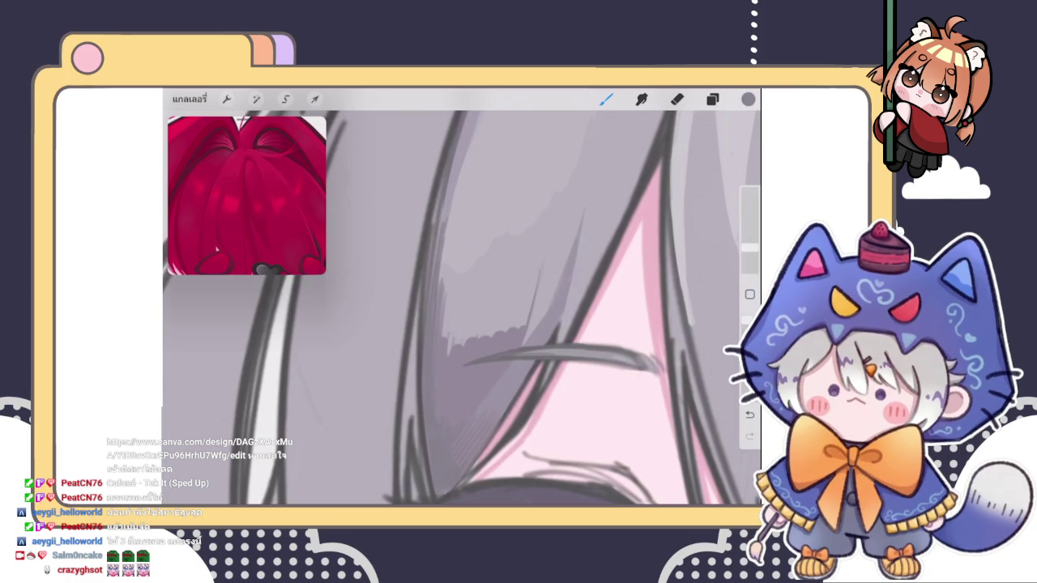
pyautogui.scroll(-5, 462, 308)
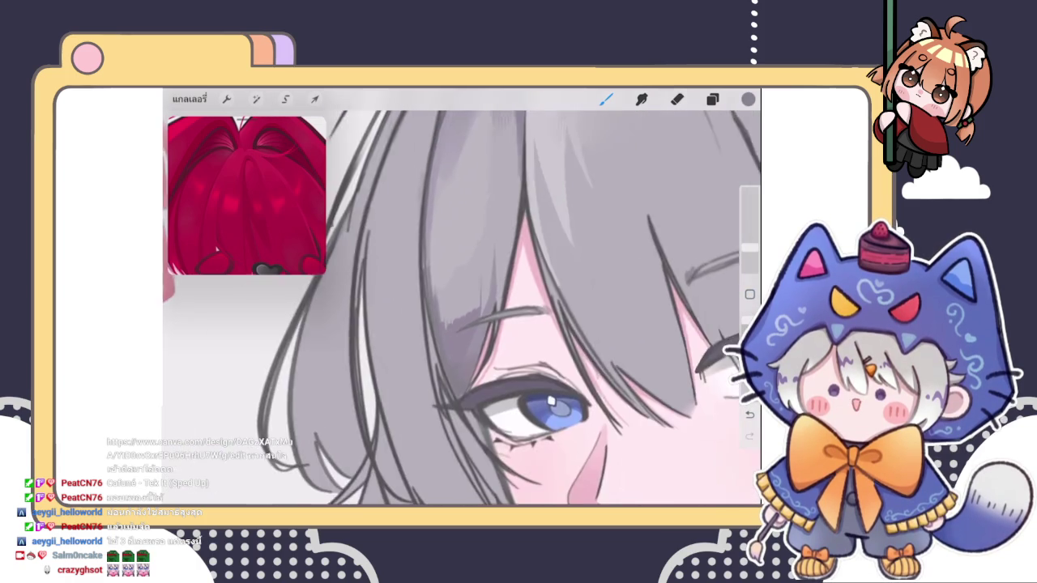
pyautogui.scroll(5, 486, 340)
pyautogui.scroll(3, 486, 340)
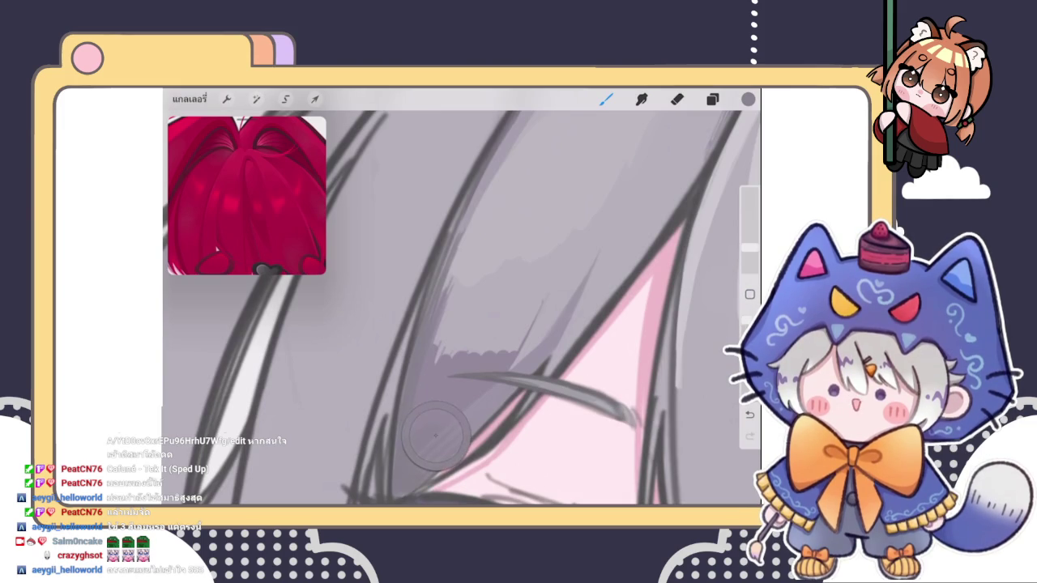
# - Add dark grey shading under the hair strand and smudge it smooth
pyautogui.moveTo(458, 300)
pyautogui.mouseDown()
pyautogui.moveTo(436, 345)
pyautogui.moveTo(439, 327)
pyautogui.moveTo(450, 353)
pyautogui.mouseUp()
pyautogui.moveTo(502, 318)
pyautogui.mouseDown()
pyautogui.moveTo(483, 353)
pyautogui.moveTo(517, 350)
pyautogui.mouseUp()
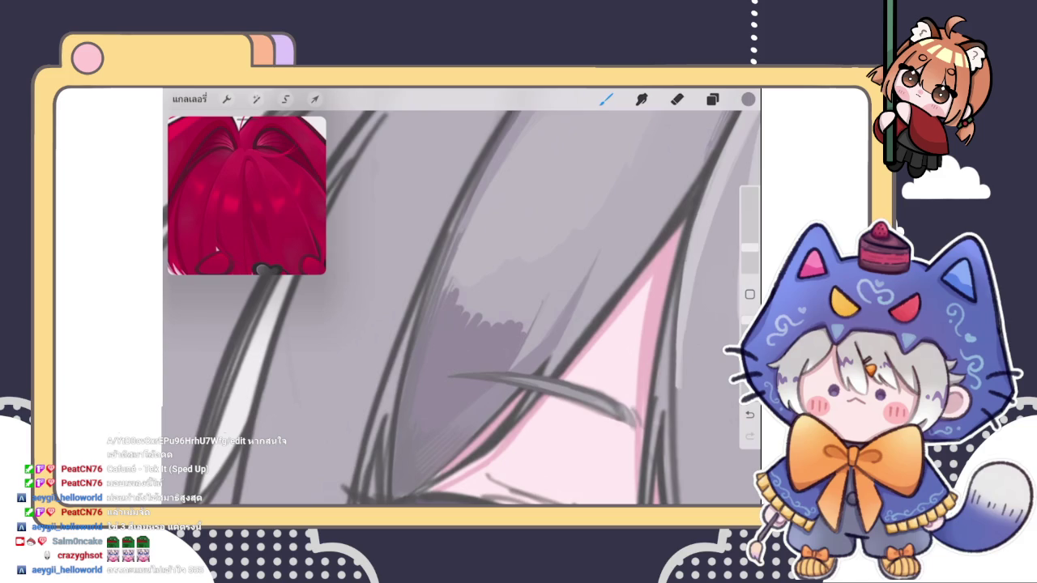
pyautogui.click(641, 99)
pyautogui.moveTo(467, 296); pyautogui.dragTo(520, 344)
pyautogui.moveTo(462, 316)
pyautogui.mouseDown()
pyautogui.moveTo(450, 300)
pyautogui.moveTo(454, 268)
pyautogui.moveTo(466, 261)
pyautogui.mouseUp()
pyautogui.moveTo(514, 348); pyautogui.dragTo(484, 394)
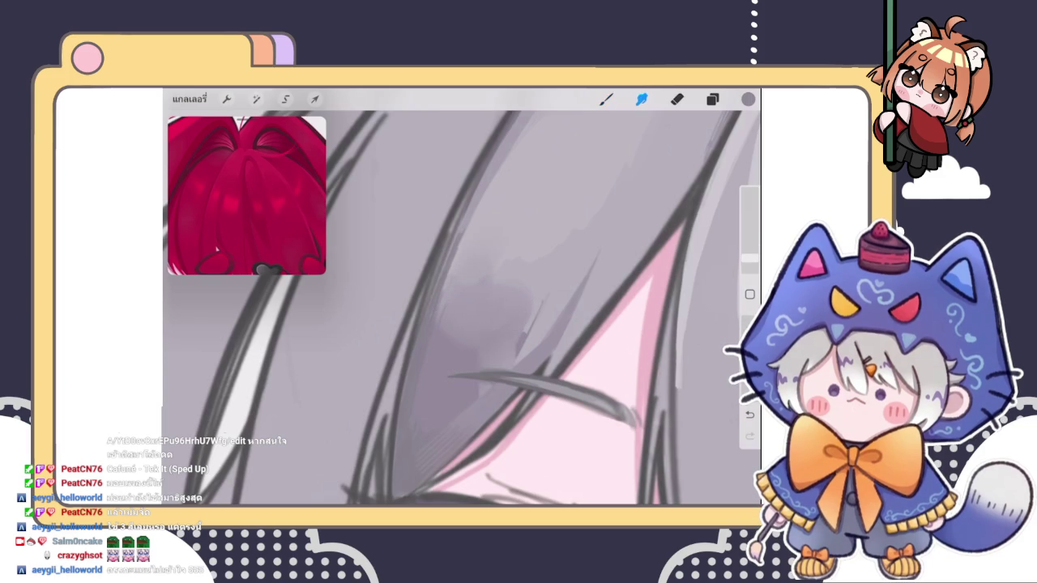
pyautogui.scroll(-5, 461, 307)
pyautogui.scroll(5, 462, 308)
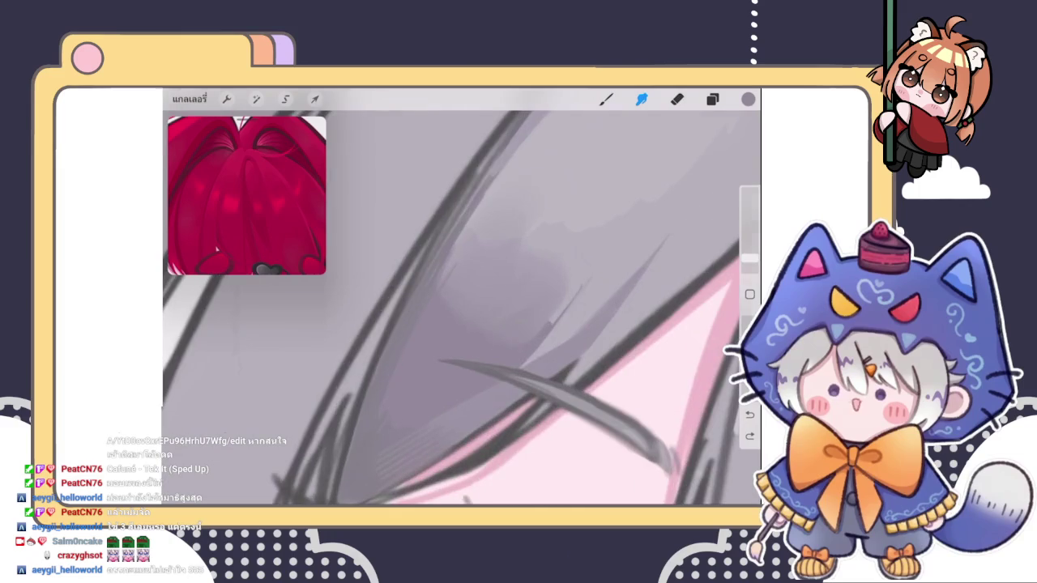
pyautogui.moveTo(510, 324)
pyautogui.mouseDown()
pyautogui.moveTo(491, 343)
pyautogui.moveTo(441, 310)
pyautogui.mouseUp()
pyautogui.click(606, 99)
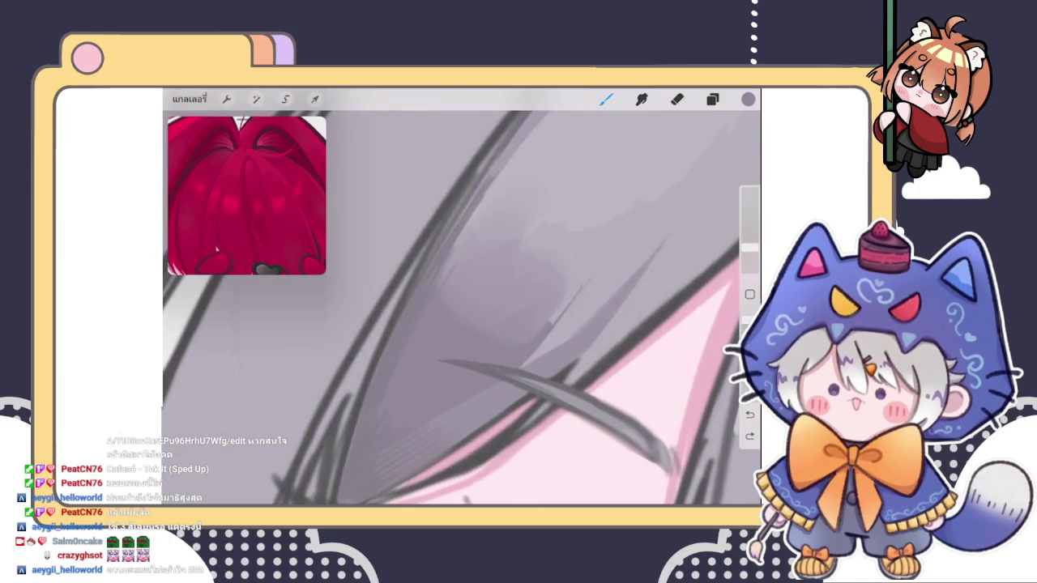
# - Darken the strand with dark strokes and add lighter shading along the hair line
pyautogui.moveTo(501, 201); pyautogui.dragTo(480, 235)
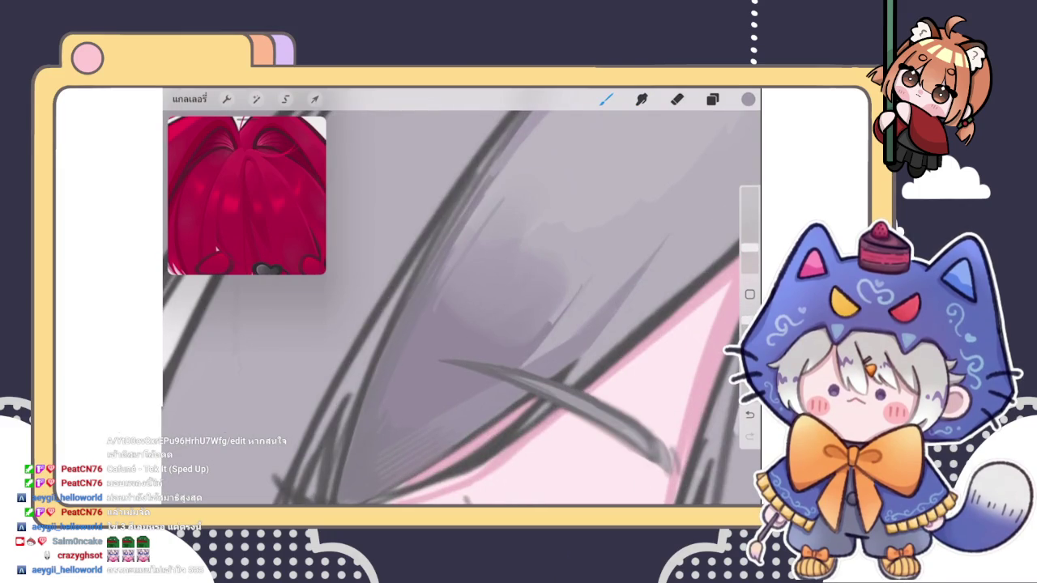
pyautogui.scroll(1, 462, 307)
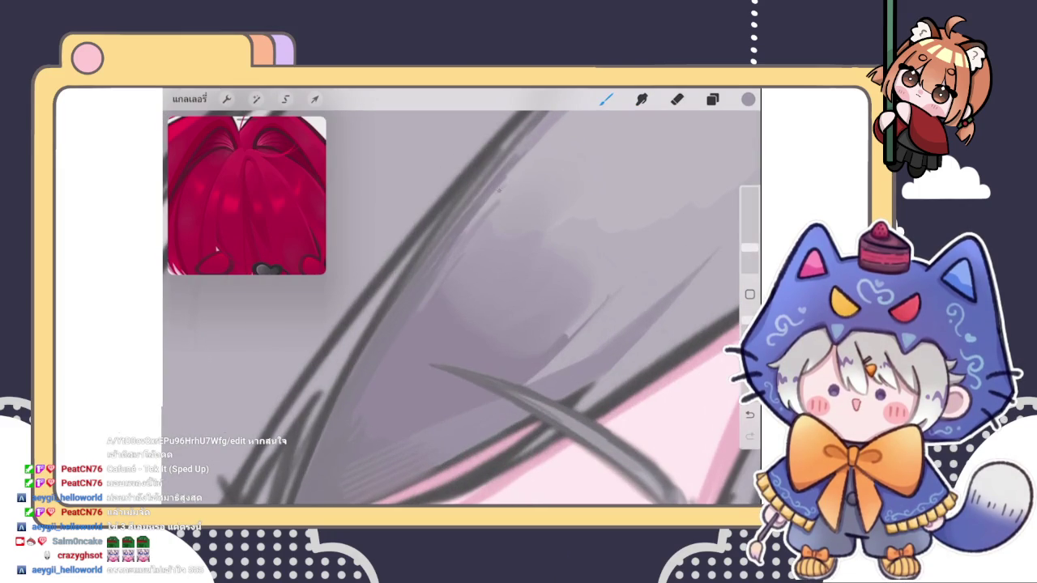
pyautogui.scroll(-2, 462, 308)
pyautogui.scroll(-2, 461, 308)
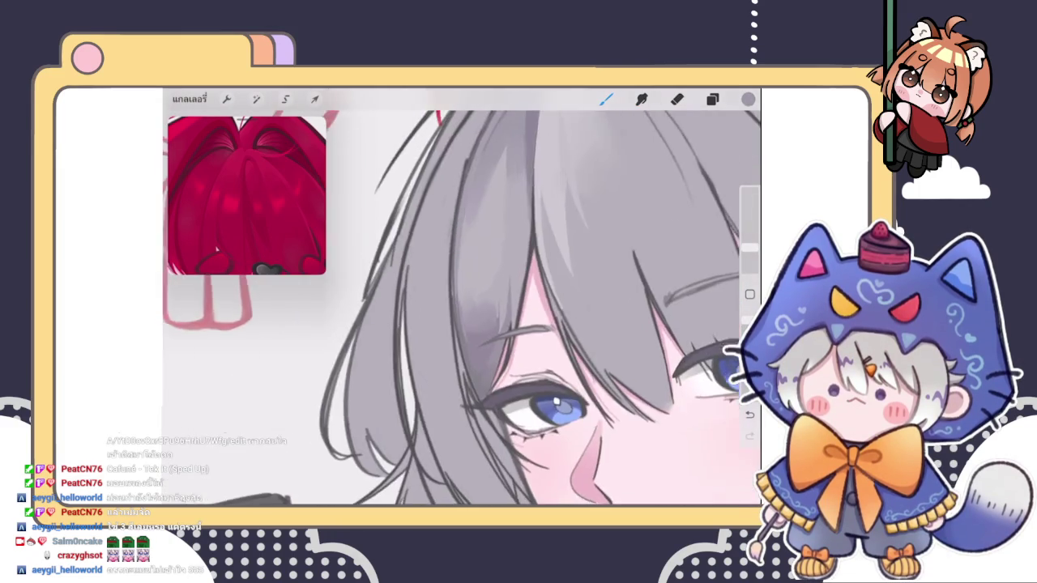
pyautogui.scroll(-1, 461, 307)
pyautogui.scroll(-1, 462, 308)
pyautogui.scroll(3, 462, 308)
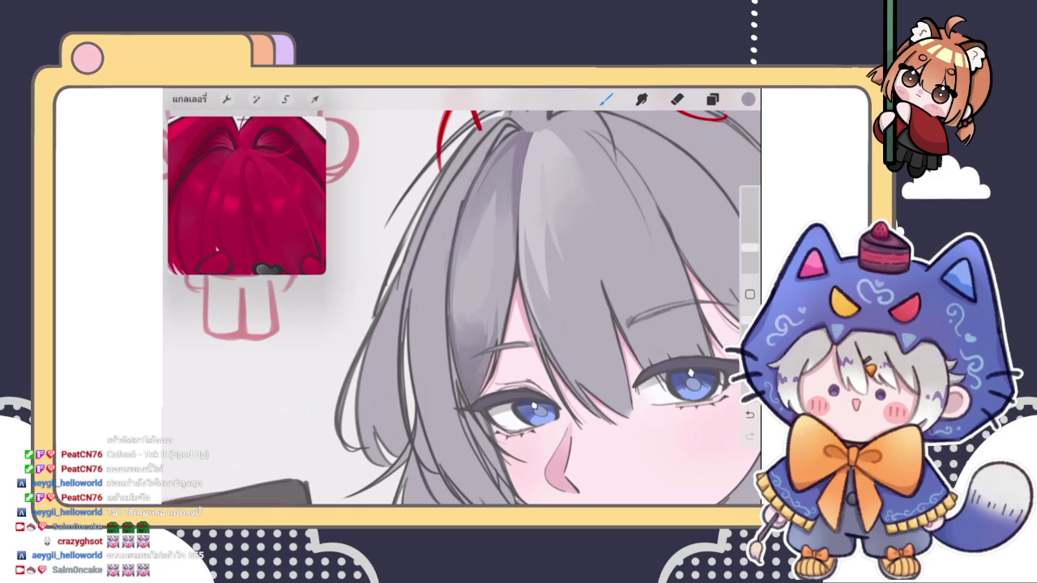
pyautogui.scroll(3, 486, 340)
pyautogui.scroll(3, 486, 340)
pyautogui.scroll(2, 486, 340)
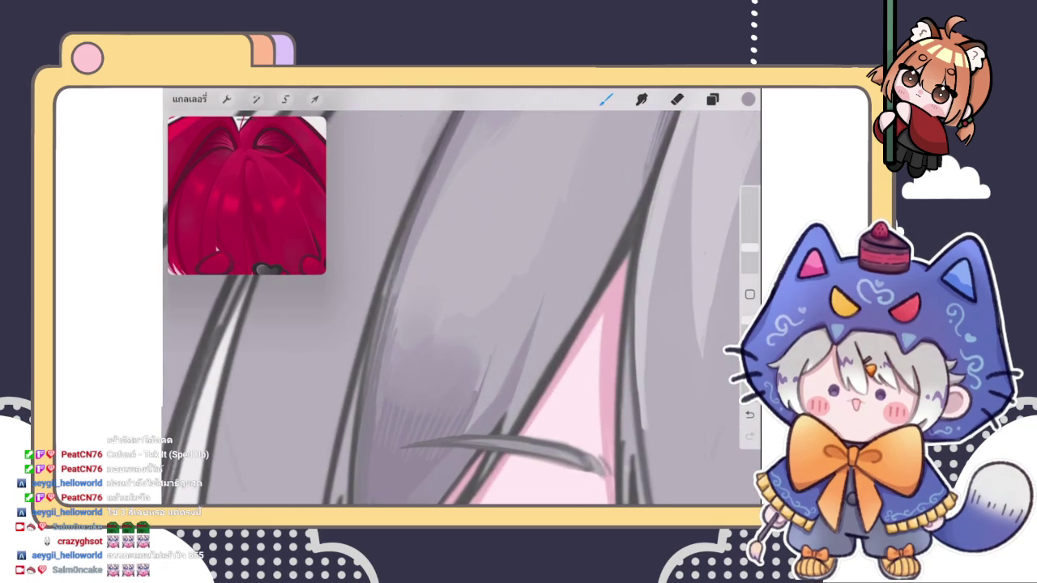
pyautogui.moveTo(411, 259); pyautogui.dragTo(384, 357)
pyautogui.moveTo(390, 300); pyautogui.dragTo(376, 388)
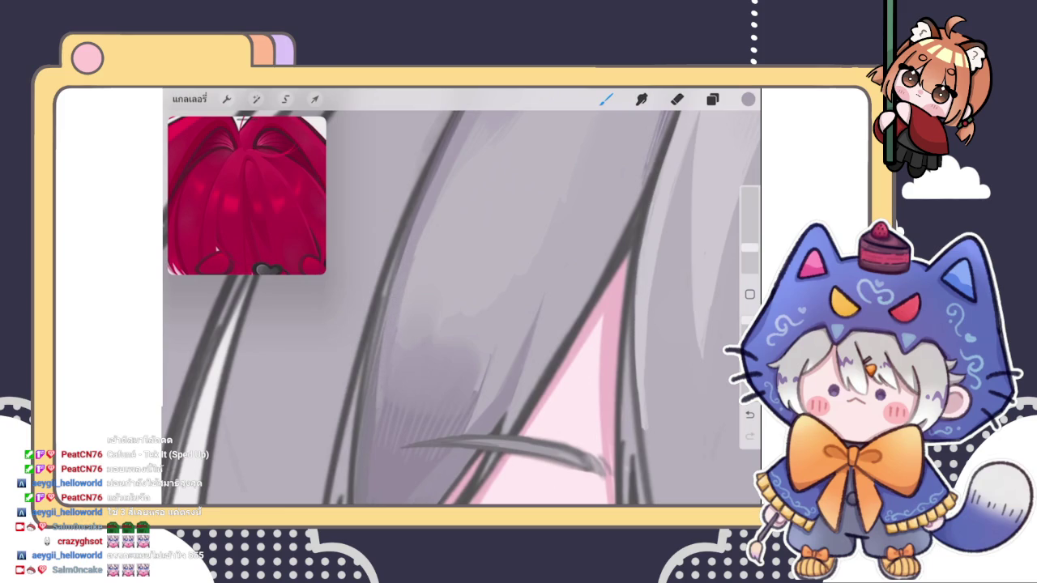
pyautogui.scroll(-5, 462, 308)
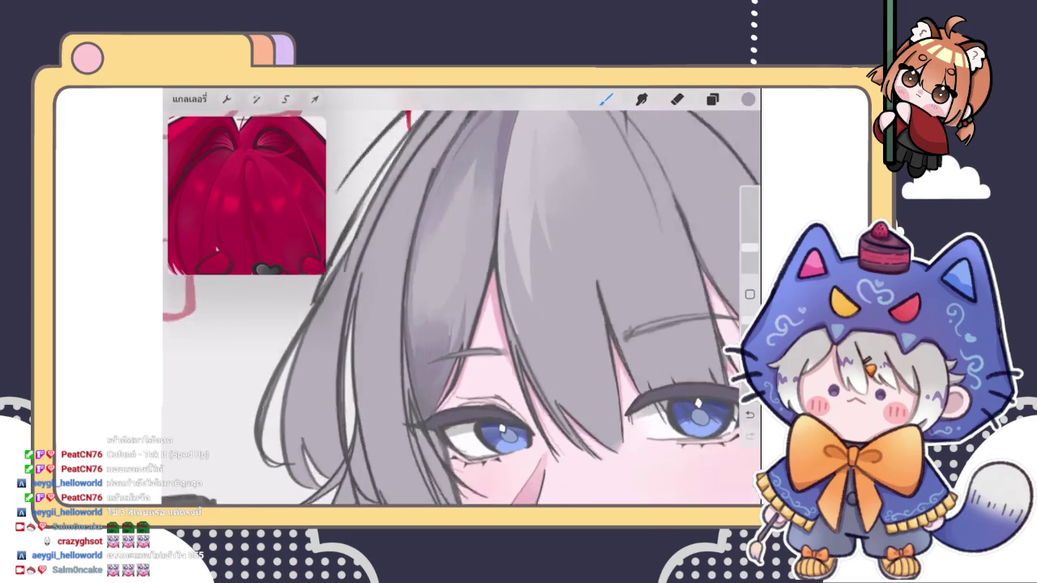
pyautogui.scroll(5, 462, 308)
pyautogui.scroll(3, 462, 308)
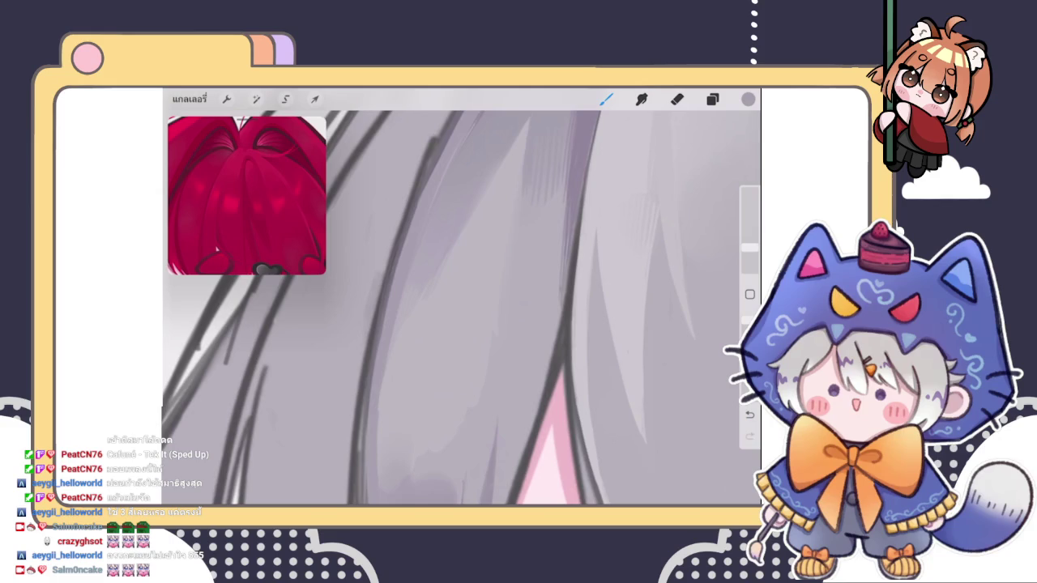
# - Eyedrop several greys from the shaded hair for further painting
pyautogui.click(416, 262)
pyautogui.scroll(-2, 462, 308)
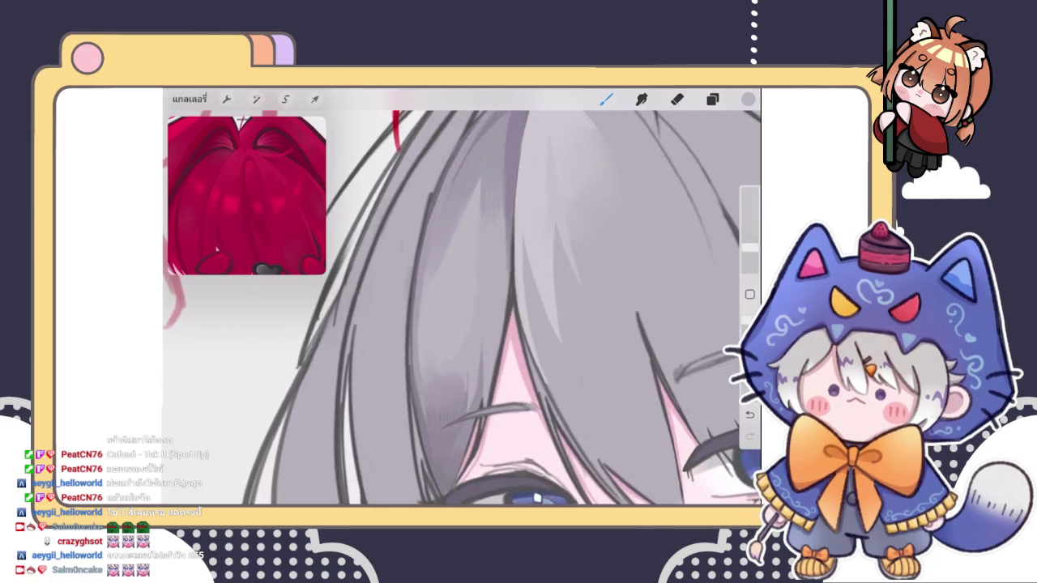
pyautogui.scroll(-2, 462, 308)
pyautogui.scroll(4, 461, 308)
pyautogui.scroll(1, 462, 308)
pyautogui.click(486, 189)
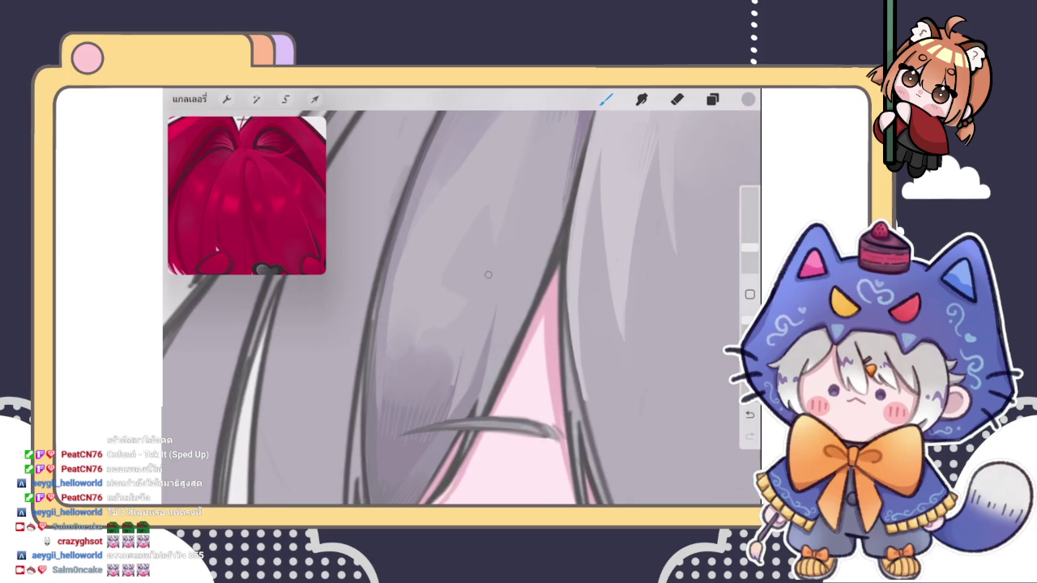
pyautogui.scroll(-3, 471, 233)
pyautogui.scroll(2, 551, 308)
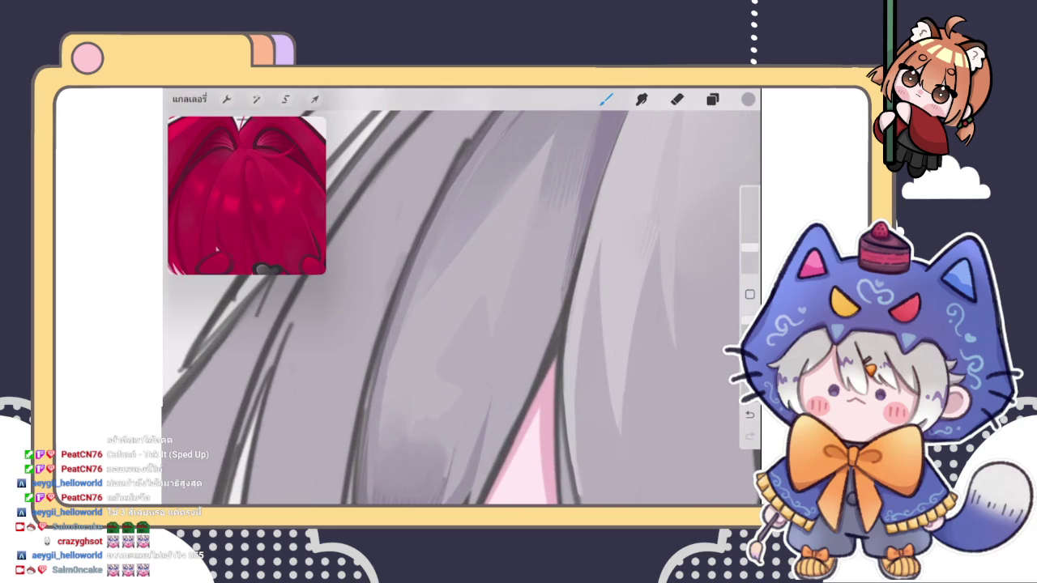
pyautogui.hscroll(-3, 462, 308)
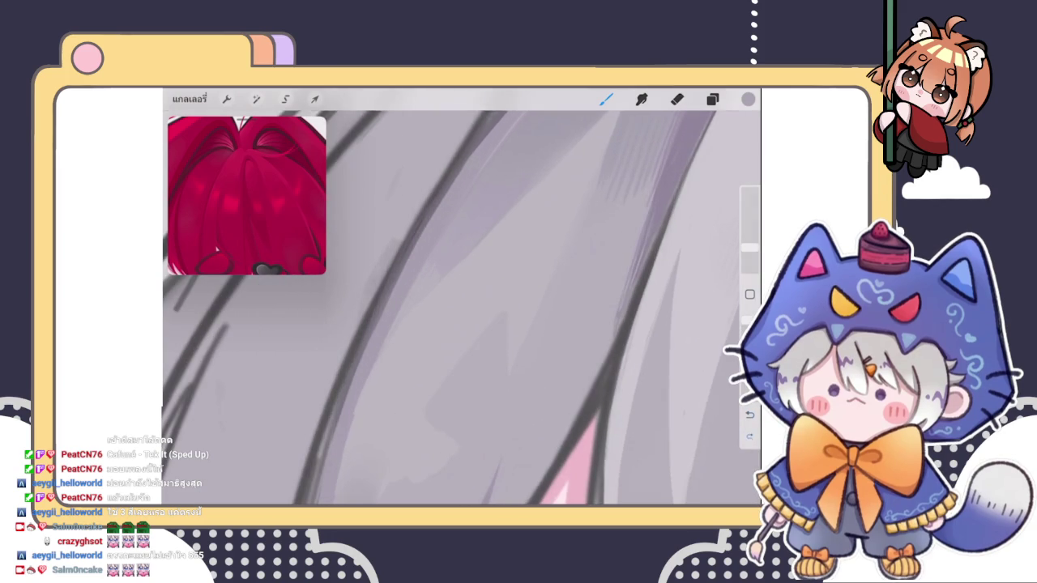
pyautogui.hscroll(-3, 462, 308)
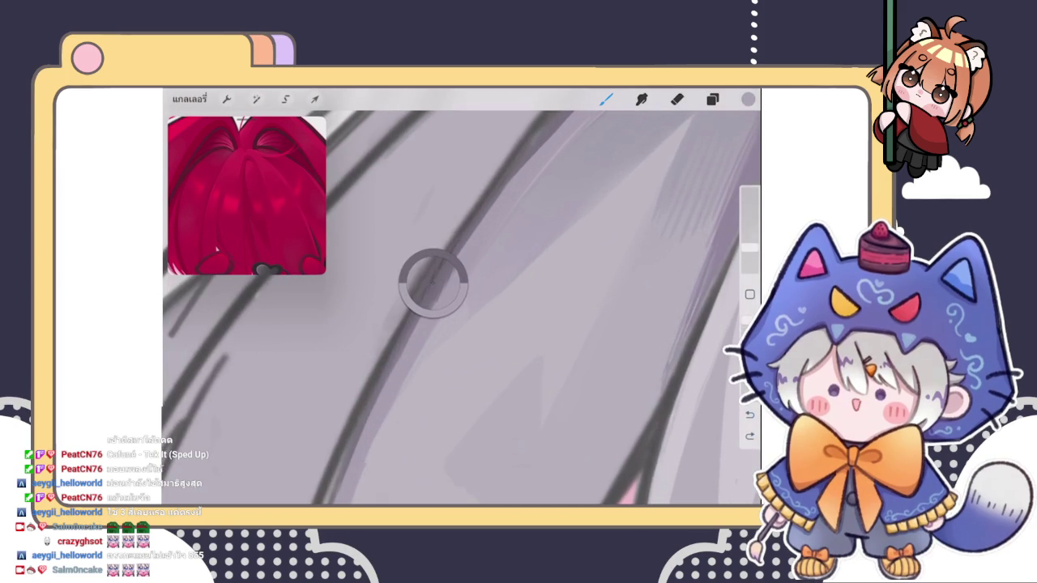
pyautogui.click(433, 283)
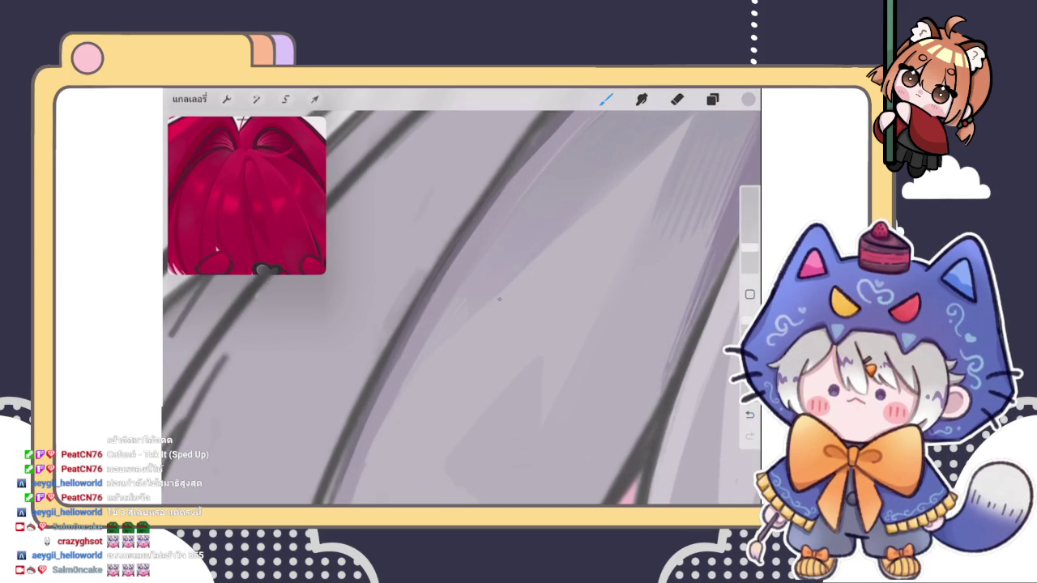
pyautogui.scroll(-3, 462, 308)
pyautogui.scroll(3, 461, 308)
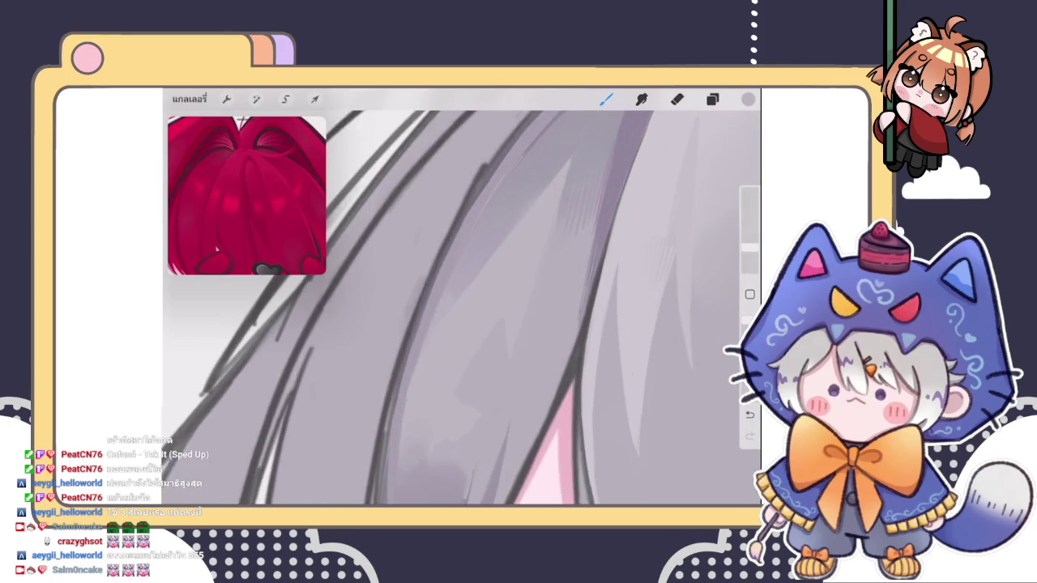
pyautogui.scroll(-5, 462, 307)
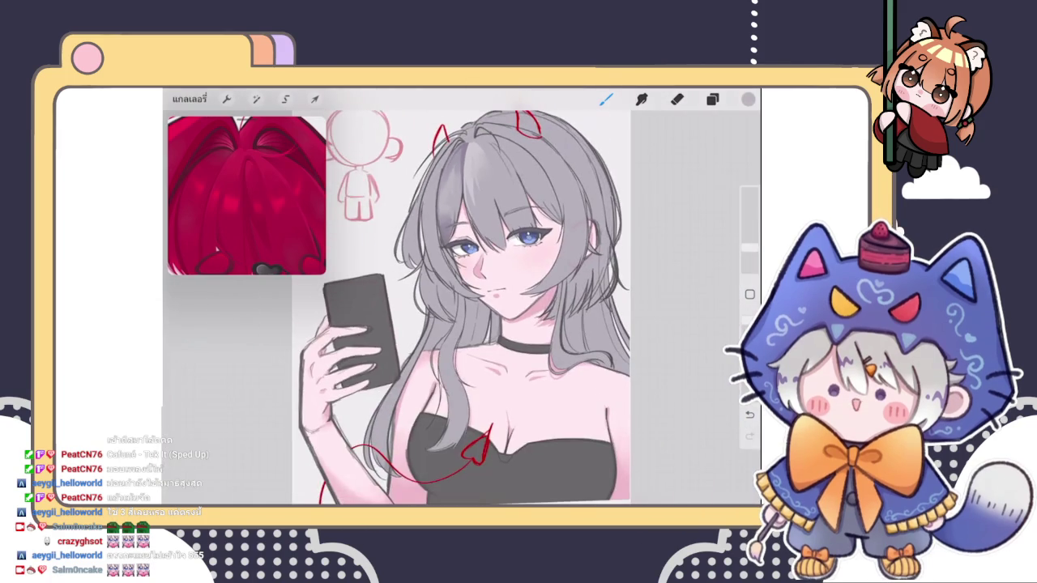
# - Tilt the canvas along the hair strands and sample two greys from the hair
pyautogui.scroll(5, 461, 308)
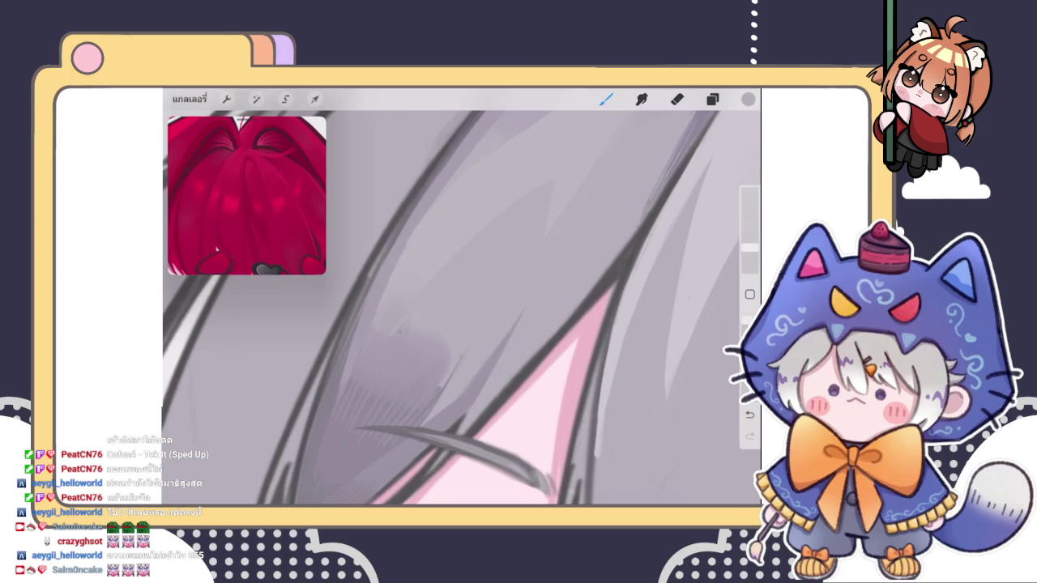
pyautogui.moveTo(462, 324)
pyautogui.mouseDown()
pyautogui.moveTo(502, 303)
pyautogui.moveTo(458, 364)
pyautogui.moveTo(453, 357)
pyautogui.mouseUp()
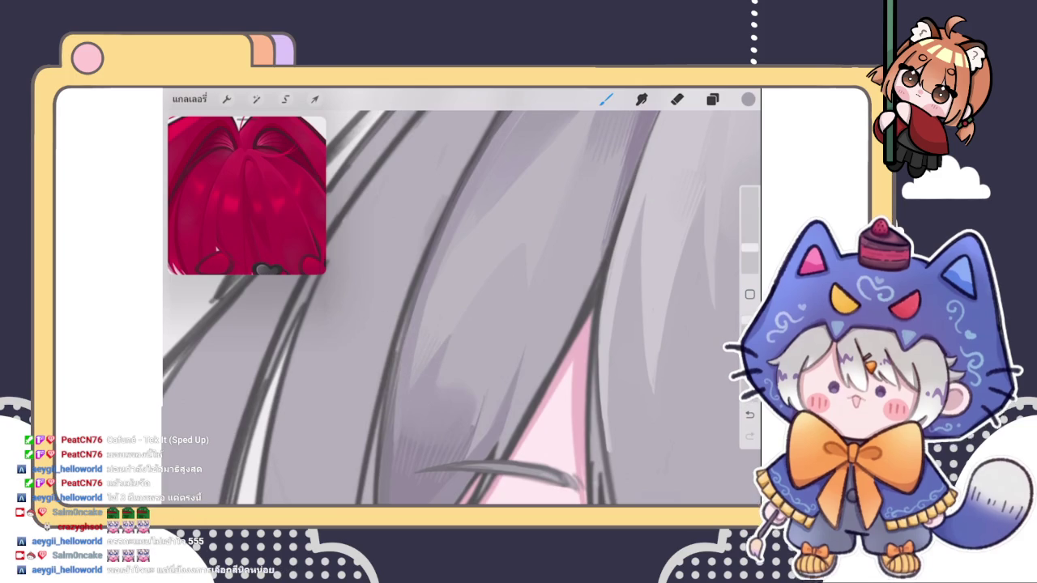
pyautogui.scroll(-3, 462, 308)
pyautogui.scroll(-3, 462, 308)
pyautogui.scroll(3, 461, 308)
pyautogui.scroll(2, 462, 308)
pyautogui.scroll(2, 462, 308)
pyautogui.scroll(1, 462, 308)
pyautogui.click(416, 359)
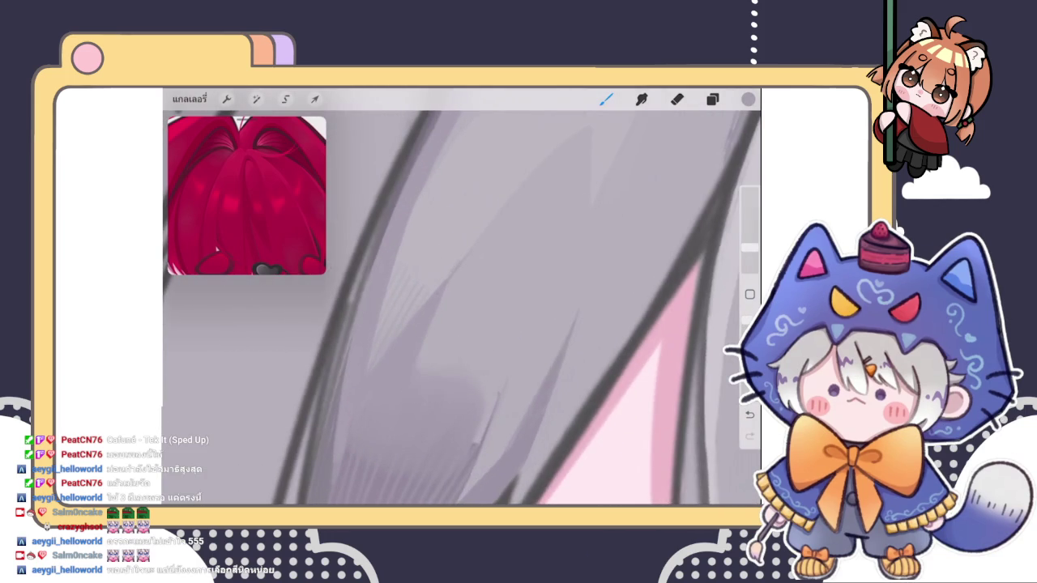
pyautogui.click(475, 236)
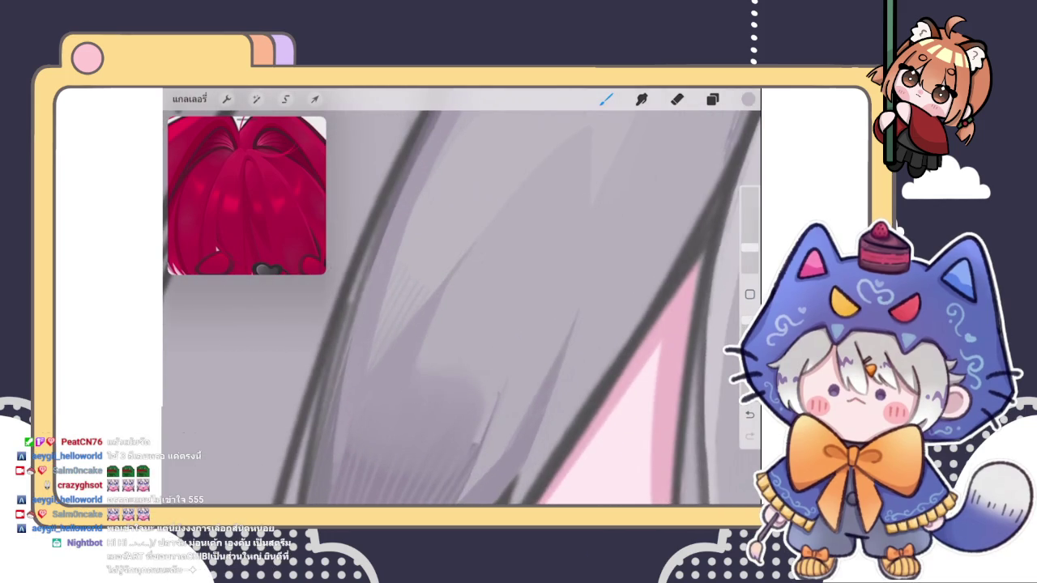
# - Rotate the canvas so the strands run vertically and sample a lighter hair grey
pyautogui.moveTo(486, 324); pyautogui.dragTo(518, 324)
pyautogui.click(486, 223)
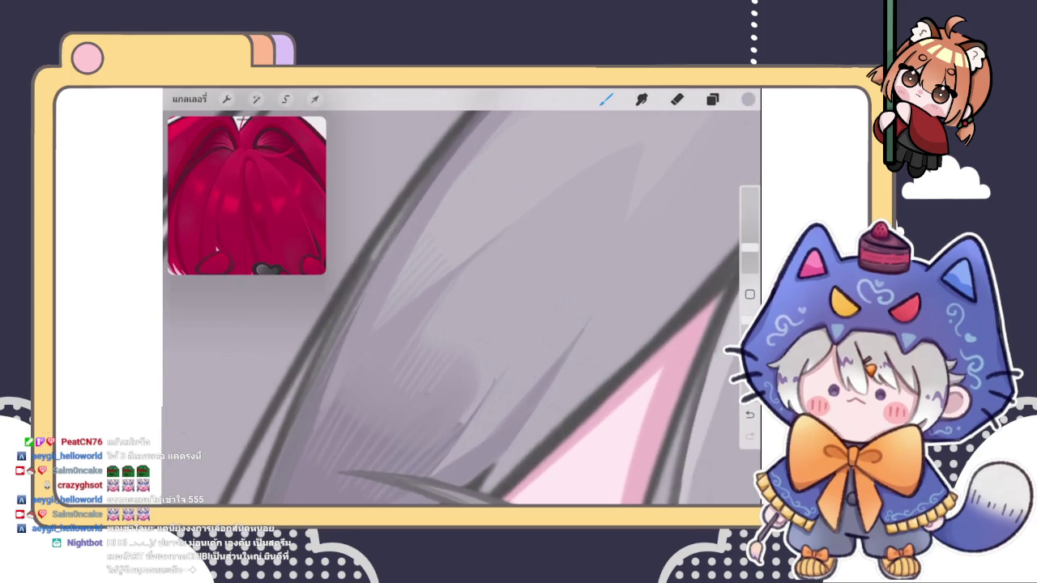
pyautogui.moveTo(486, 324); pyautogui.dragTo(453, 292)
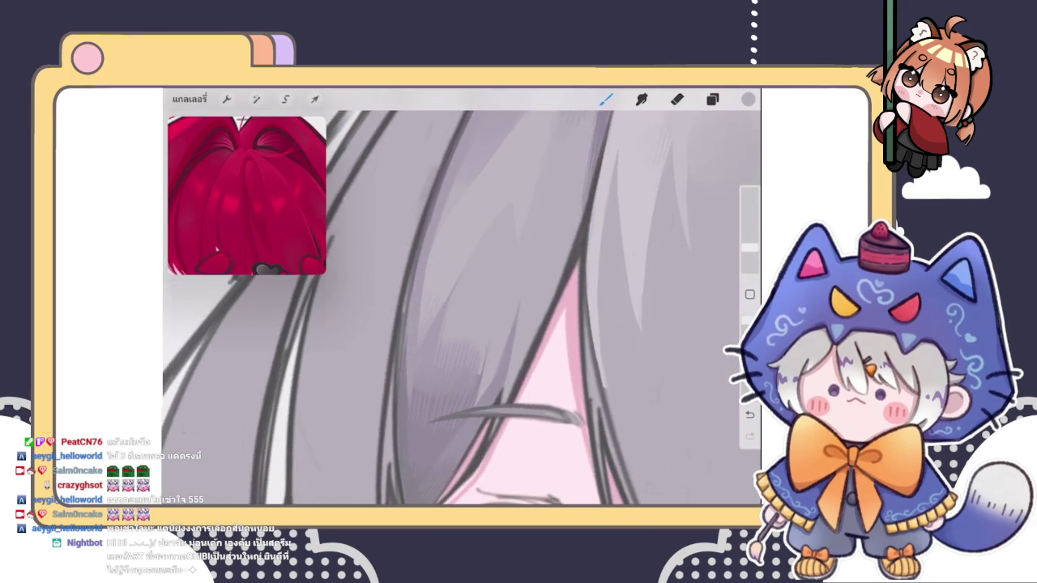
pyautogui.scroll(-5, 461, 308)
pyautogui.scroll(5, 462, 308)
pyautogui.moveTo(486, 324); pyautogui.dragTo(567, 300)
pyautogui.click(641, 99)
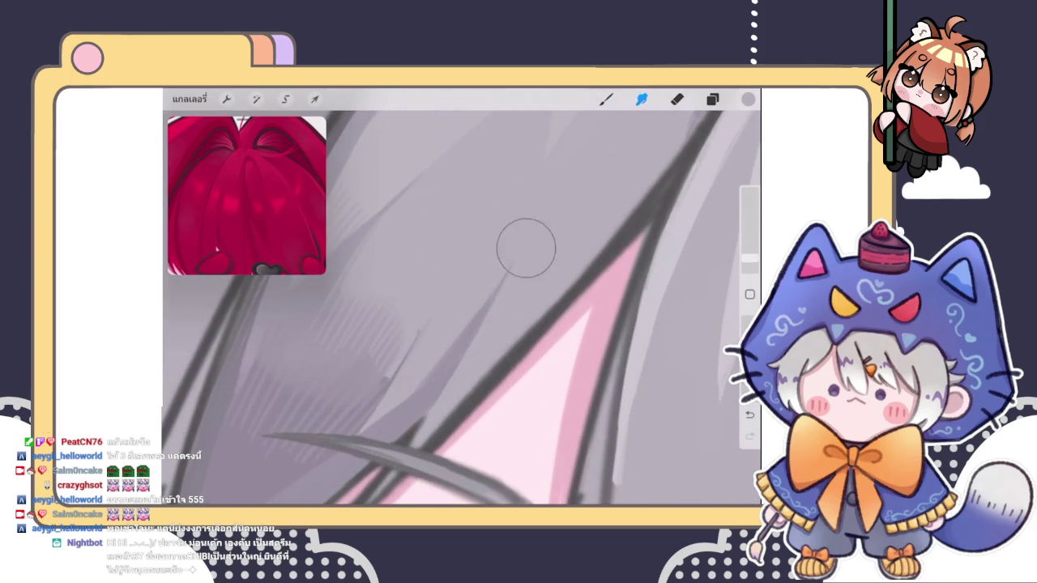
# - Paint short light and sampled-grey strokes on the strand, plus a dark stroke at the pink skin edge
pyautogui.click(606, 99)
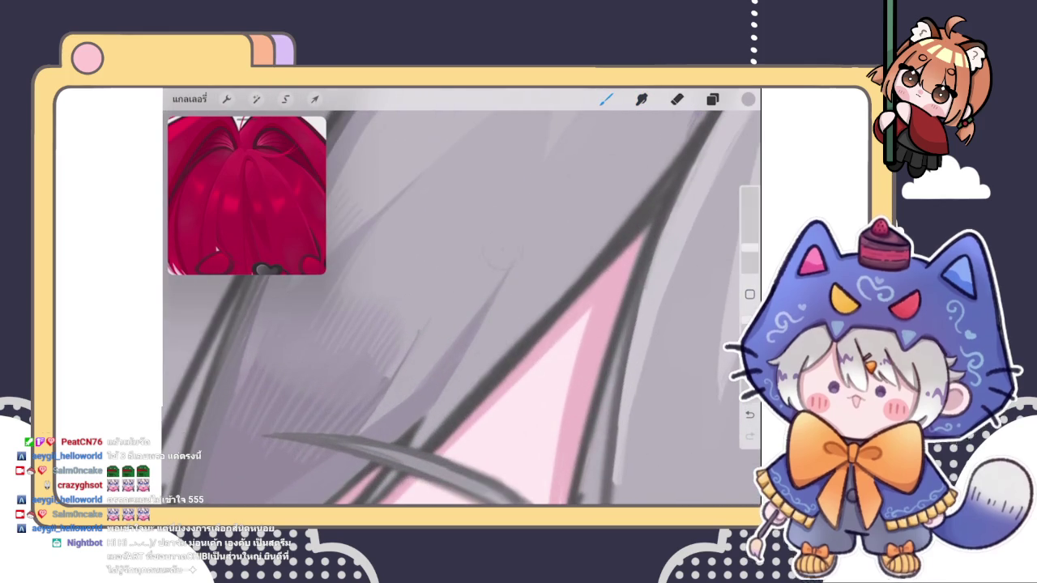
pyautogui.moveTo(489, 306); pyautogui.dragTo(511, 276)
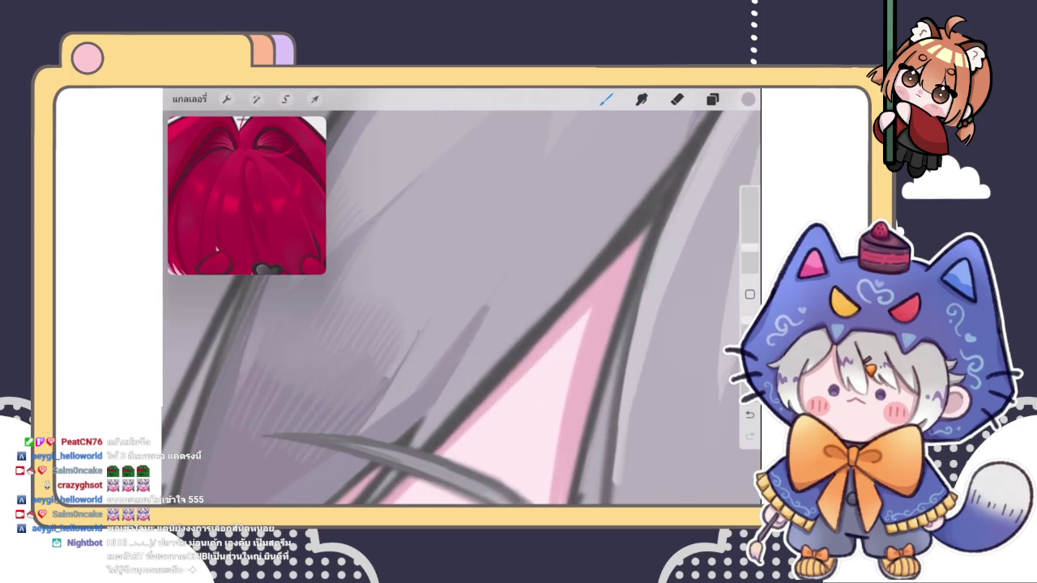
pyautogui.click(535, 239)
pyautogui.moveTo(486, 304); pyautogui.dragTo(505, 277)
pyautogui.click(521, 238)
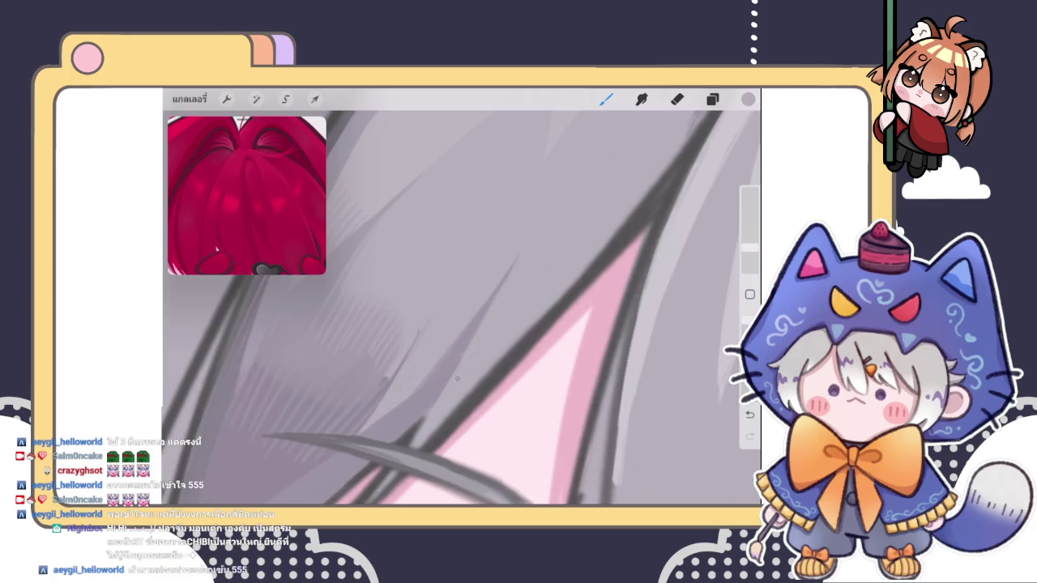
pyautogui.scroll(-3, 461, 308)
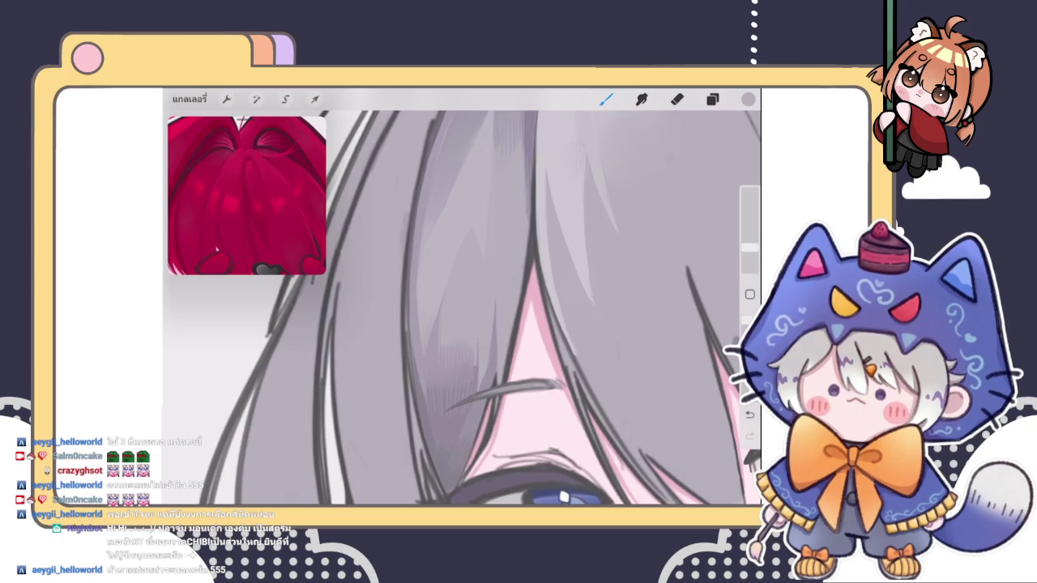
pyautogui.scroll(-3, 462, 307)
pyautogui.scroll(5, 462, 308)
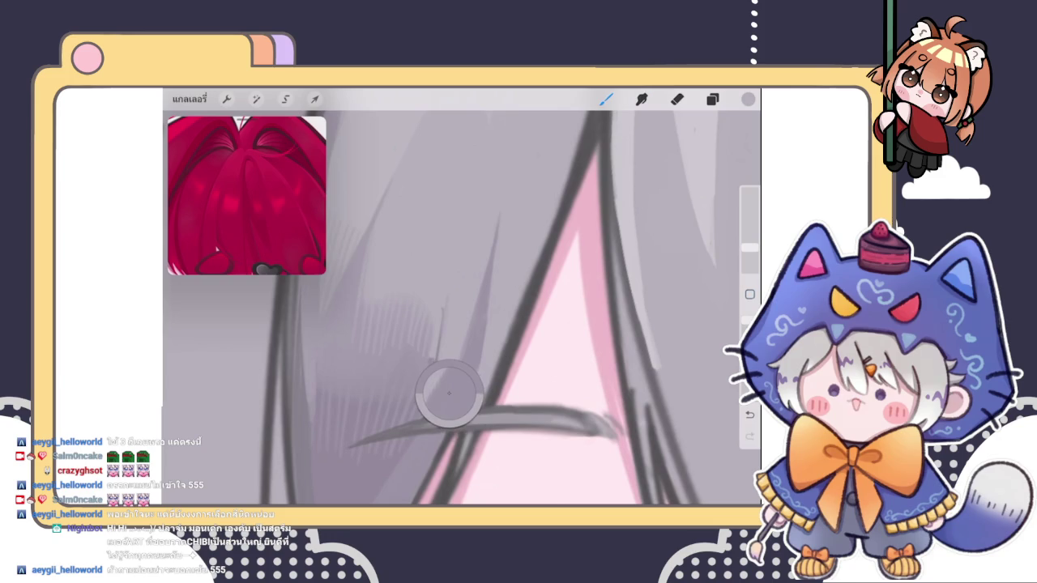
pyautogui.moveTo(476, 381); pyautogui.dragTo(466, 407)
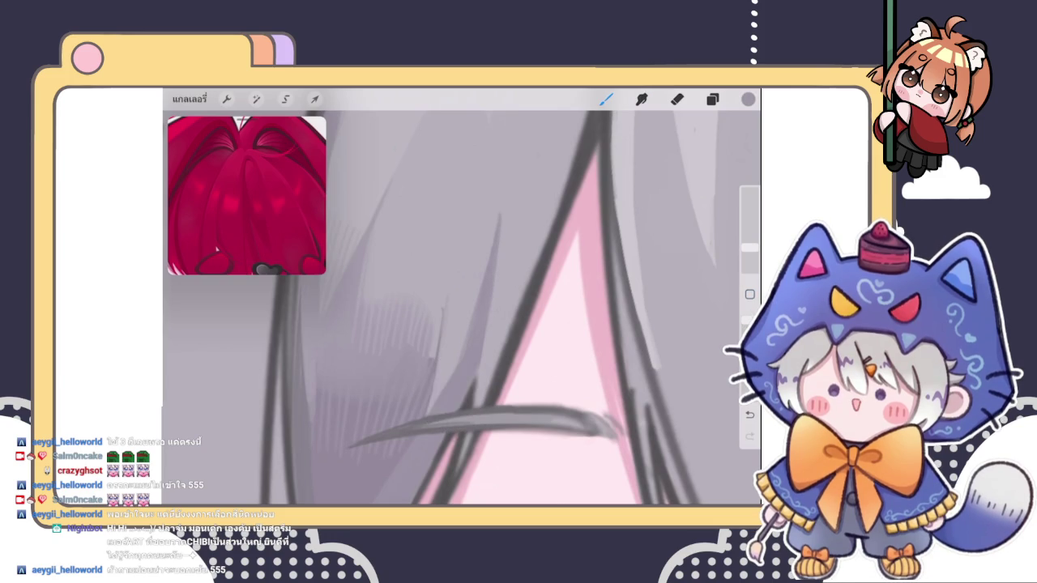
pyautogui.hscroll(-2, 470, 344)
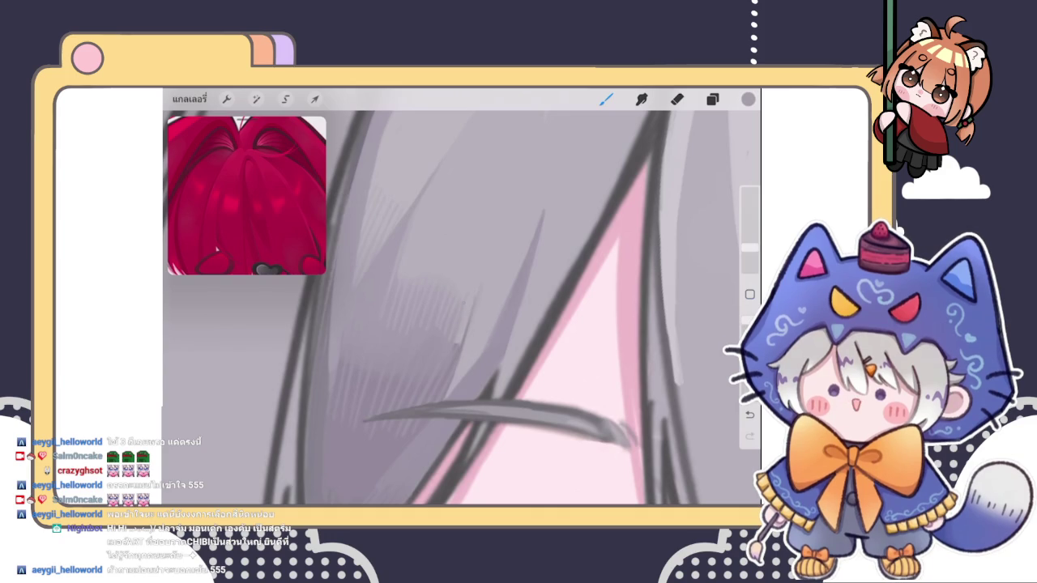
pyautogui.scroll(-5, 462, 308)
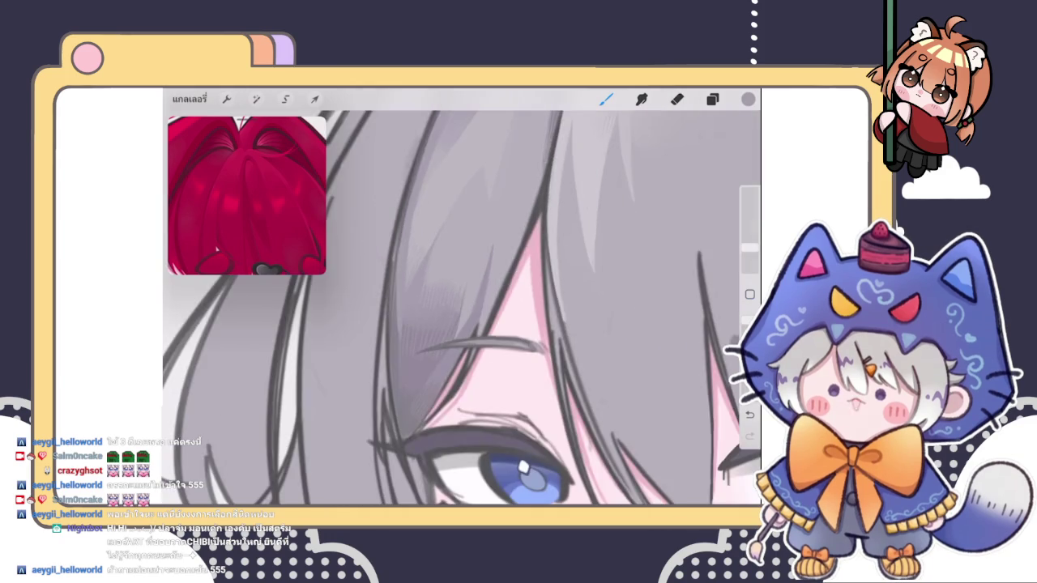
pyautogui.scroll(-3, 462, 308)
pyautogui.scroll(1, 462, 307)
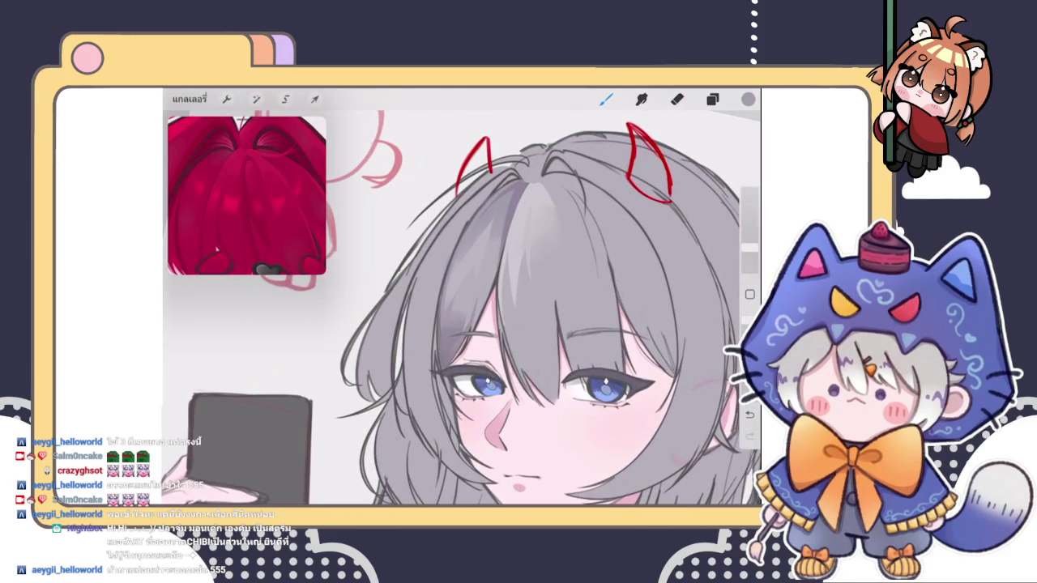
# - Paint a first long shading stroke diagonally across the grey hair strands
pyautogui.scroll(3, 462, 308)
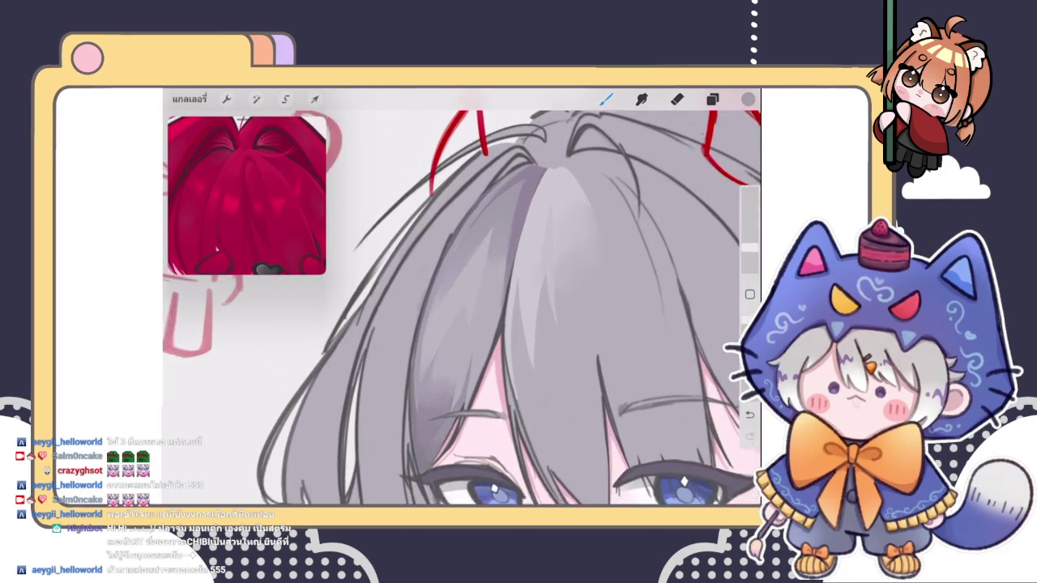
pyautogui.scroll(3, 462, 307)
pyautogui.scroll(-3, 462, 307)
pyautogui.scroll(5, 461, 307)
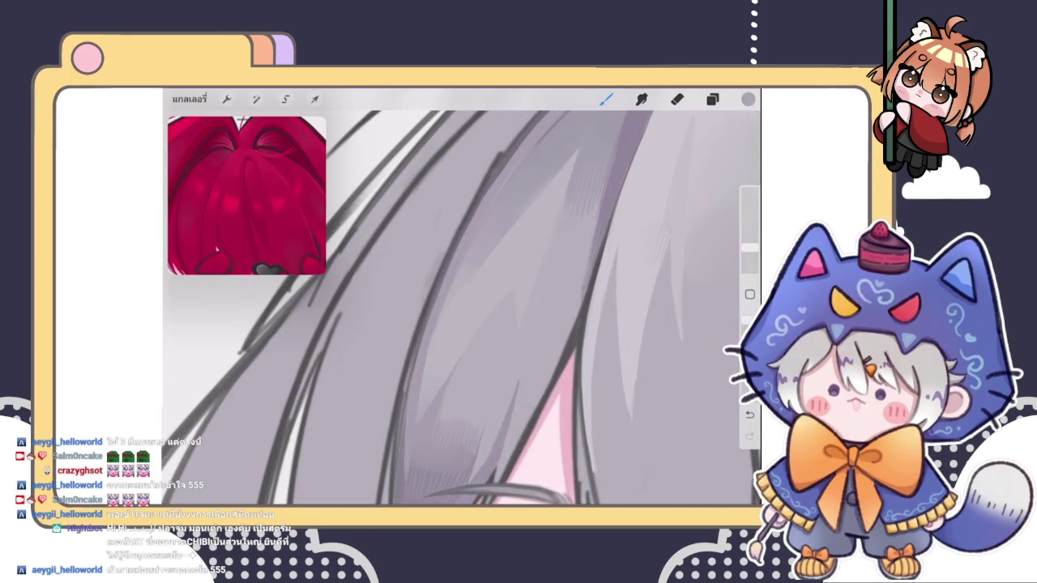
pyautogui.moveTo(210, 453); pyautogui.dragTo(421, 130)
# - Choose a darker grey from the colour wheel and add short shading strokes on the crown hair
pyautogui.scroll(2, 462, 307)
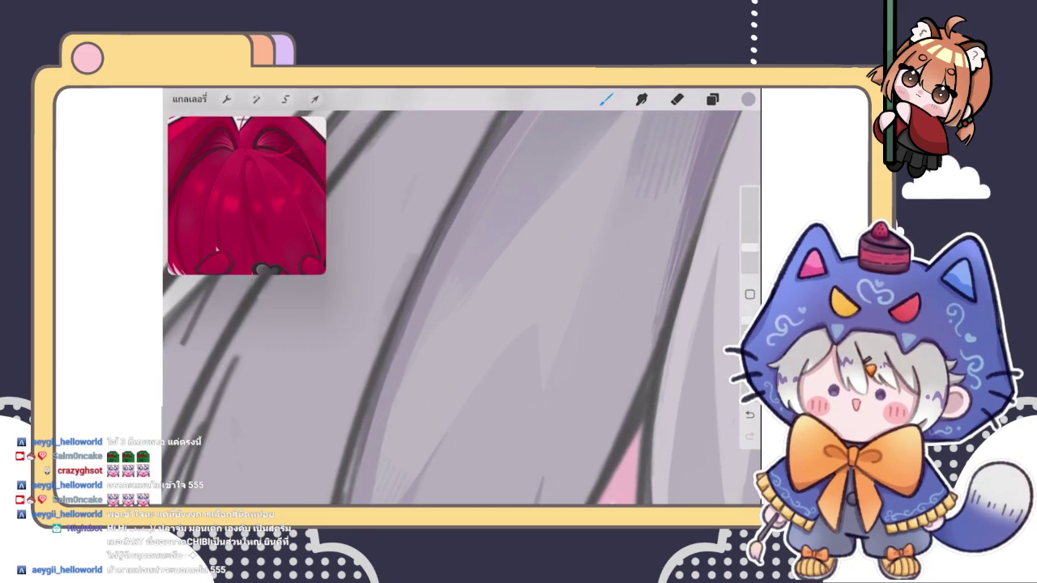
pyautogui.scroll(-3, 462, 308)
pyautogui.scroll(-2, 462, 308)
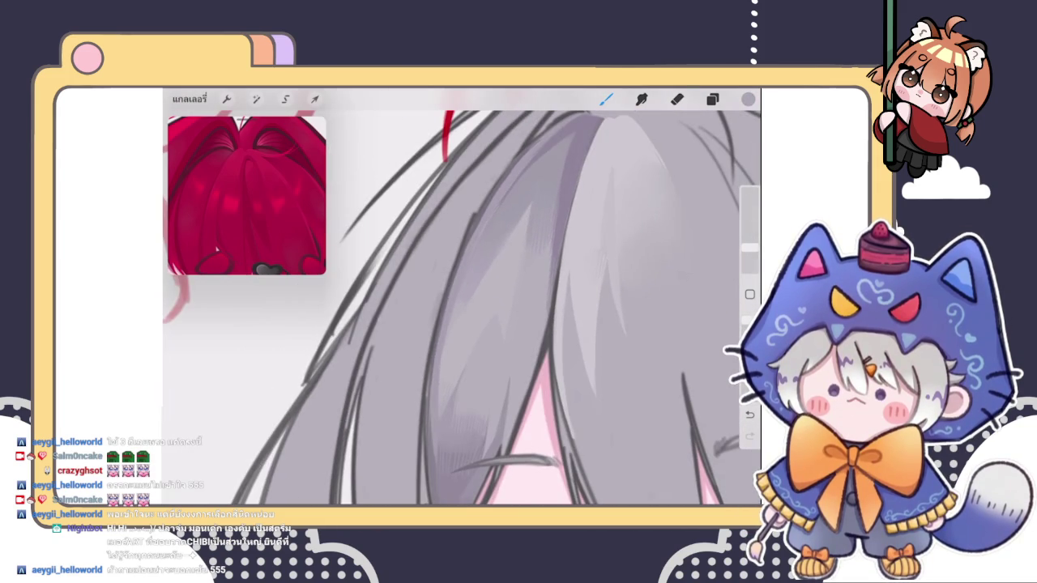
pyautogui.scroll(3, 462, 308)
pyautogui.scroll(2, 461, 308)
pyautogui.scroll(1, 462, 308)
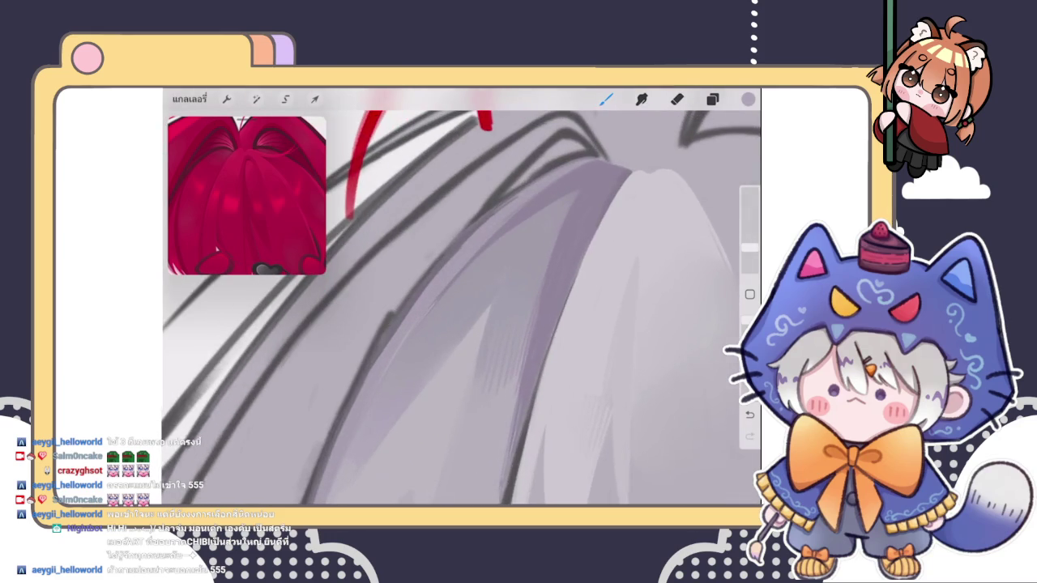
pyautogui.click(747, 99)
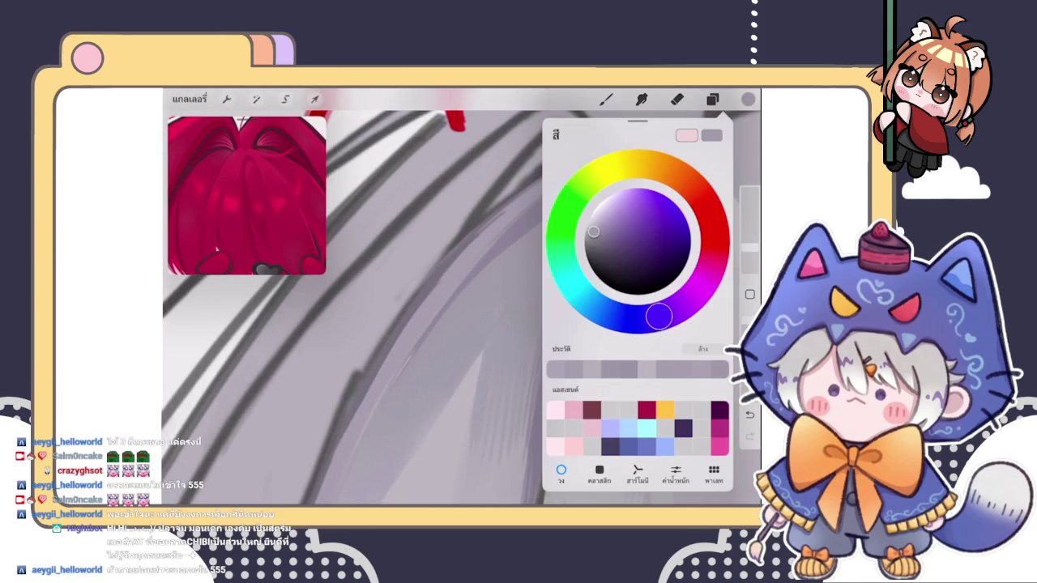
pyautogui.click(596, 240)
pyautogui.click(605, 99)
pyautogui.moveTo(559, 215); pyautogui.dragTo(482, 276)
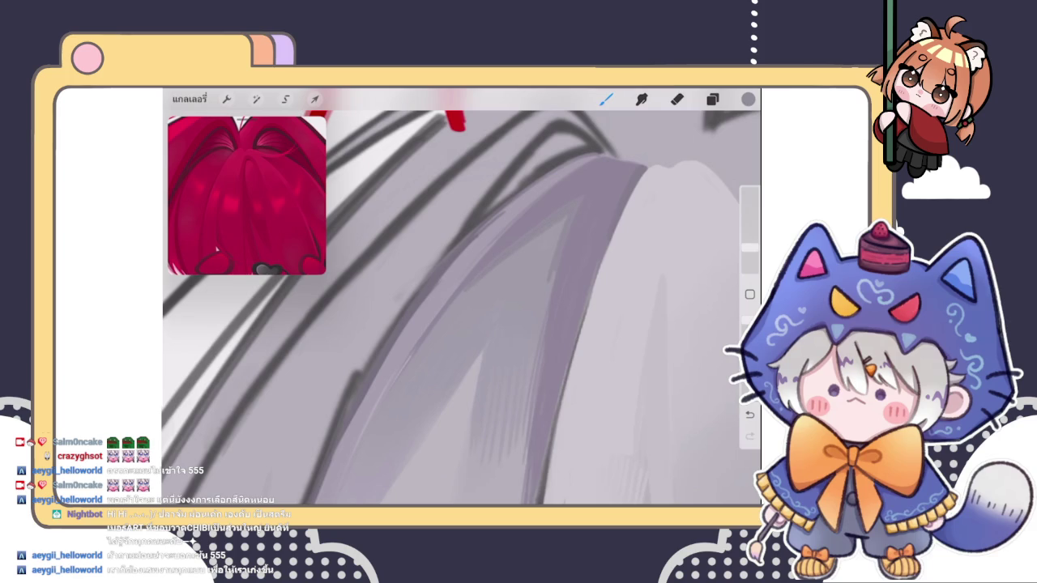
pyautogui.moveTo(550, 284); pyautogui.dragTo(549, 308)
pyautogui.moveTo(557, 222); pyautogui.dragTo(551, 264)
# - Try the Smudge tool at 2% size, then return to the brush
pyautogui.scroll(-3, 461, 308)
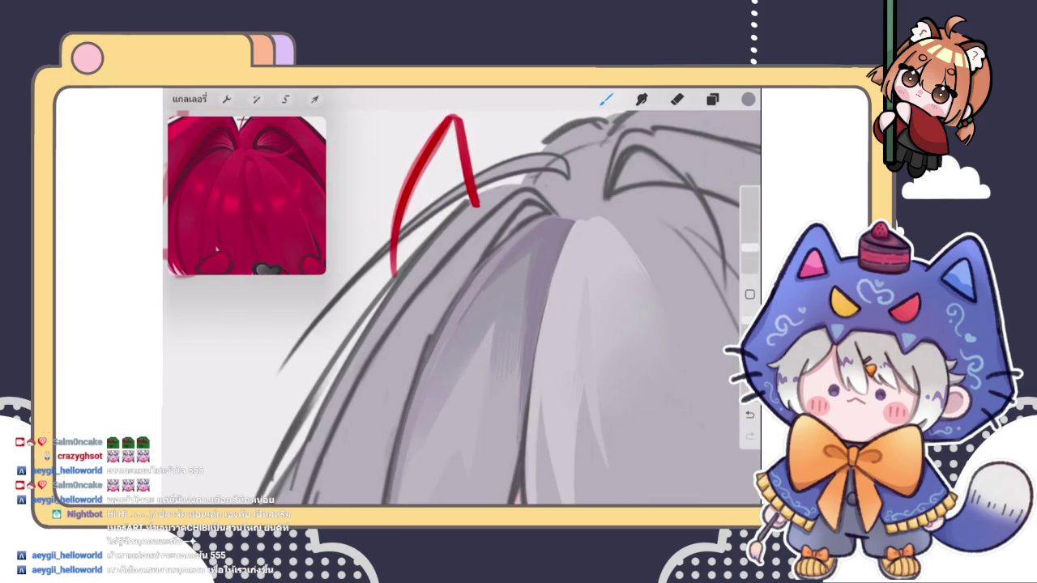
pyautogui.scroll(3, 461, 308)
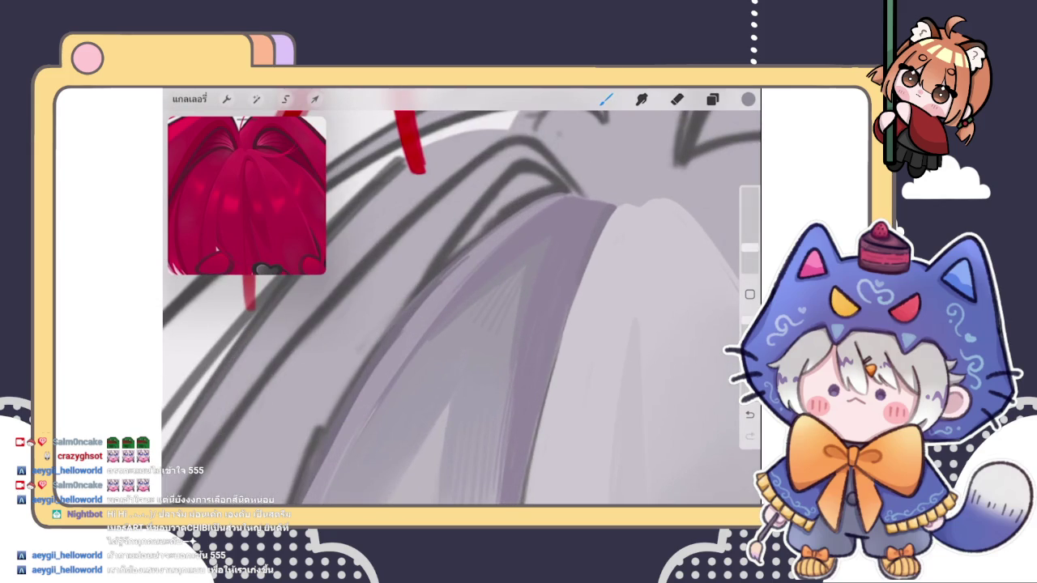
pyautogui.press('s')
pyautogui.click(749, 259)
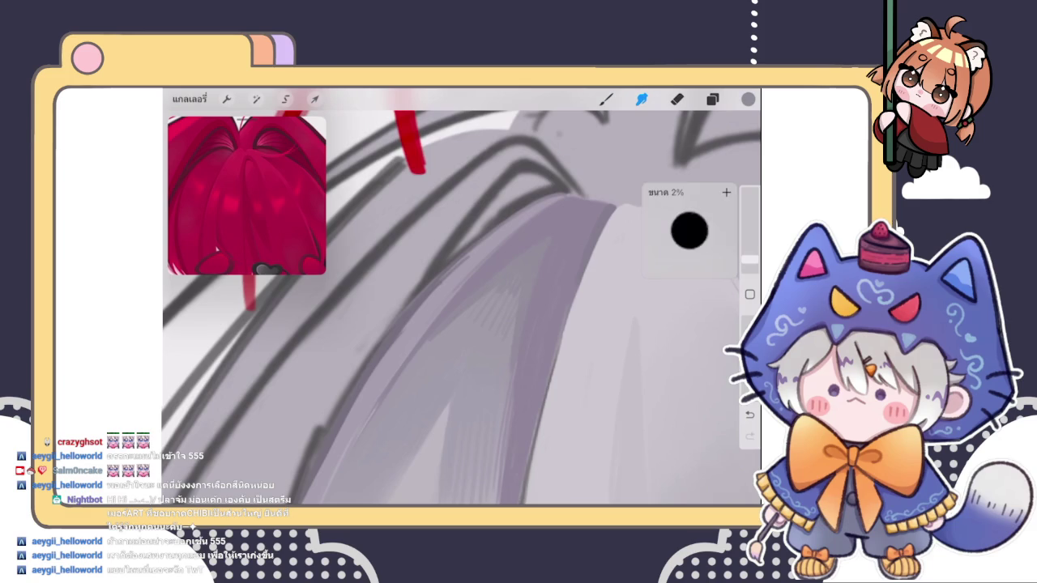
pyautogui.click(749, 259)
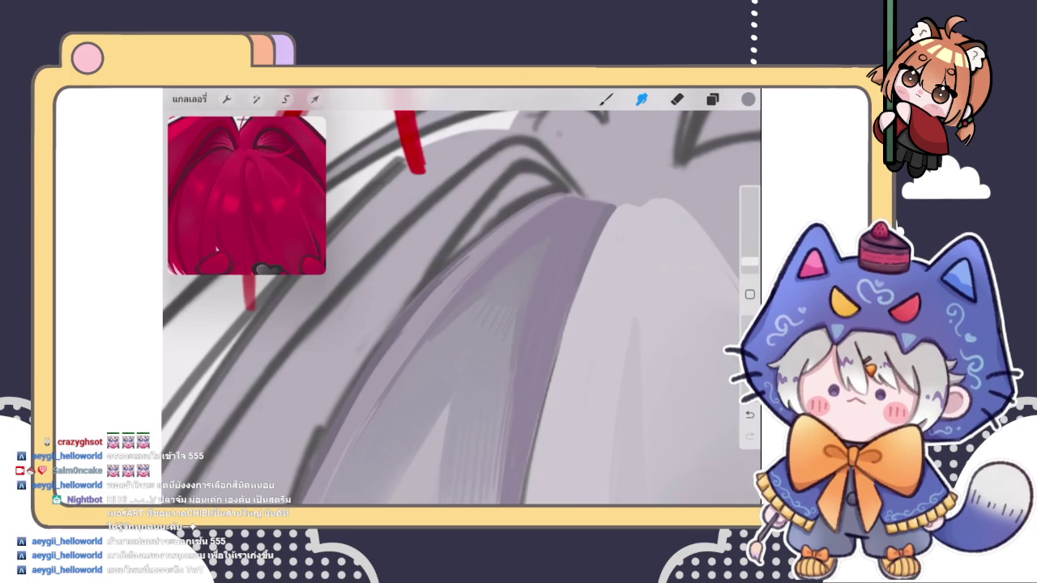
pyautogui.press('b')
# - Nudge the shading colour to a slightly different dark grey
pyautogui.scroll(-2, 462, 297)
pyautogui.scroll(-2, 461, 296)
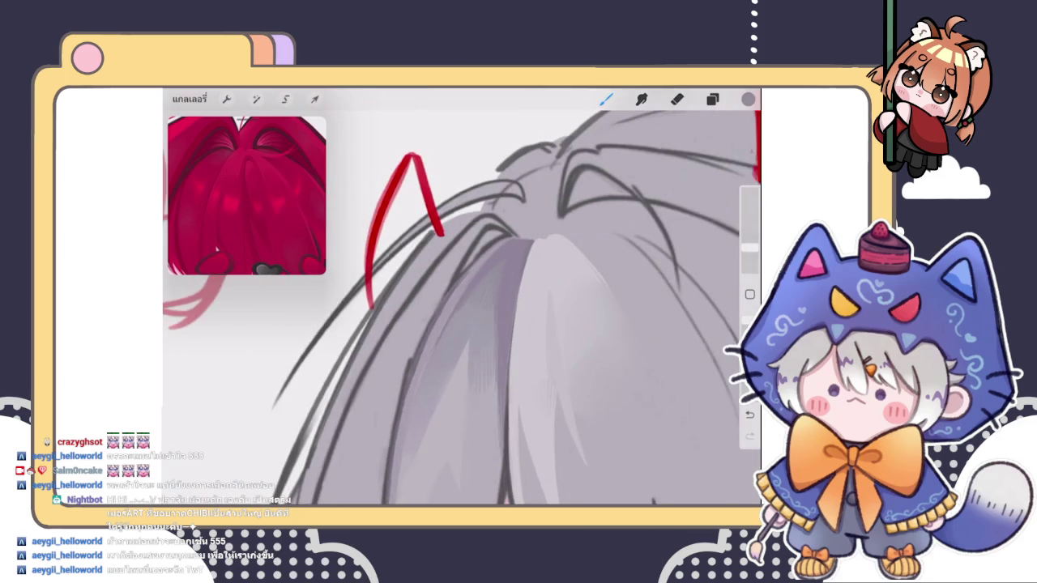
pyautogui.scroll(-2, 462, 297)
pyautogui.scroll(-2, 462, 296)
pyautogui.scroll(2, 519, 267)
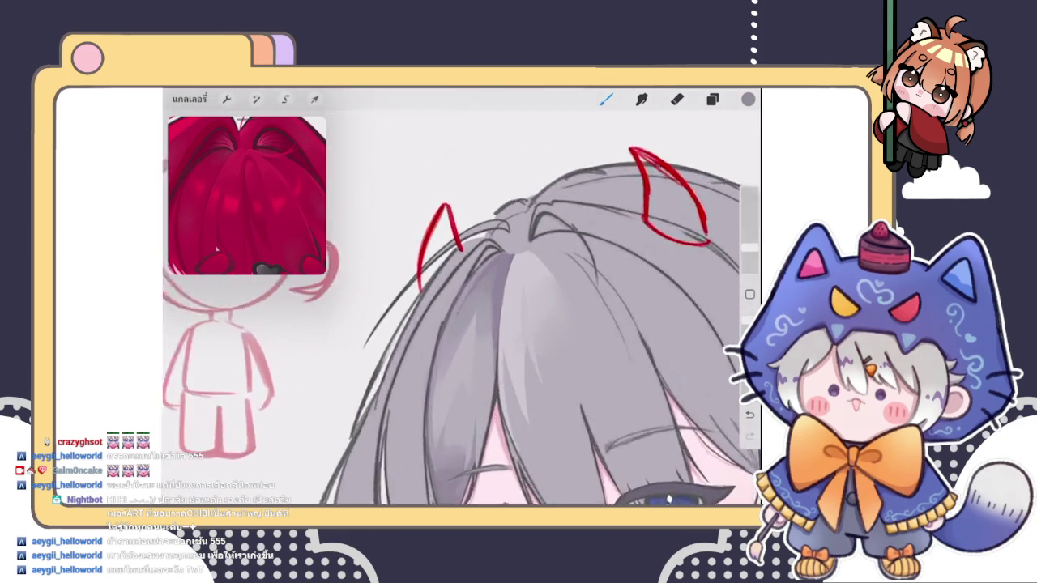
pyautogui.scroll(3, 518, 267)
pyautogui.scroll(3, 518, 267)
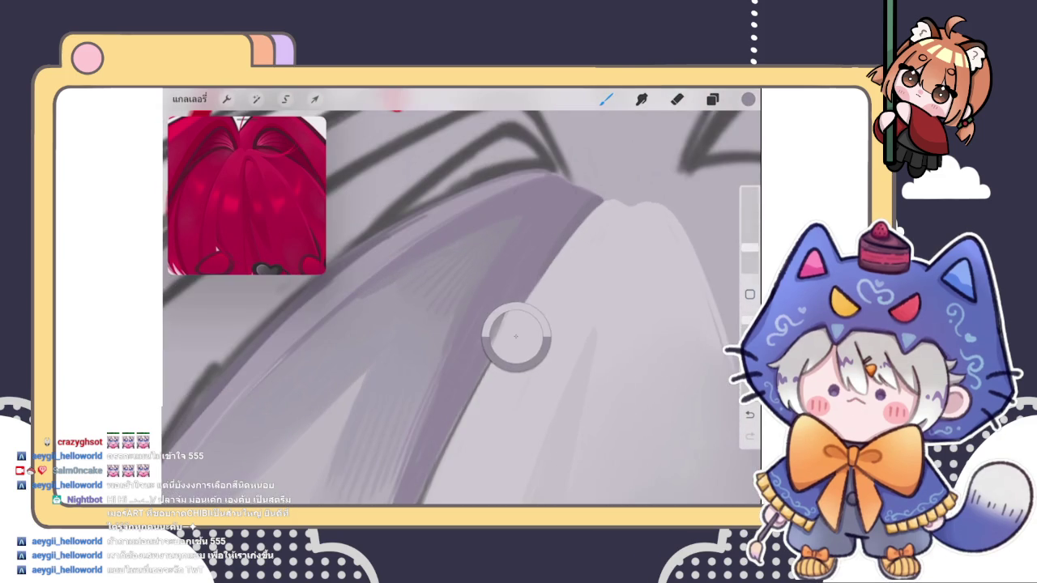
pyautogui.click(747, 99)
pyautogui.click(599, 239)
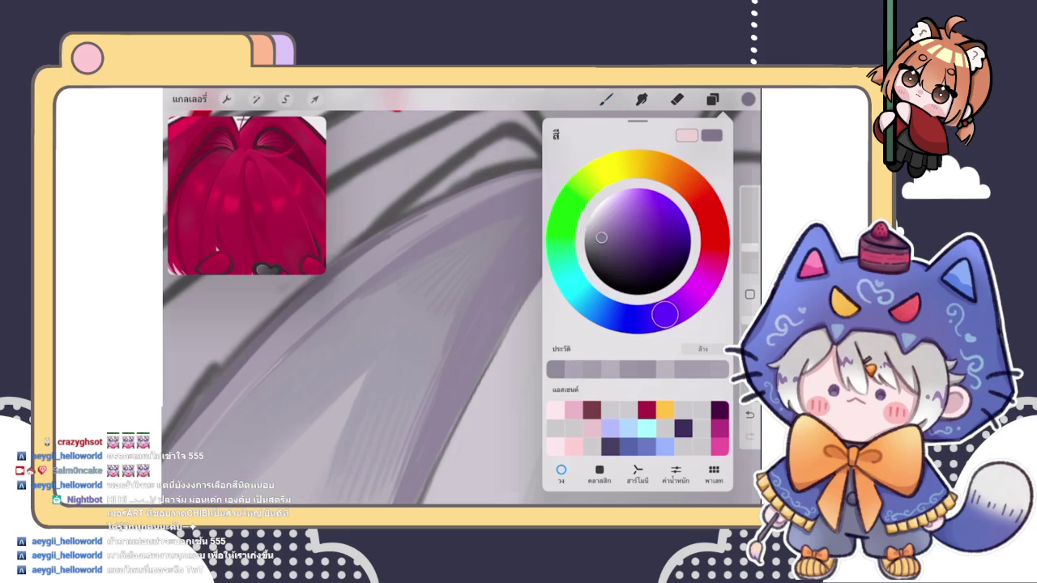
pyautogui.click(606, 99)
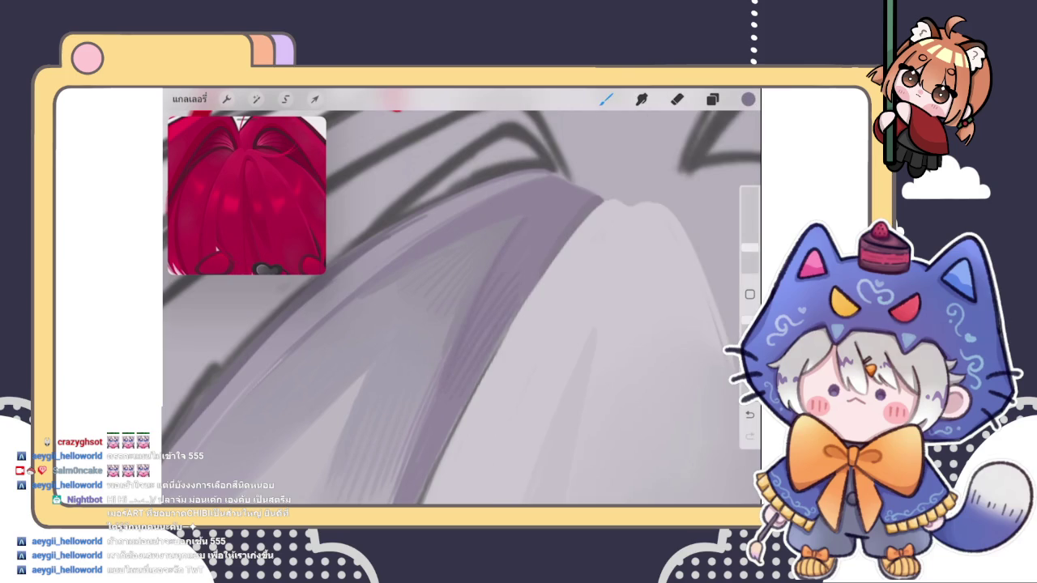
# - Switch to Smudge and choose a soft blending airbrush from its library
pyautogui.scroll(-3, 461, 297)
pyautogui.scroll(-3, 461, 299)
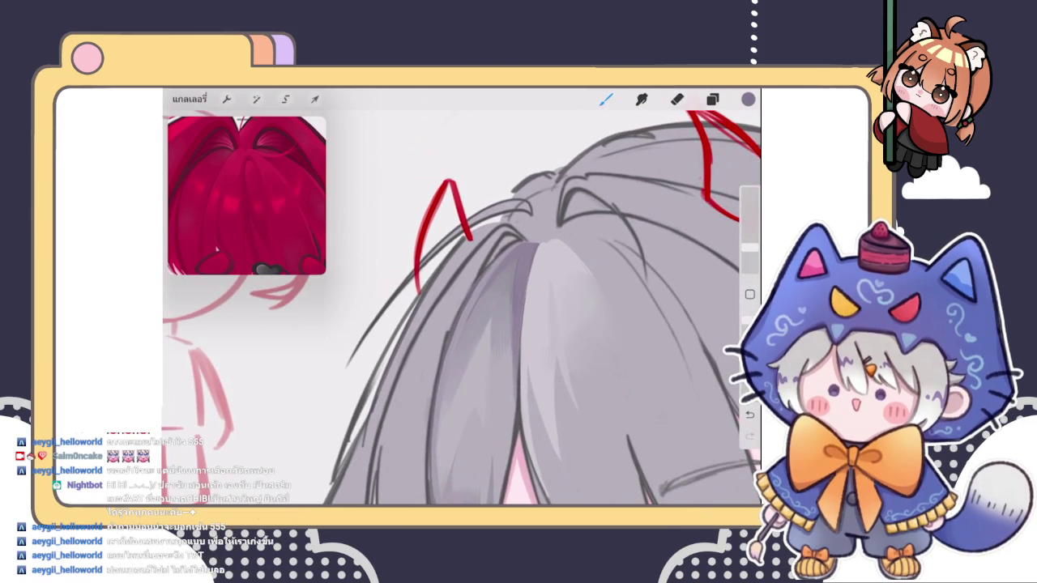
pyautogui.click(642, 99)
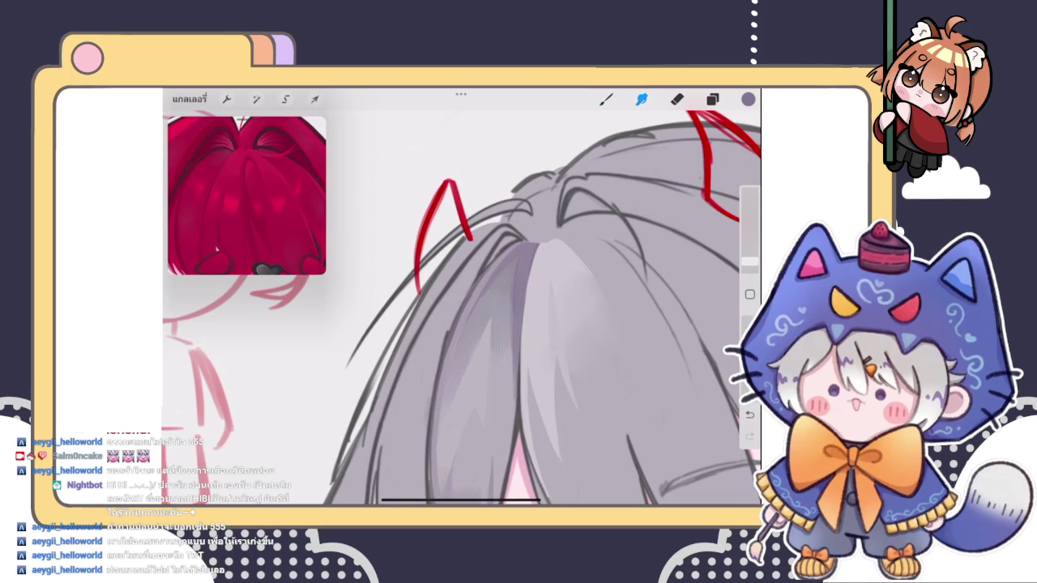
pyautogui.scroll(3, 510, 300)
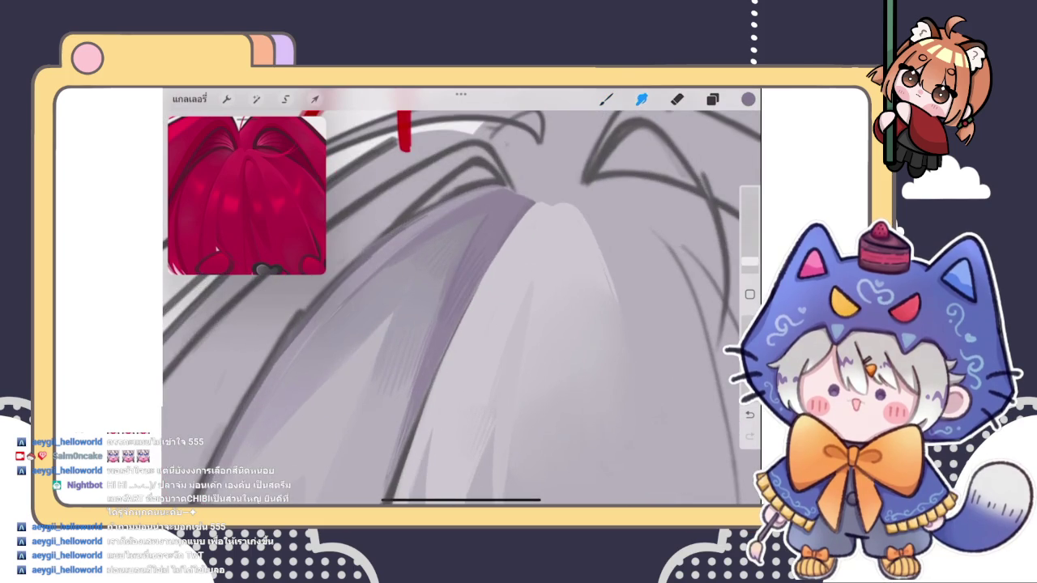
pyautogui.click(641, 99)
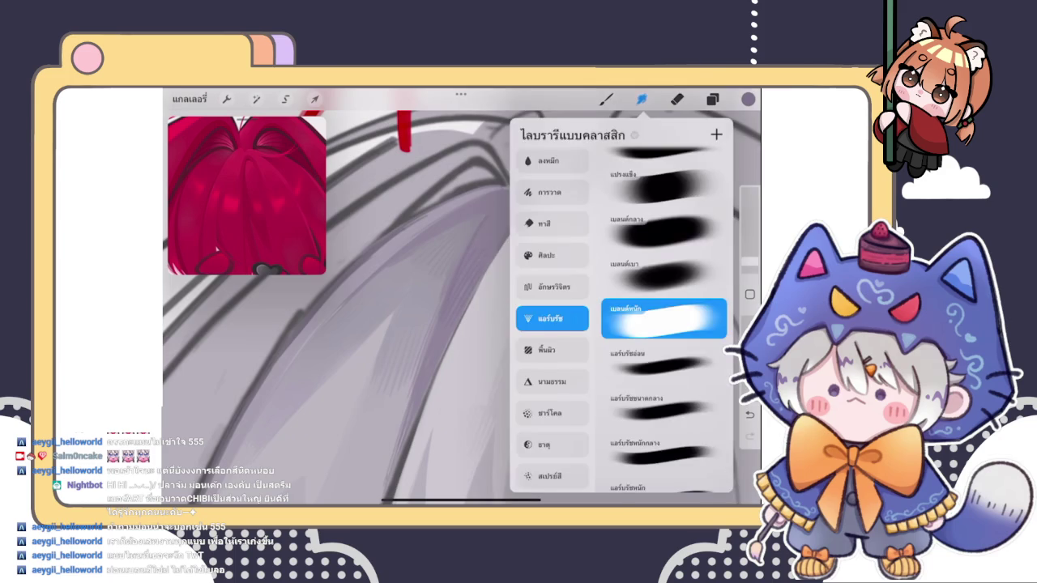
# - Close the Smudge brush library, look over the hair, and reselect the Brush tool
pyautogui.click(641, 99)
pyautogui.scroll(-2, 462, 308)
pyautogui.scroll(4, 462, 308)
pyautogui.scroll(-2, 462, 308)
pyautogui.scroll(2, 461, 308)
pyautogui.click(642, 99)
pyautogui.click(605, 99)
pyautogui.scroll(-1, 461, 308)
pyautogui.scroll(-2, 461, 308)
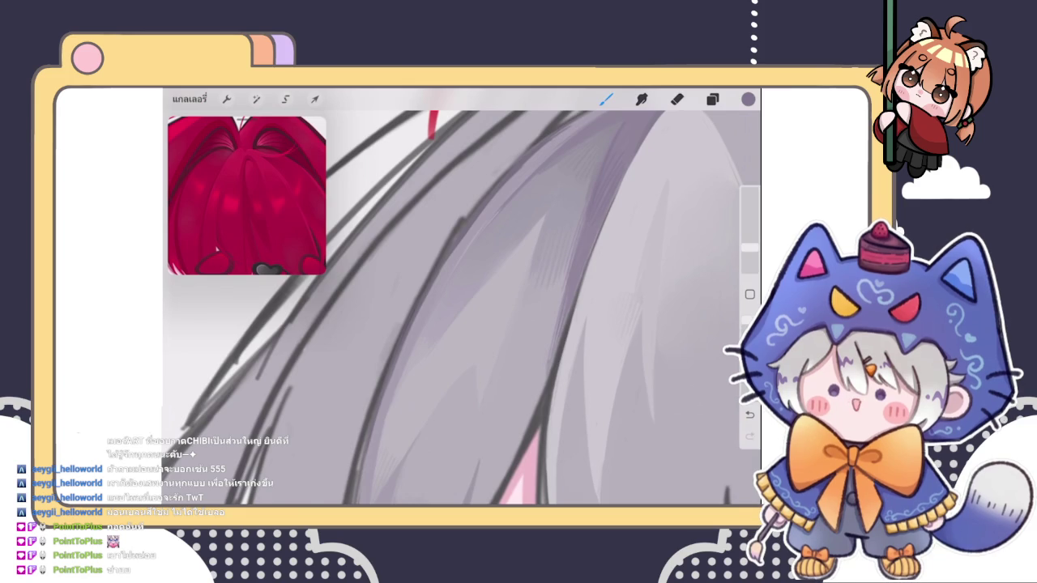
# - Undo the last paint stroke on the hair
pyautogui.scroll(-3, 462, 299)
pyautogui.scroll(-2, 461, 300)
pyautogui.scroll(2, 565, 272)
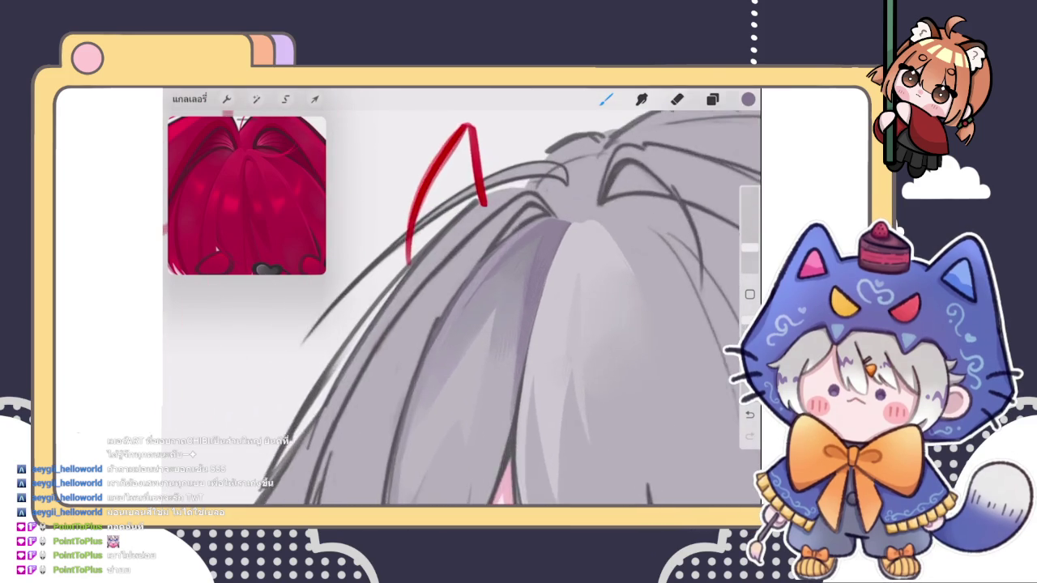
pyautogui.scroll(2, 565, 272)
pyautogui.scroll(2, 565, 272)
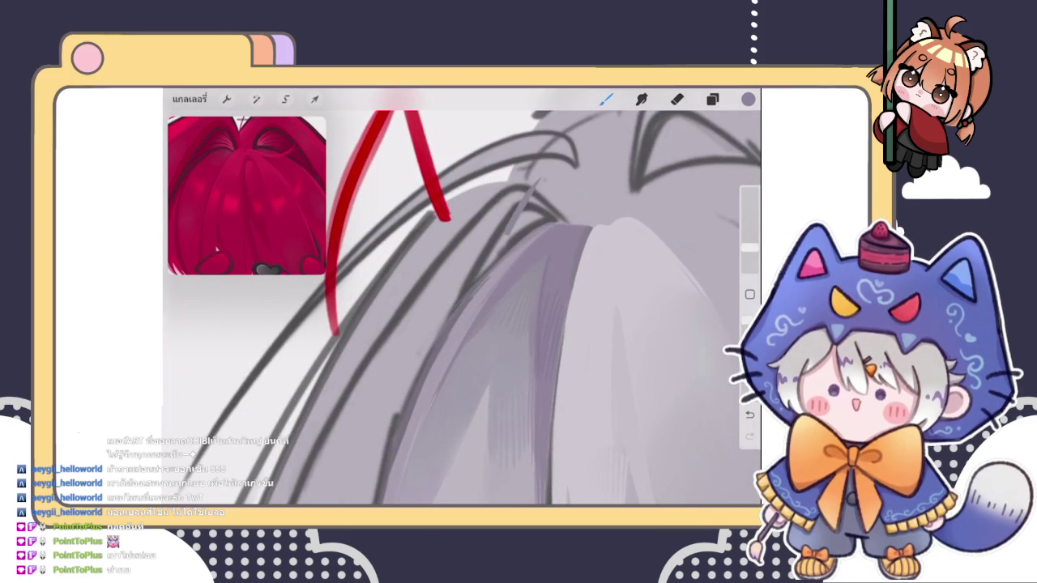
pyautogui.hotkey('ctrl', 'z')
pyautogui.scroll(1, 461, 300)
pyautogui.scroll(1, 462, 300)
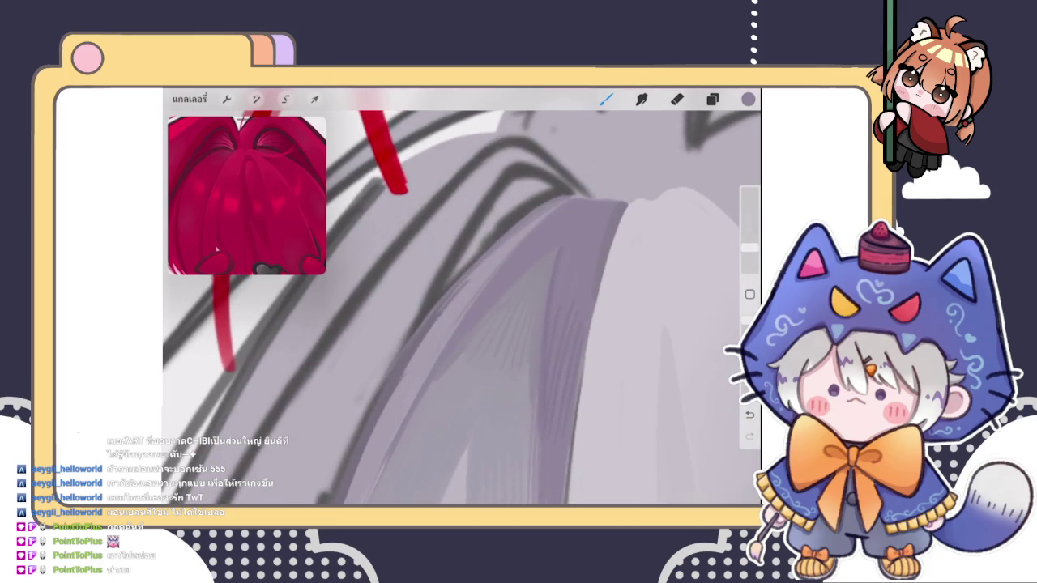
# - Paint darker shading strokes down the hair strand, plus a small stroke higher up
pyautogui.moveTo(503, 248)
pyautogui.mouseDown()
pyautogui.moveTo(420, 348)
pyautogui.moveTo(414, 372)
pyautogui.mouseUp()
pyautogui.moveTo(482, 283); pyautogui.dragTo(409, 388)
pyautogui.moveTo(462, 316); pyautogui.dragTo(409, 405)
pyautogui.moveTo(489, 390); pyautogui.dragTo(484, 425)
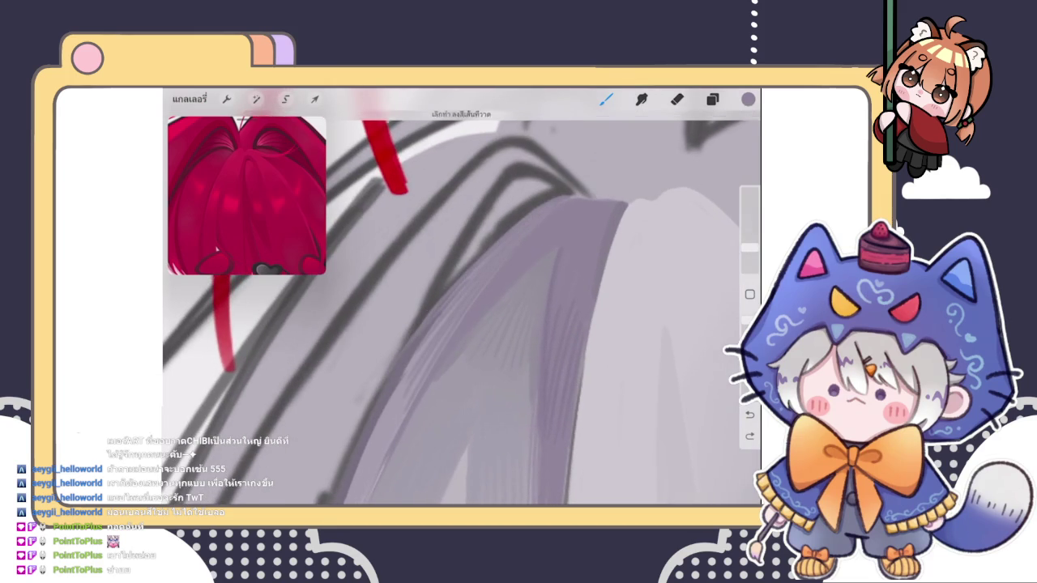
pyautogui.scroll(-2, 462, 308)
pyautogui.scroll(-2, 461, 308)
pyautogui.moveTo(577, 195); pyautogui.dragTo(531, 229)
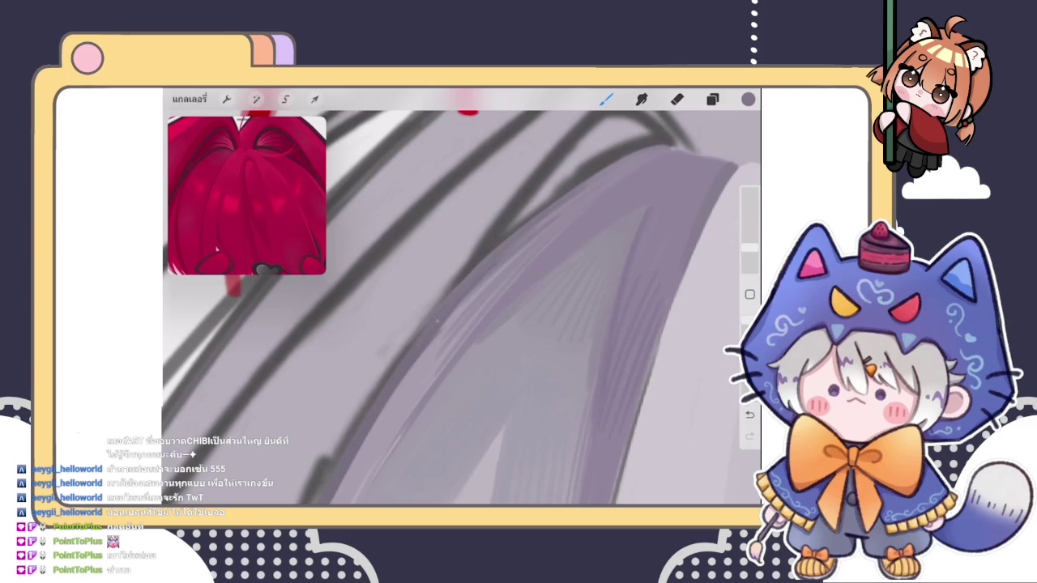
pyautogui.scroll(-5, 462, 308)
pyautogui.scroll(3, 462, 308)
pyautogui.scroll(2, 462, 308)
pyautogui.click(548, 219)
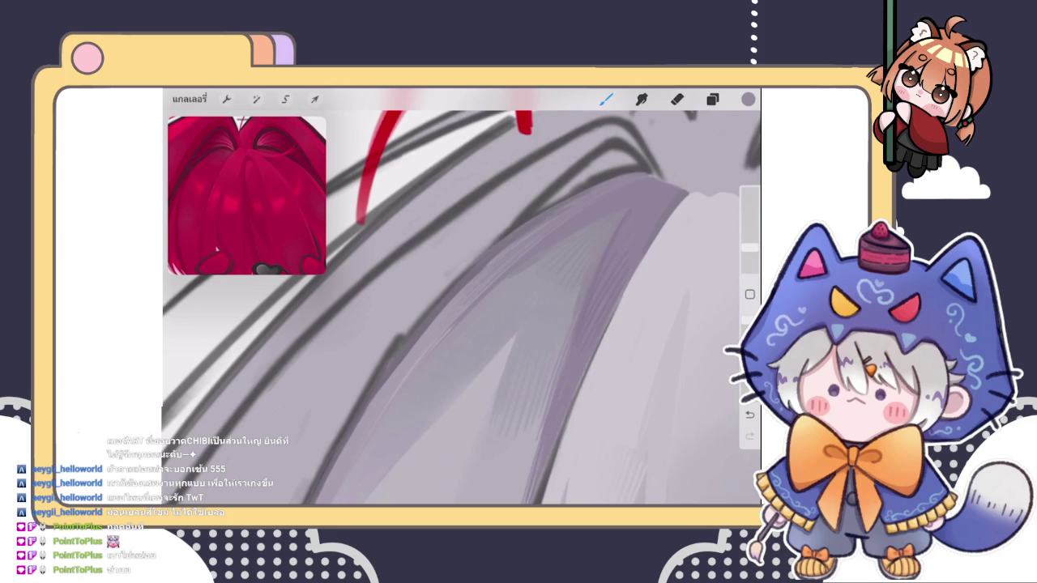
# - Sample greys from the hair and soften the dark crown outline with light grey strokes
pyautogui.scroll(-3, 462, 308)
pyautogui.scroll(-2, 462, 308)
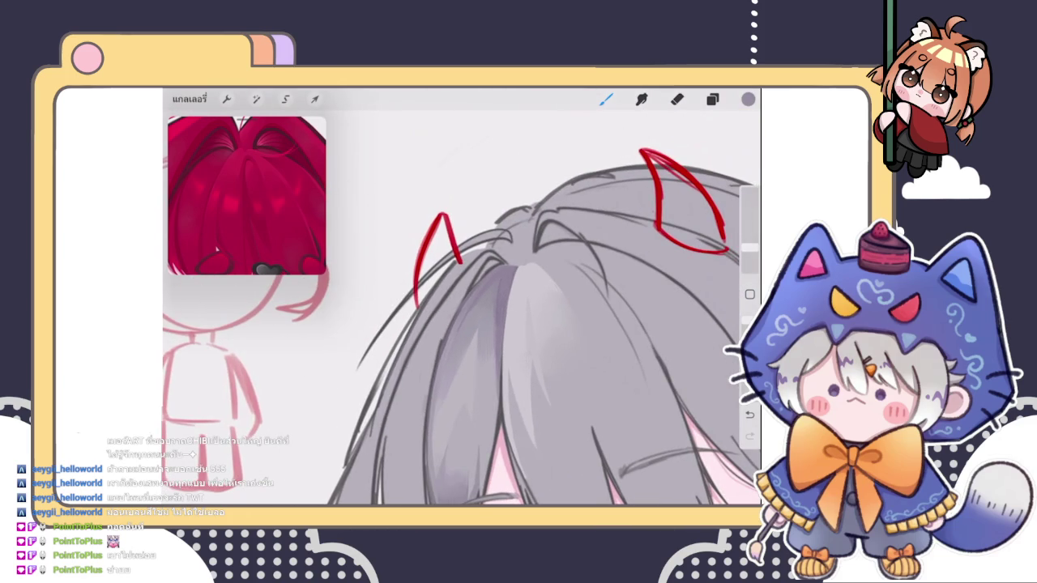
pyautogui.scroll(-3, 462, 308)
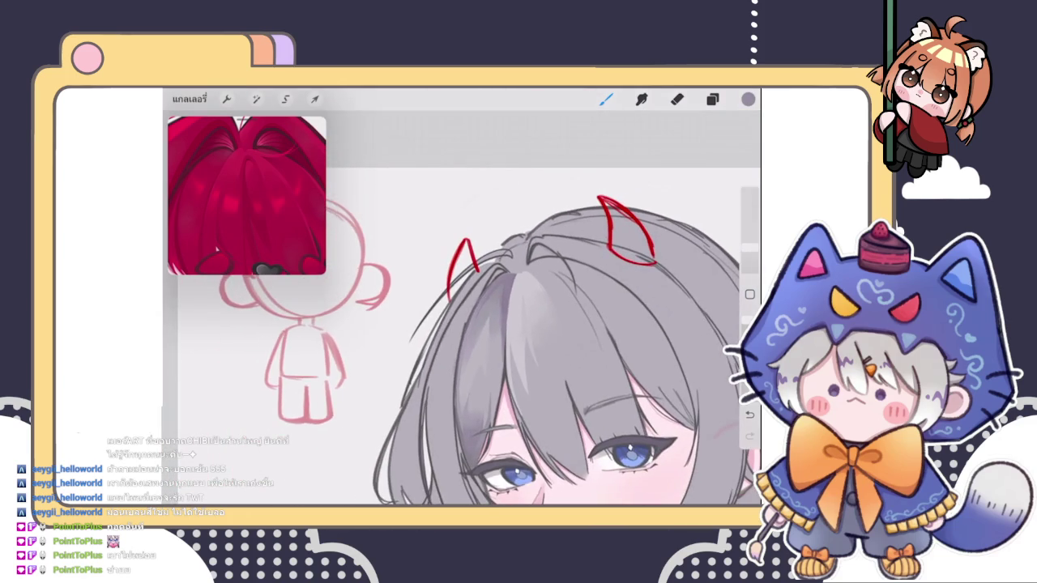
pyautogui.scroll(3, 462, 307)
pyautogui.scroll(3, 462, 308)
pyautogui.click(445, 316)
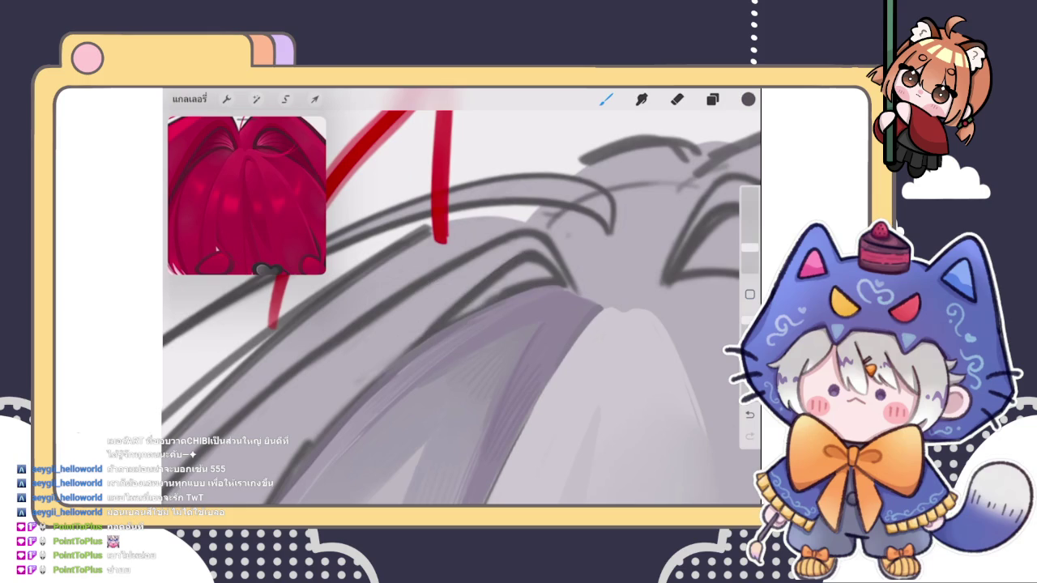
pyautogui.scroll(1, 462, 308)
pyautogui.click(518, 262)
pyautogui.moveTo(437, 356)
pyautogui.mouseDown()
pyautogui.moveTo(506, 288)
pyautogui.moveTo(465, 326)
pyautogui.moveTo(553, 281)
pyautogui.mouseUp()
pyautogui.moveTo(488, 314); pyautogui.dragTo(572, 277)
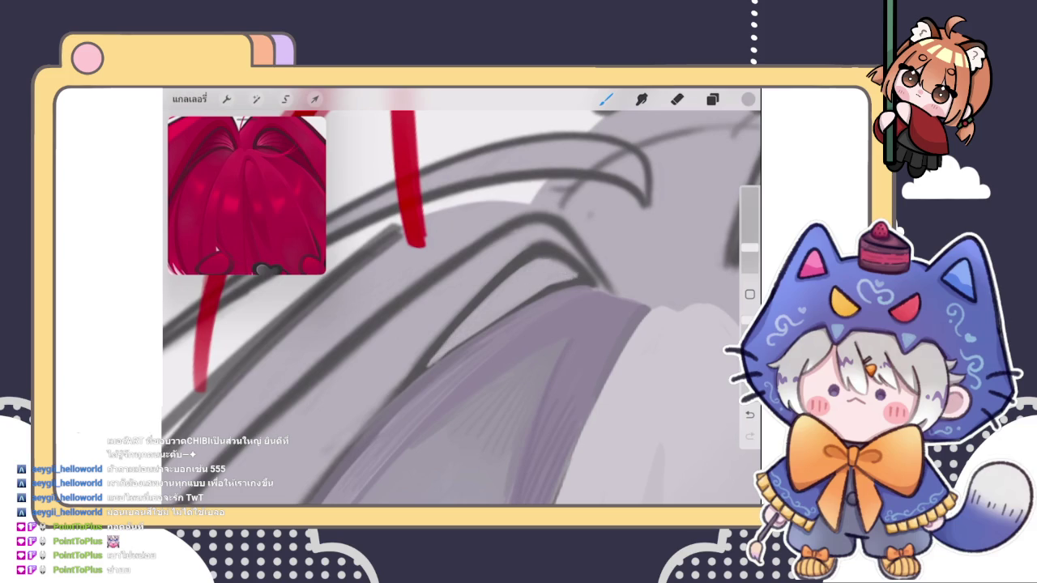
pyautogui.moveTo(575, 270); pyautogui.dragTo(547, 259)
pyautogui.scroll(-2, 462, 300)
pyautogui.scroll(-2, 462, 300)
pyautogui.click(558, 272)
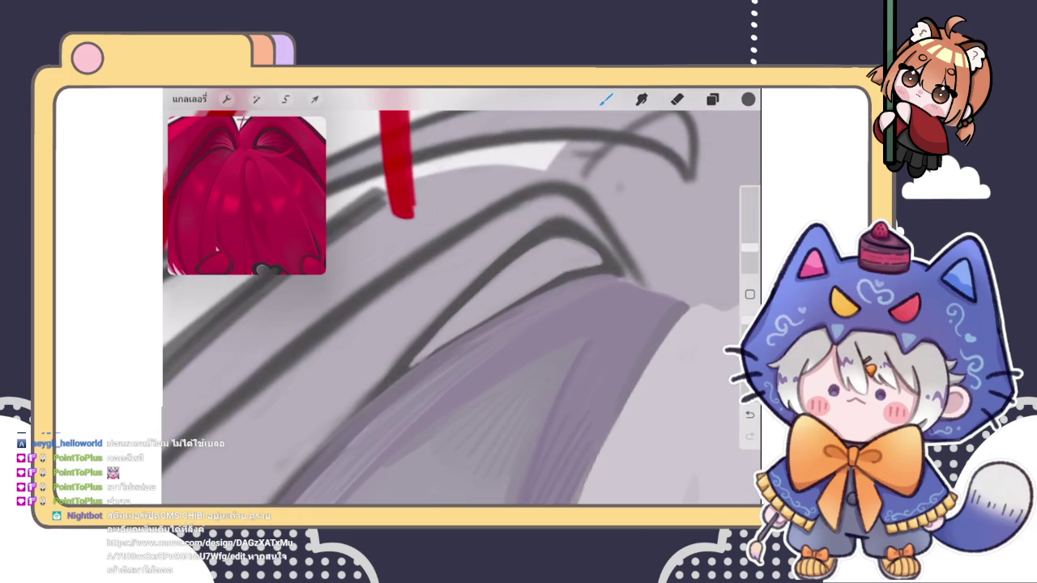
# - Extend the dark outline's tip and paint purple-grey hatching into the crown shadow
pyautogui.moveTo(429, 356); pyautogui.dragTo(412, 366)
pyautogui.click(482, 324)
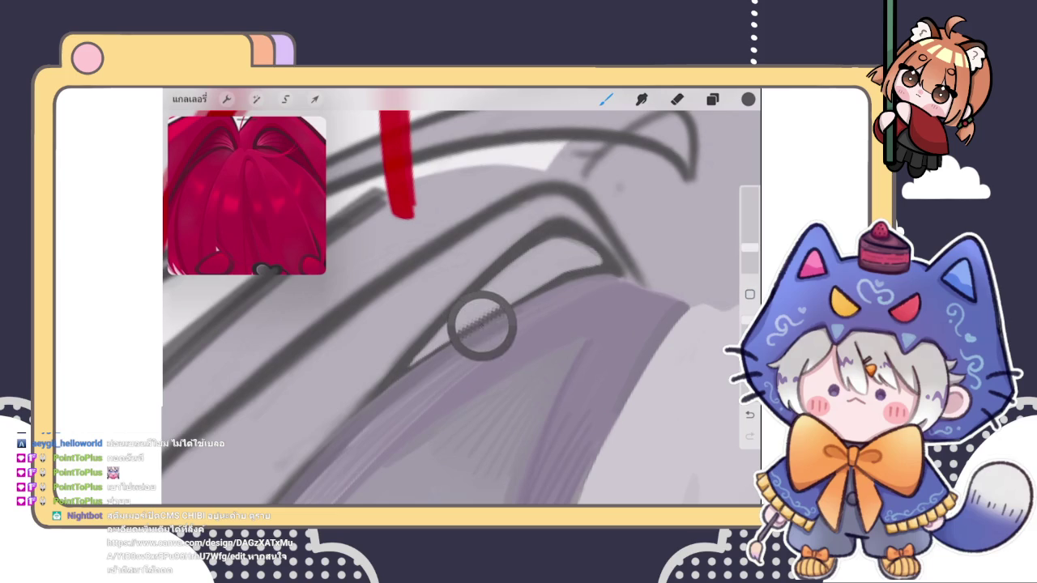
pyautogui.moveTo(539, 268); pyautogui.dragTo(656, 332)
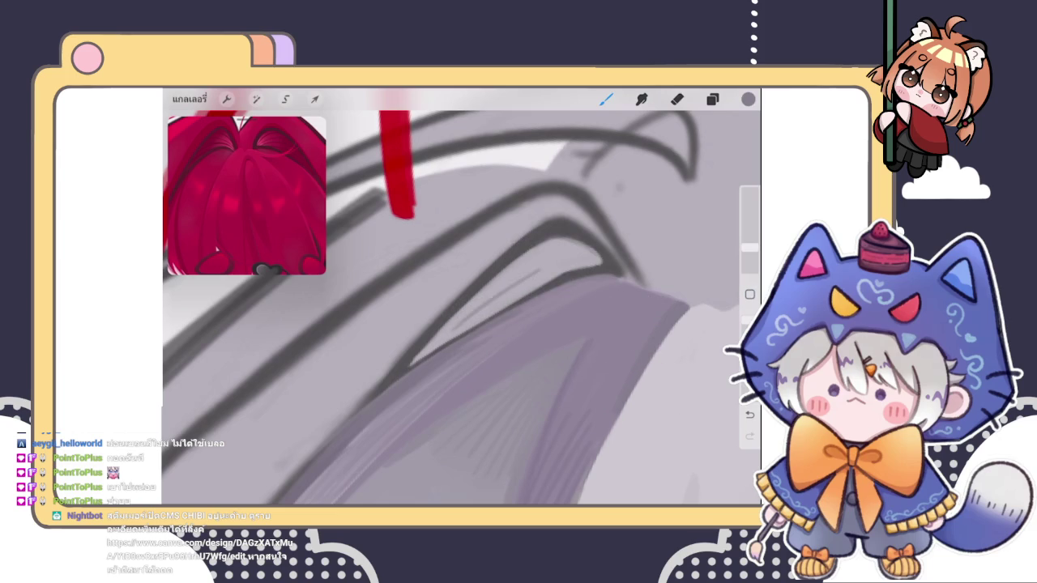
pyautogui.click(748, 98)
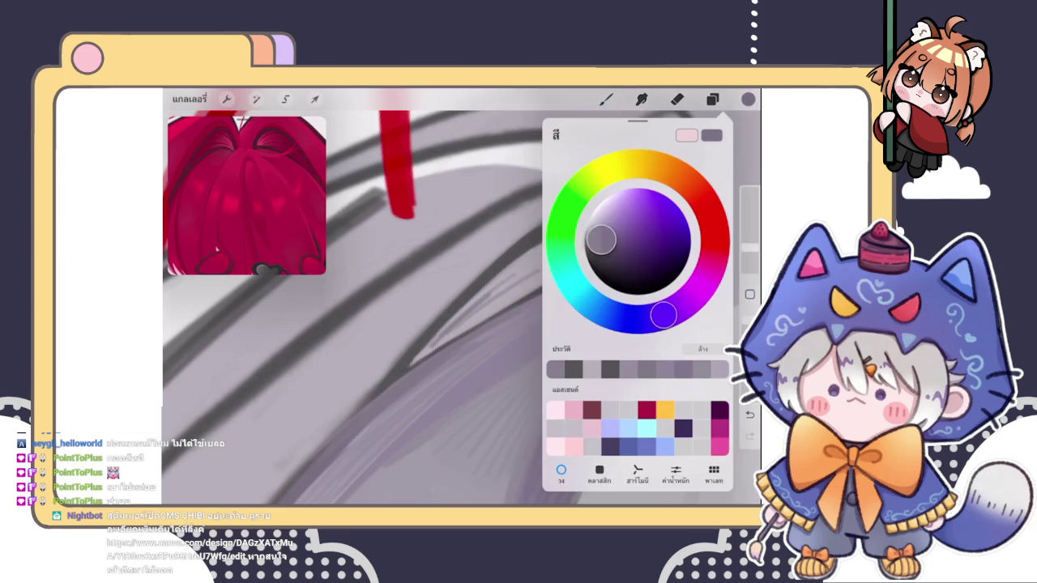
pyautogui.moveTo(498, 298)
pyautogui.mouseDown()
pyautogui.moveTo(425, 348)
pyautogui.moveTo(440, 346)
pyautogui.mouseUp()
pyautogui.moveTo(526, 290)
pyautogui.mouseDown()
pyautogui.moveTo(447, 340)
pyautogui.moveTo(495, 303)
pyautogui.mouseUp()
# - Choose a darker shade and hatch short grey strokes into the crown shadow
pyautogui.click(747, 98)
pyautogui.click(602, 237)
pyautogui.moveTo(602, 238); pyautogui.dragTo(596, 243)
pyautogui.click(748, 99)
pyautogui.moveTo(546, 272)
pyautogui.mouseDown()
pyautogui.moveTo(428, 353)
pyautogui.moveTo(484, 317)
pyautogui.mouseUp()
pyautogui.moveTo(548, 269); pyautogui.dragTo(452, 327)
pyautogui.moveTo(513, 268)
pyautogui.mouseDown()
pyautogui.moveTo(430, 345)
pyautogui.moveTo(509, 272)
pyautogui.mouseUp()
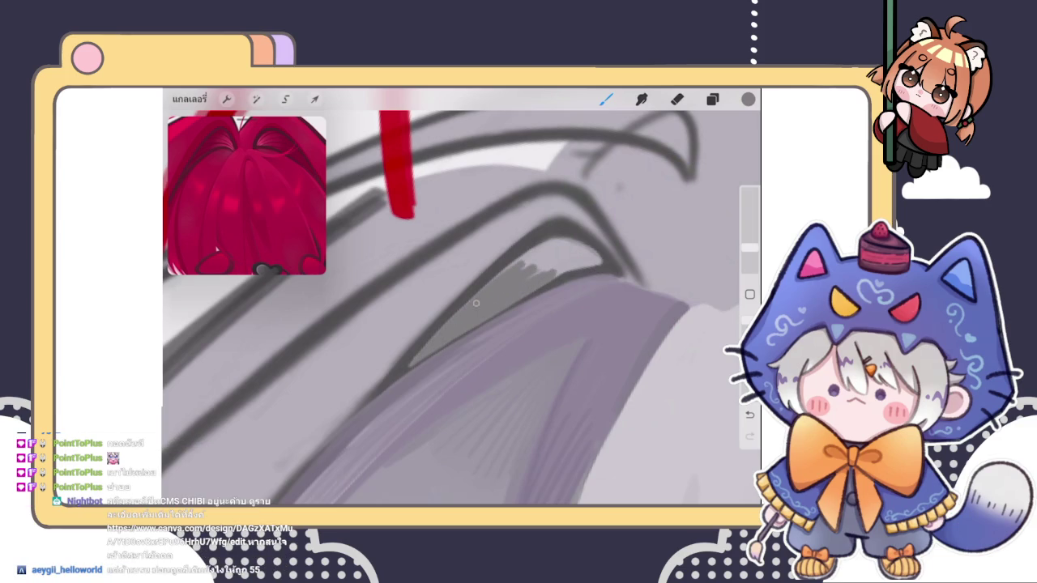
# - Cover the light highlight in the shadow and soften the upper dark band
pyautogui.moveTo(518, 308); pyautogui.dragTo(502, 340)
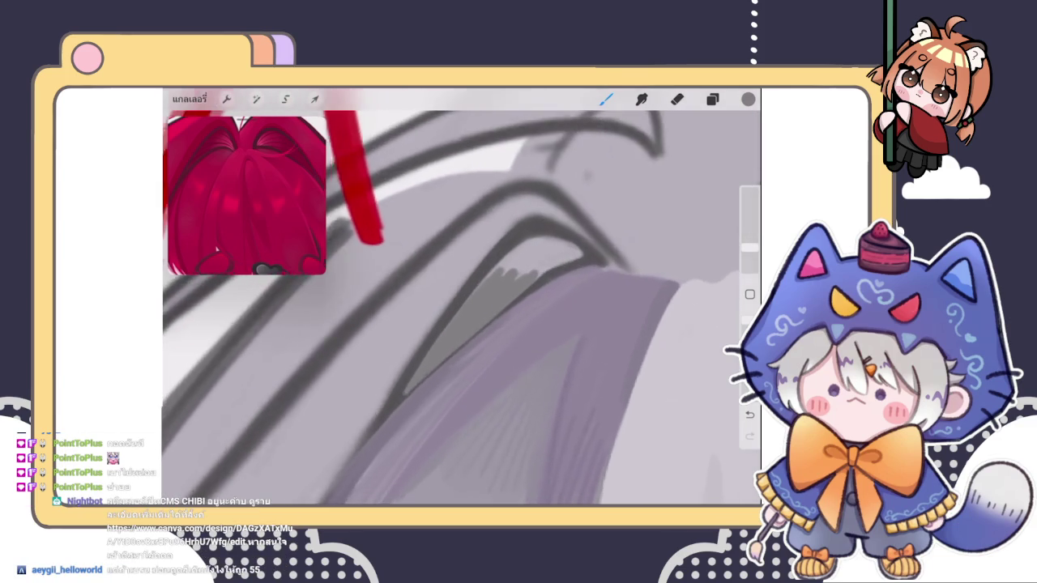
pyautogui.scroll(3, 462, 308)
pyautogui.scroll(2, 462, 308)
pyautogui.moveTo(530, 247)
pyautogui.mouseDown()
pyautogui.moveTo(474, 263)
pyautogui.moveTo(495, 244)
pyautogui.moveTo(578, 269)
pyautogui.moveTo(441, 378)
pyautogui.mouseUp()
pyautogui.moveTo(462, 340)
pyautogui.mouseDown()
pyautogui.moveTo(520, 268)
pyautogui.moveTo(479, 255)
pyautogui.moveTo(399, 348)
pyautogui.moveTo(423, 377)
pyautogui.mouseUp()
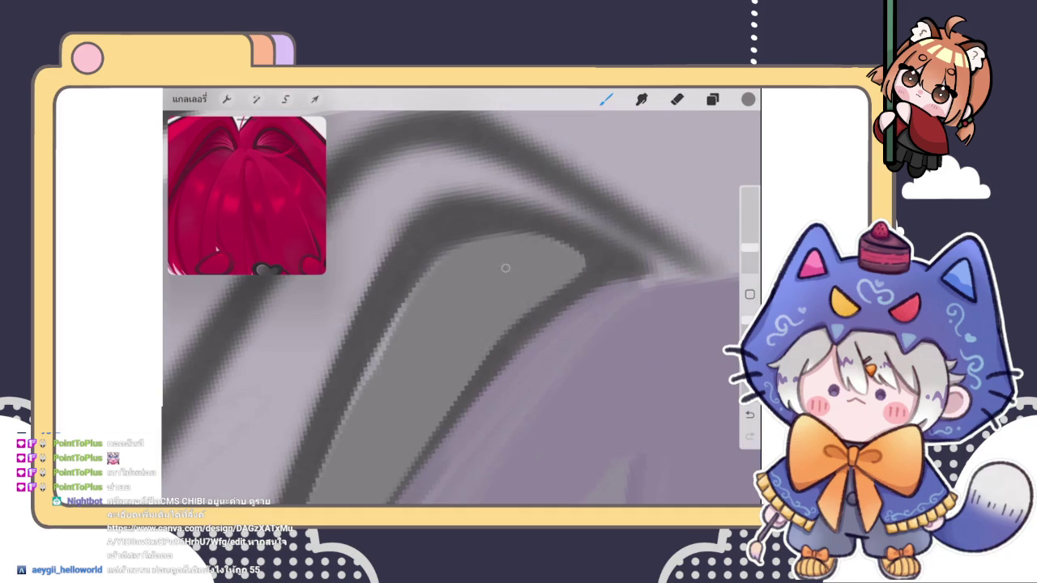
pyautogui.moveTo(405, 306); pyautogui.dragTo(357, 411)
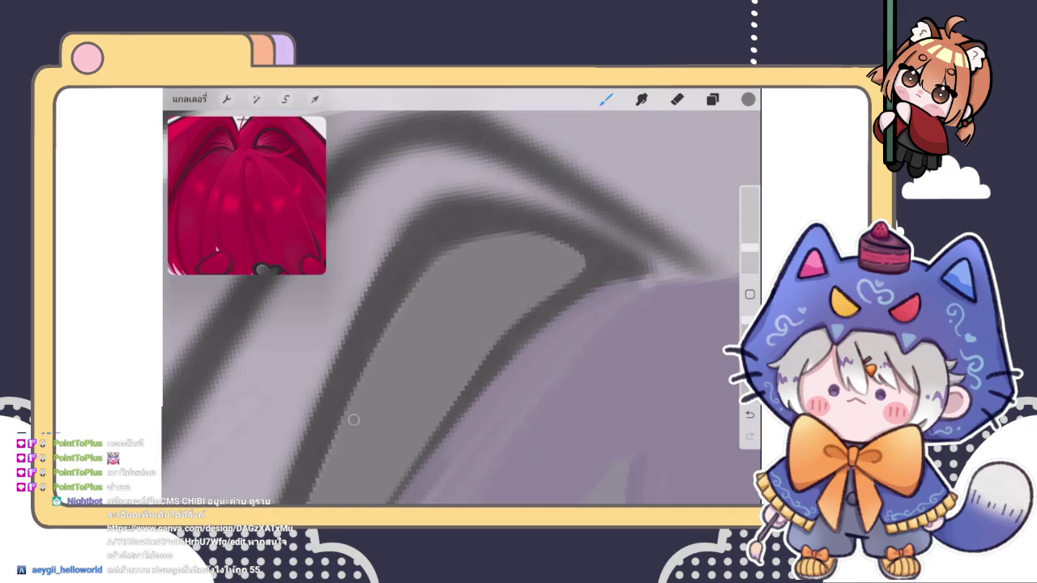
pyautogui.moveTo(334, 213); pyautogui.dragTo(603, 188)
pyautogui.scroll(-3, 461, 299)
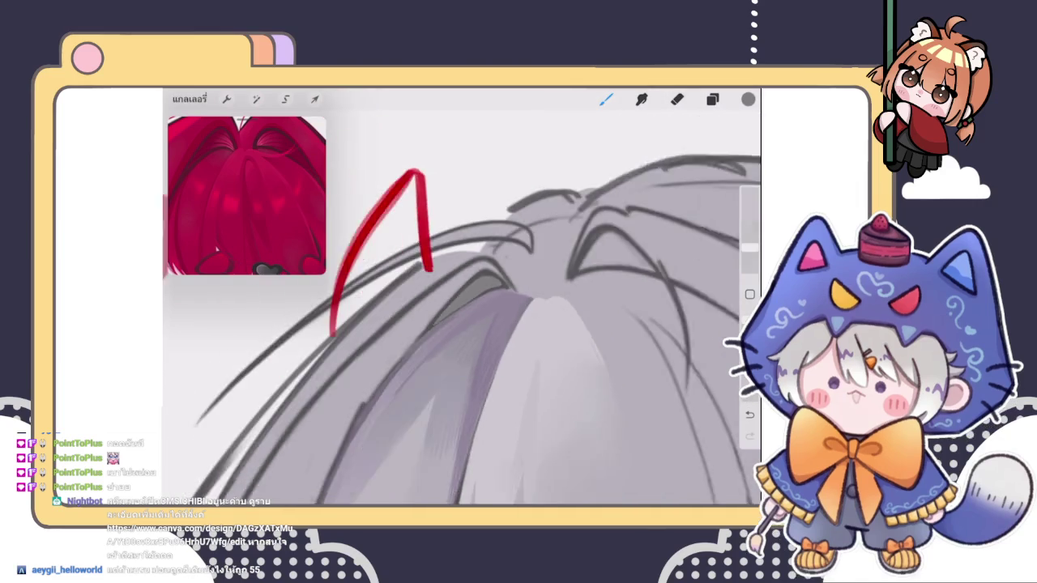
# - Pick a new shade and draw faint thin strokes, undoing the unwanted fan strokes
pyautogui.click(748, 98)
pyautogui.click(592, 249)
pyautogui.click(747, 99)
pyautogui.scroll(3, 462, 308)
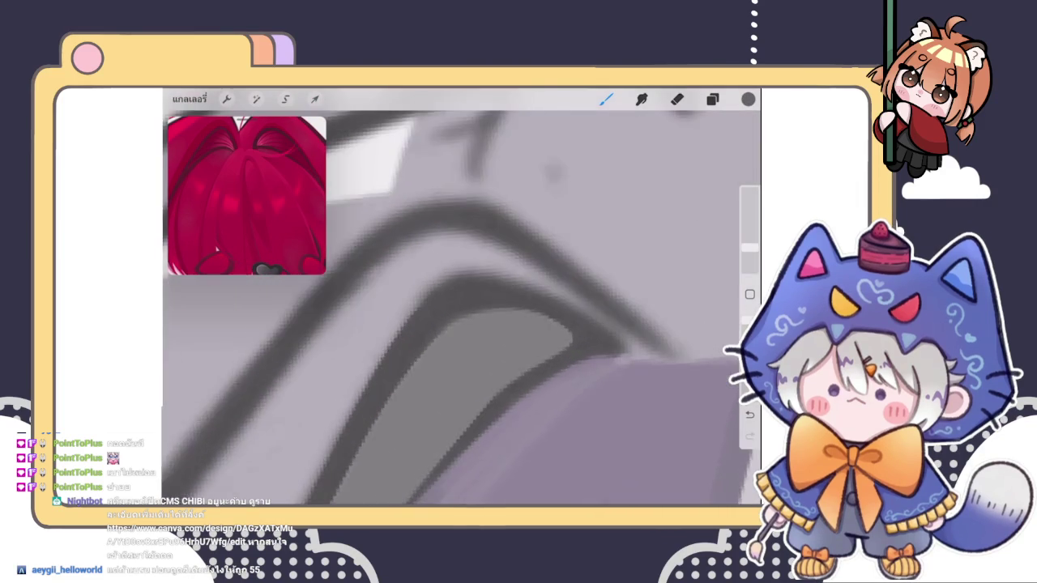
pyautogui.moveTo(470, 321); pyautogui.dragTo(546, 327)
pyautogui.moveTo(458, 340)
pyautogui.mouseDown()
pyautogui.moveTo(558, 332)
pyautogui.moveTo(441, 377)
pyautogui.mouseUp()
pyautogui.moveTo(562, 341)
pyautogui.mouseDown()
pyautogui.moveTo(456, 392)
pyautogui.moveTo(484, 390)
pyautogui.mouseUp()
pyautogui.scroll(-3, 461, 308)
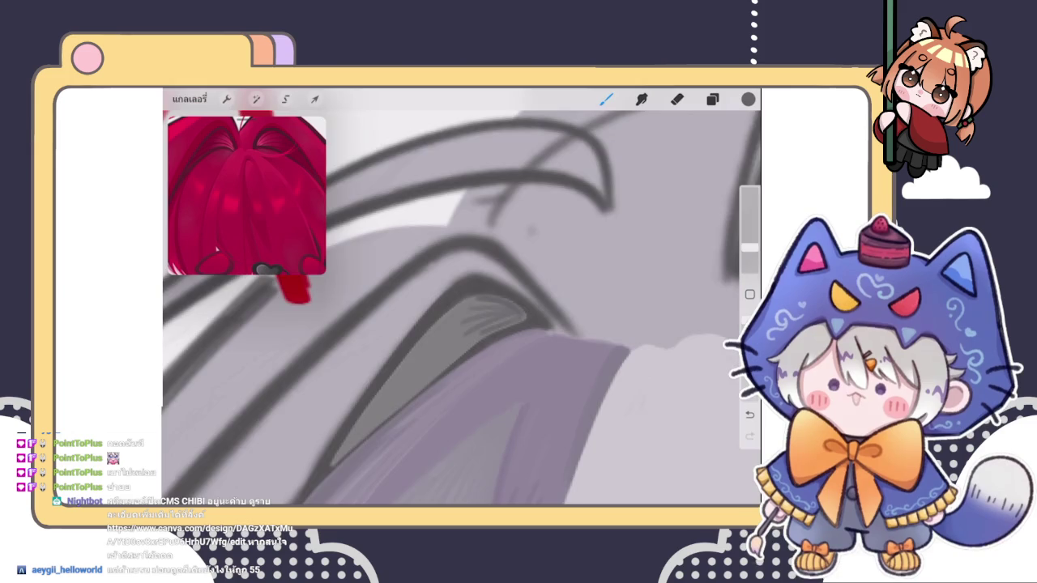
pyautogui.hotkey('ctrl', 'z')
pyautogui.scroll(2, 462, 308)
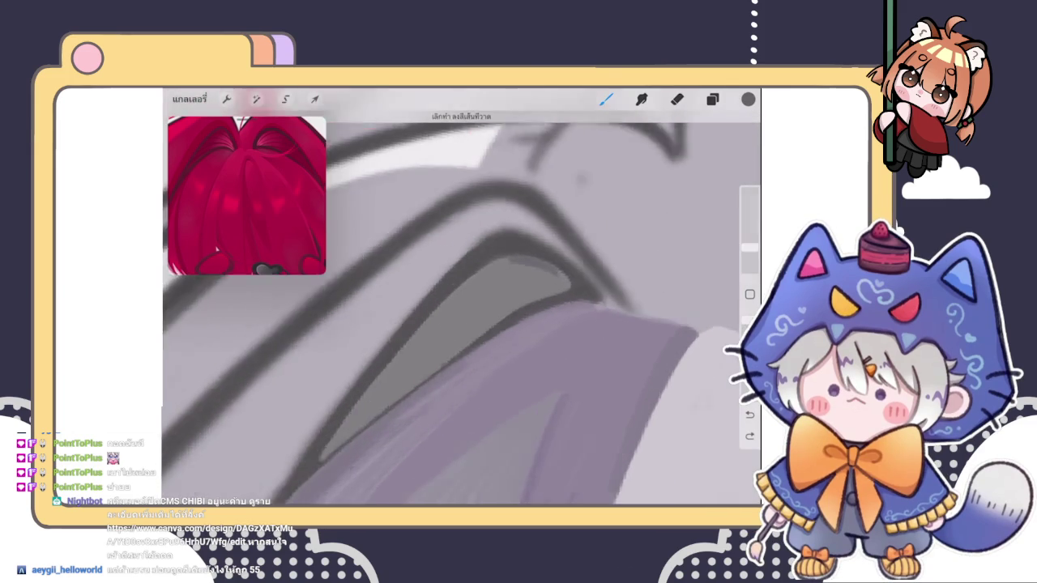
pyautogui.scroll(2, 461, 308)
# - Draw light fan strokes and dark hatching lines across the parting shadow
pyautogui.moveTo(562, 301)
pyautogui.mouseDown()
pyautogui.moveTo(461, 344)
pyautogui.moveTo(443, 364)
pyautogui.mouseUp()
pyautogui.scroll(-1, 492, 308)
pyautogui.moveTo(491, 307); pyautogui.dragTo(421, 375)
pyautogui.scroll(-1, 491, 308)
pyautogui.moveTo(470, 324); pyautogui.dragTo(405, 379)
pyautogui.moveTo(461, 352); pyautogui.dragTo(384, 415)
pyautogui.moveTo(538, 251); pyautogui.dragTo(507, 287)
# - Replace a stray hatching stroke with a faint dark hatch stroke
pyautogui.moveTo(591, 203); pyautogui.dragTo(534, 244)
pyautogui.hotkey('ctrl', 'z')
pyautogui.moveTo(502, 276); pyautogui.dragTo(583, 235)
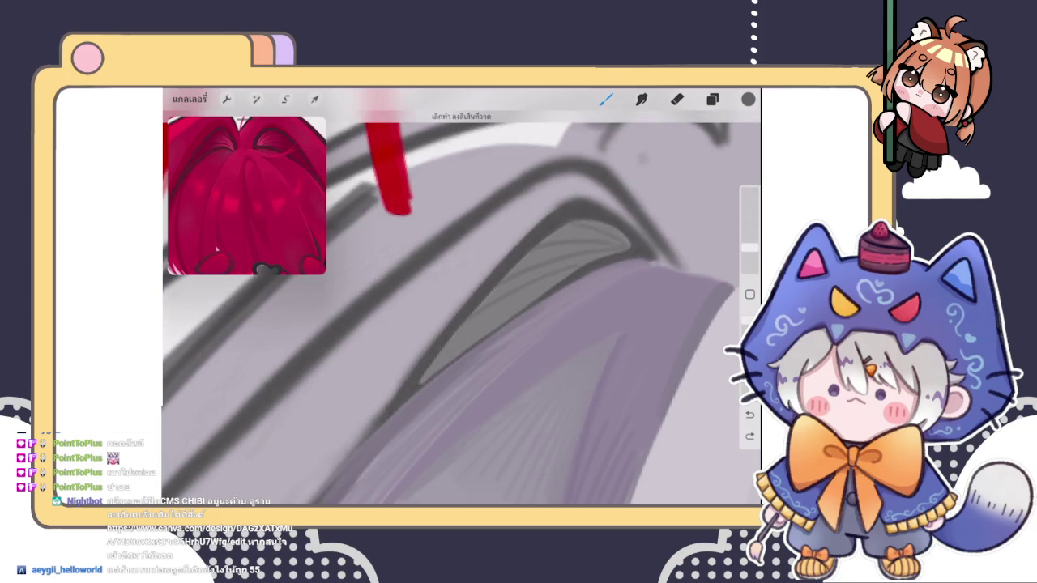
pyautogui.moveTo(527, 300); pyautogui.dragTo(449, 352)
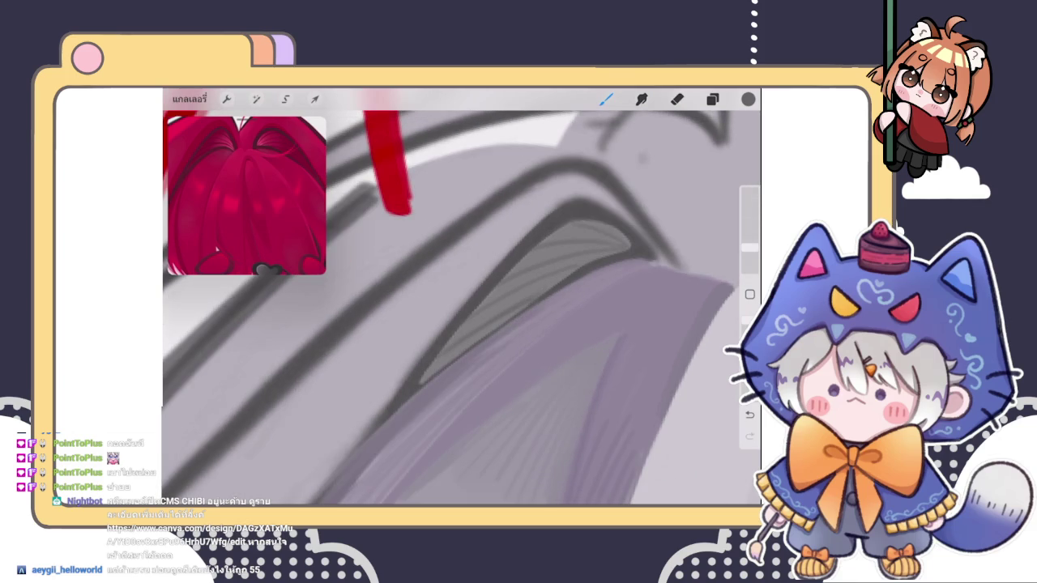
pyautogui.scroll(-3, 462, 308)
pyautogui.scroll(-3, 462, 308)
pyautogui.scroll(3, 462, 297)
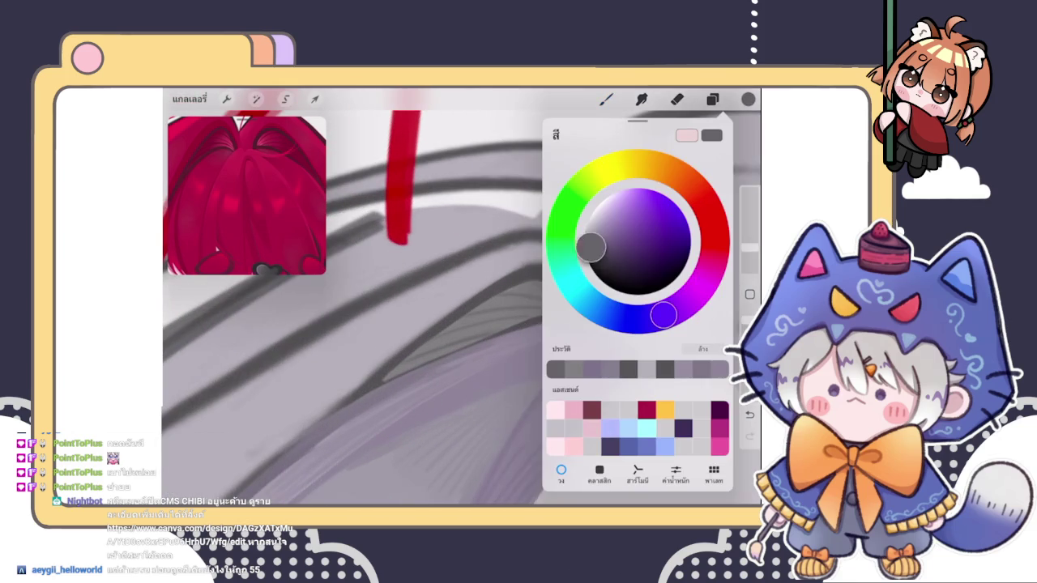
# - Brush more grey hatching strokes into the shadowed crown parting
pyautogui.click(748, 99)
pyautogui.moveTo(581, 288)
pyautogui.mouseDown()
pyautogui.moveTo(507, 303)
pyautogui.moveTo(499, 329)
pyautogui.mouseUp()
pyautogui.moveTo(536, 307); pyautogui.dragTo(484, 349)
pyautogui.moveTo(577, 297); pyautogui.dragTo(473, 380)
pyautogui.scroll(-3, 450, 296)
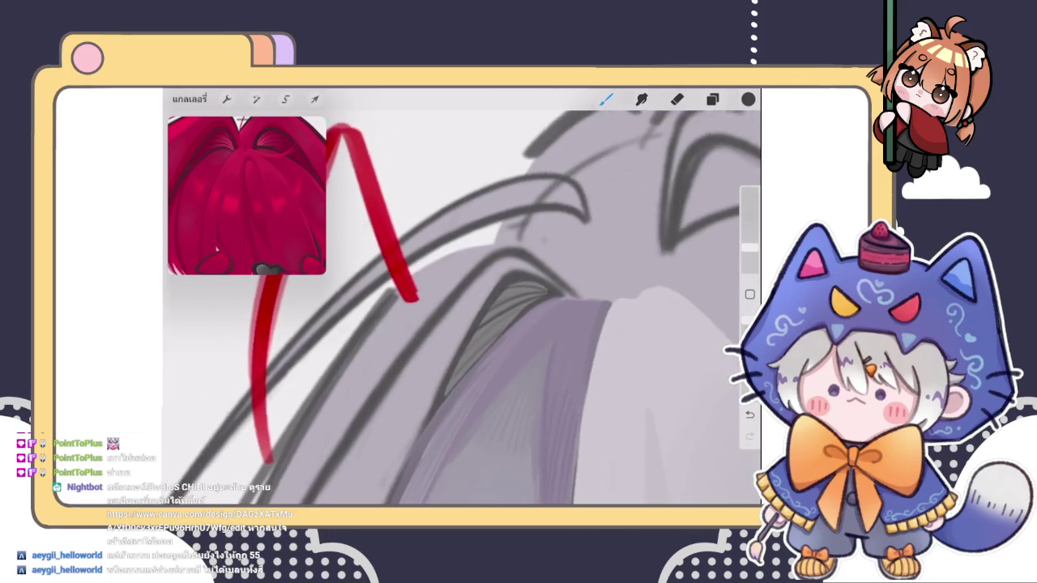
pyautogui.moveTo(560, 271); pyautogui.dragTo(459, 348)
pyautogui.moveTo(529, 301); pyautogui.dragTo(445, 374)
# - Zoom out and back in to review the deepened crown shading
pyautogui.scroll(-3, 461, 296)
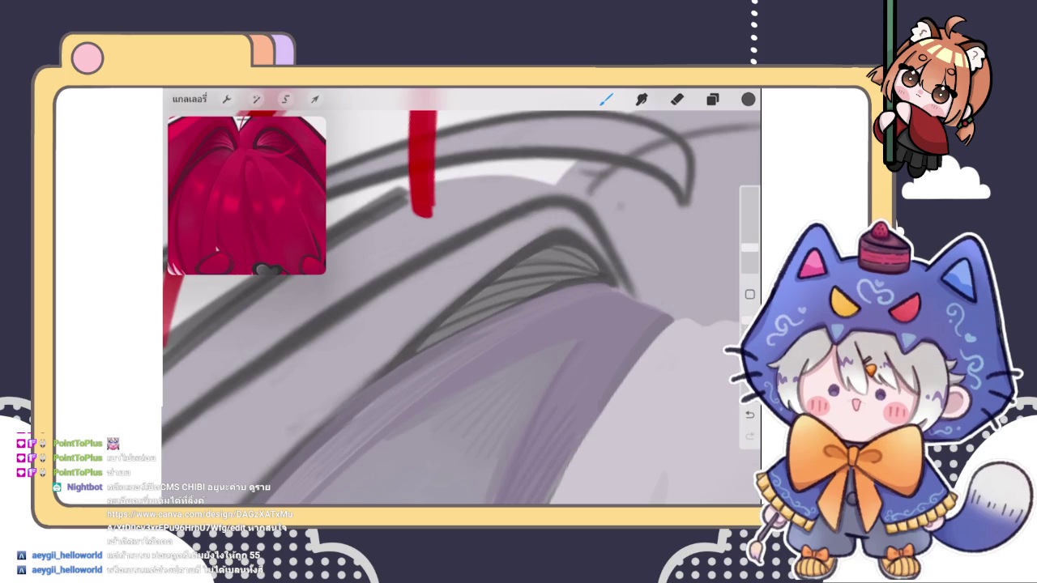
pyautogui.scroll(-3, 461, 297)
pyautogui.scroll(-2, 461, 297)
pyautogui.scroll(-3, 461, 308)
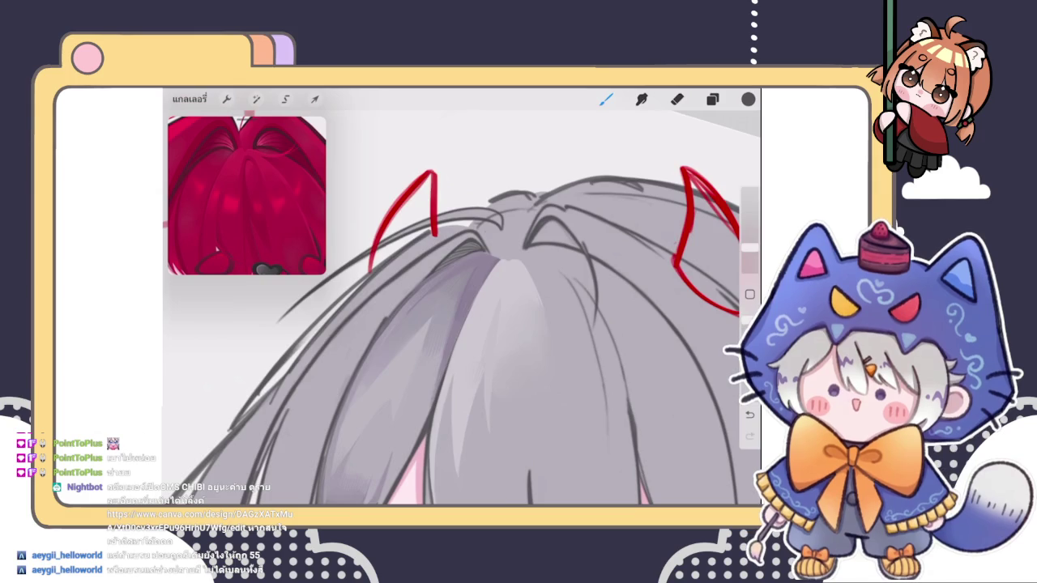
pyautogui.scroll(-3, 462, 308)
pyautogui.scroll(3, 461, 307)
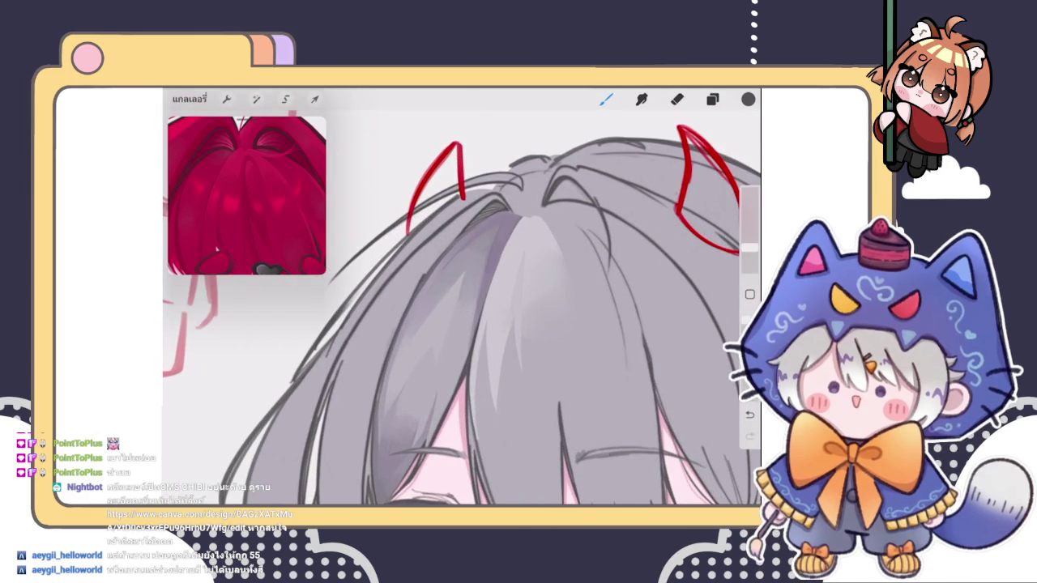
pyautogui.scroll(2, 462, 308)
pyautogui.scroll(2, 462, 308)
pyautogui.scroll(1, 462, 308)
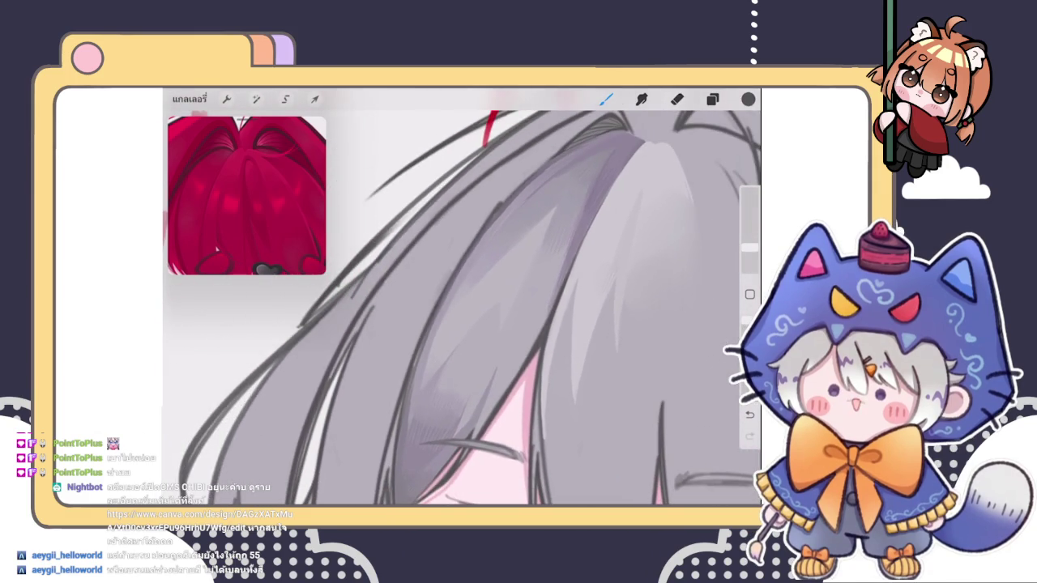
pyautogui.scroll(2, 462, 308)
pyautogui.scroll(-2, 461, 308)
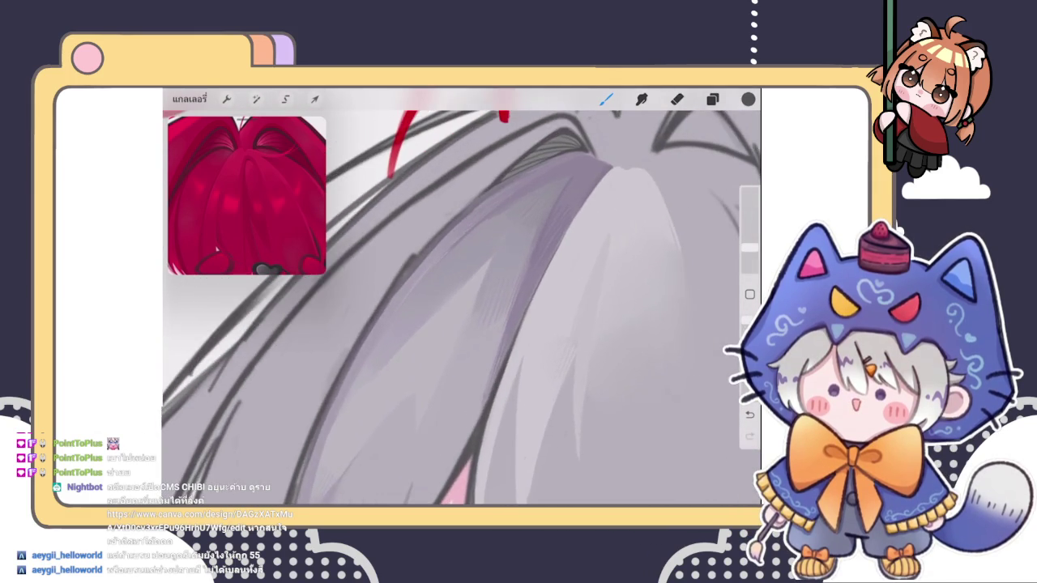
pyautogui.scroll(-2, 461, 308)
pyautogui.scroll(2, 462, 308)
pyautogui.scroll(-2, 462, 308)
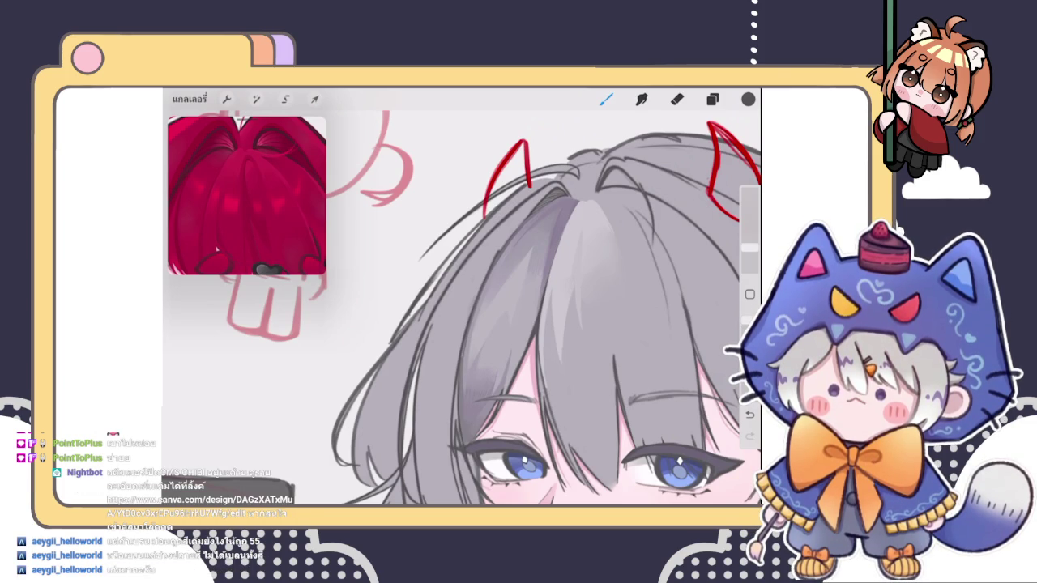
# - Eyedrop the light lilac-grey hair colour from the crown strands
pyautogui.scroll(1, 546, 313)
pyautogui.scroll(5, 502, 268)
pyautogui.click(478, 291)
pyautogui.scroll(2, 461, 308)
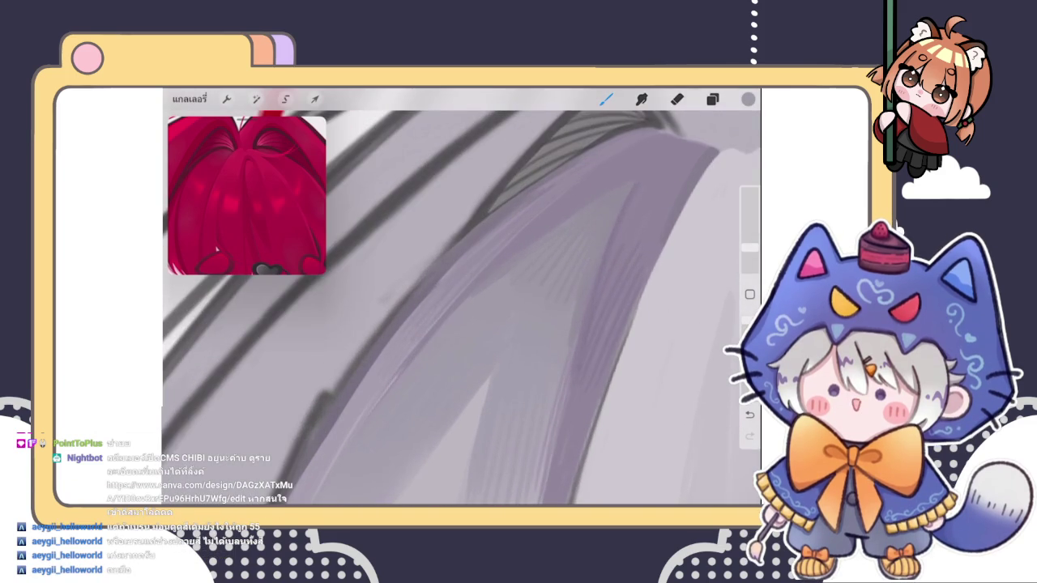
pyautogui.scroll(-2, 462, 308)
pyautogui.click(478, 290)
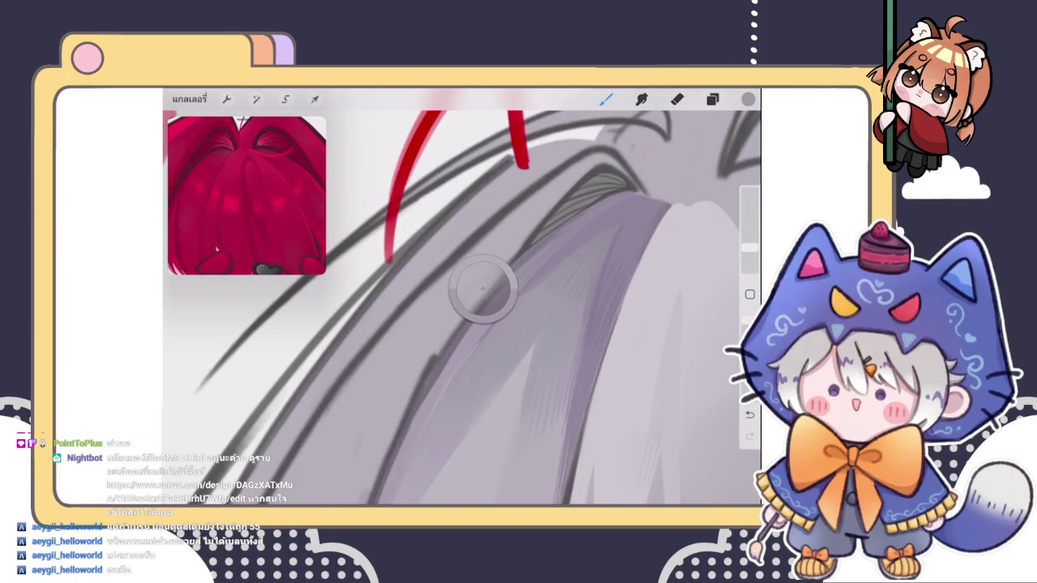
pyautogui.scroll(-2, 462, 308)
pyautogui.scroll(2, 462, 308)
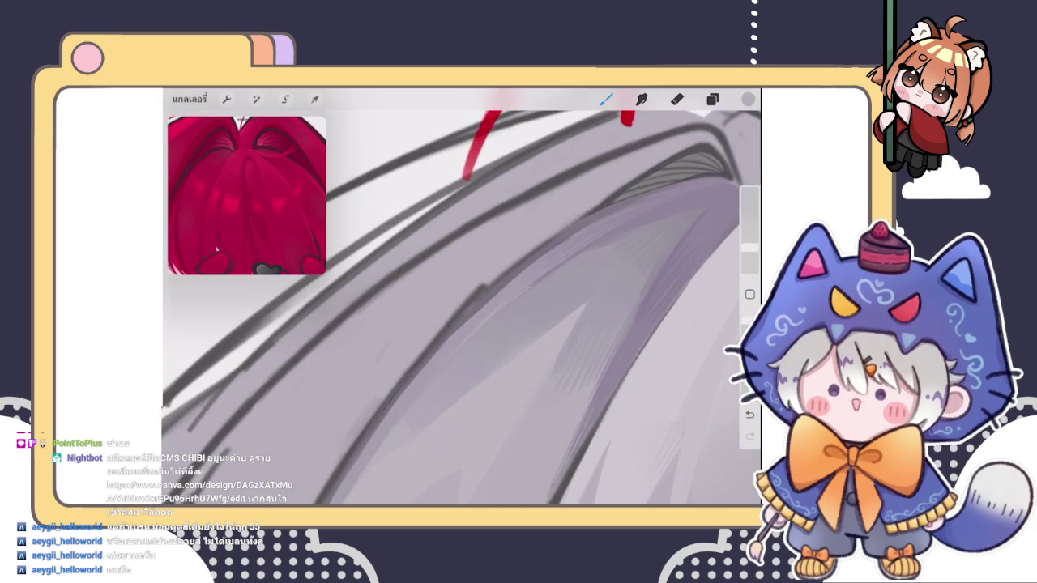